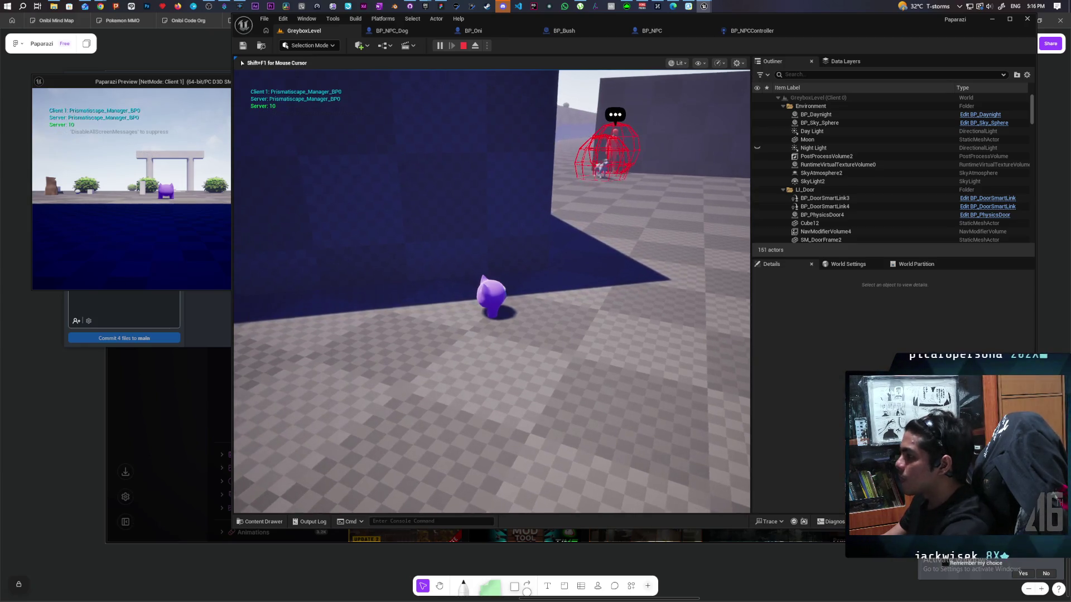
- Stop the play test and show BP_NPC's EventGraph around the Check Surrounding Wall and Draw Debug Sphere nodes
key("Escape")
left_click(677, 33)
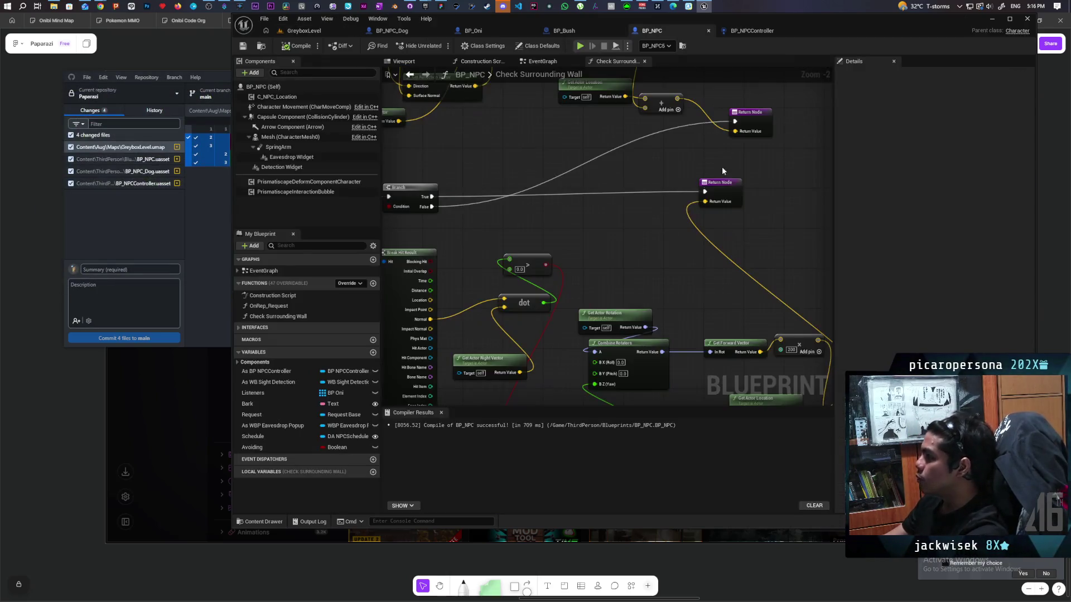
scroll(605, 182, "down", 5)
scroll(580, 221, "up", 2)
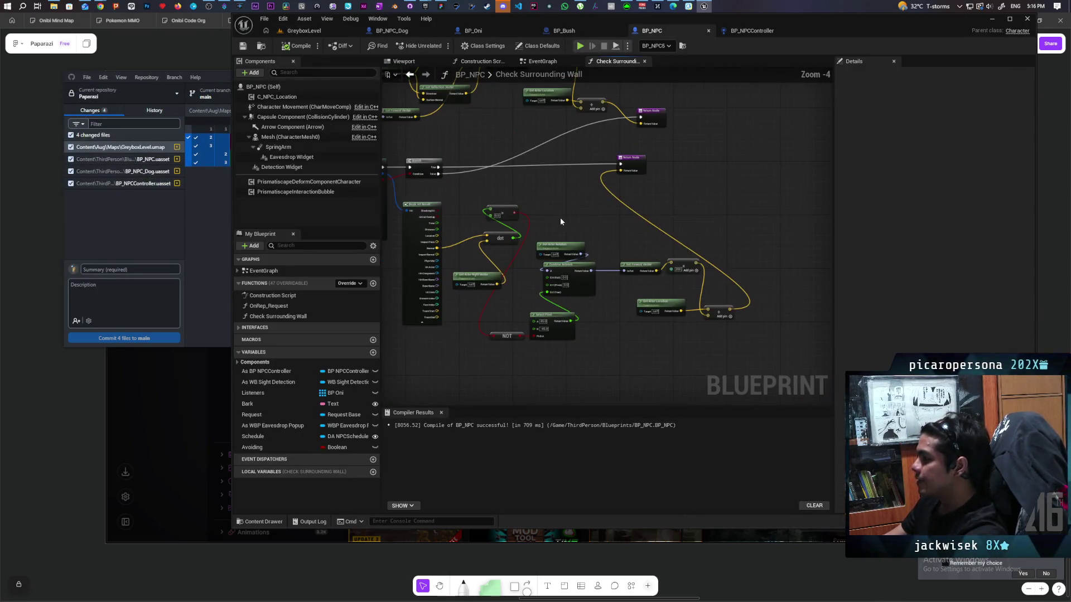
left_click(546, 64)
scroll(705, 205, "down", 4)
scroll(591, 242, "up", 4)
mouse_move(499, 282)
left_mouse_down()
mouse_move(554, 286)
mouse_move(538, 267)
left_mouse_up()
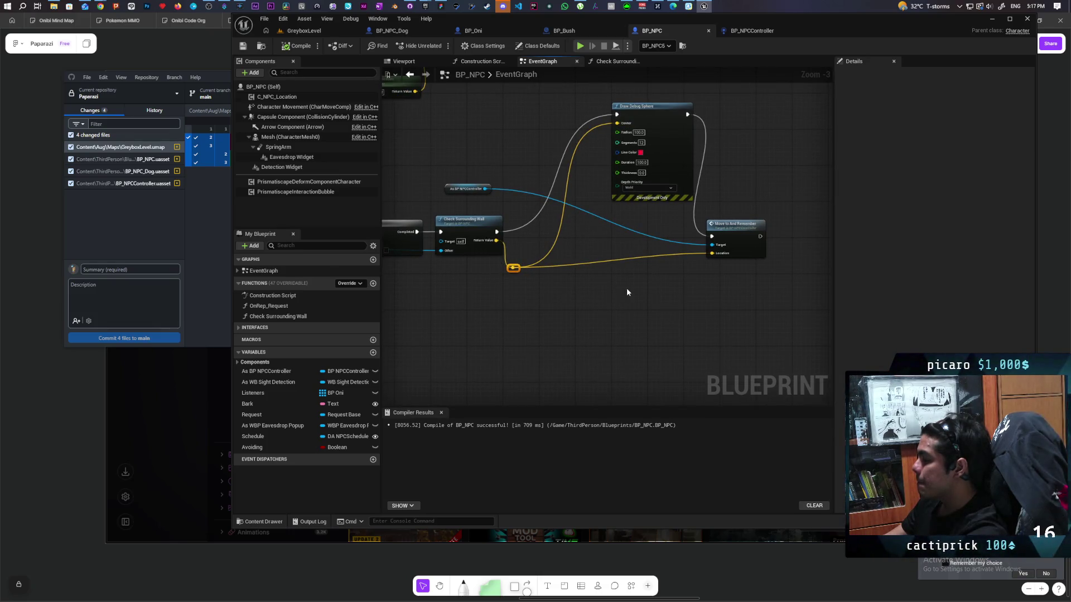
- Select the nodes around the controller cast and undo the recent graph edits
scroll(625, 292, "down", 2)
scroll(592, 215, "up", 2)
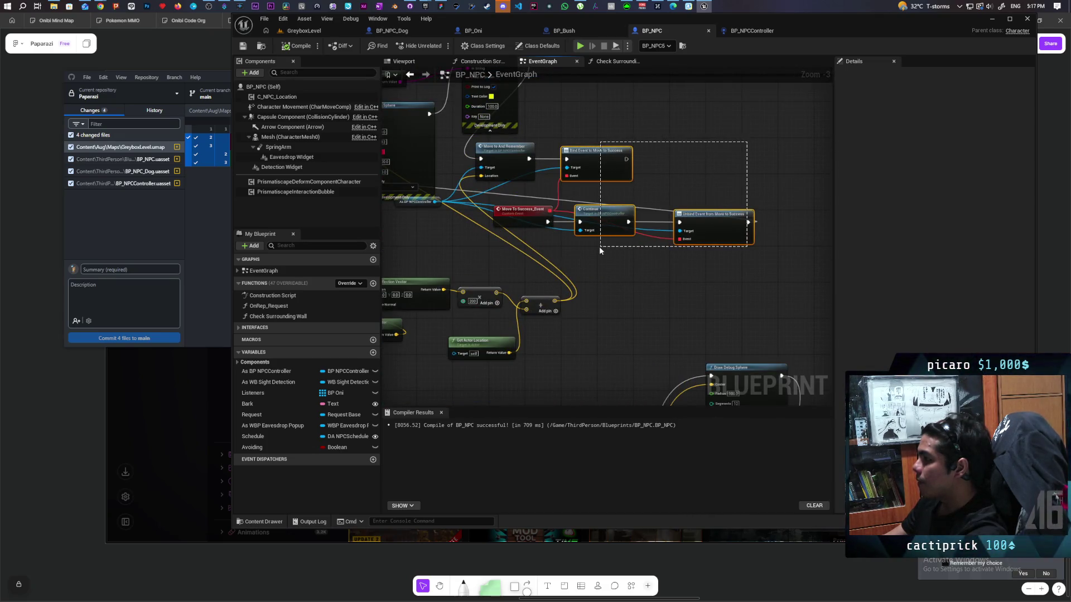
left_click_drag(562, 222, 561, 223)
left_click_drag(396, 196, 406, 227)
key("ctrl+z")
key("ctrl+z")
key("ctrl+z")
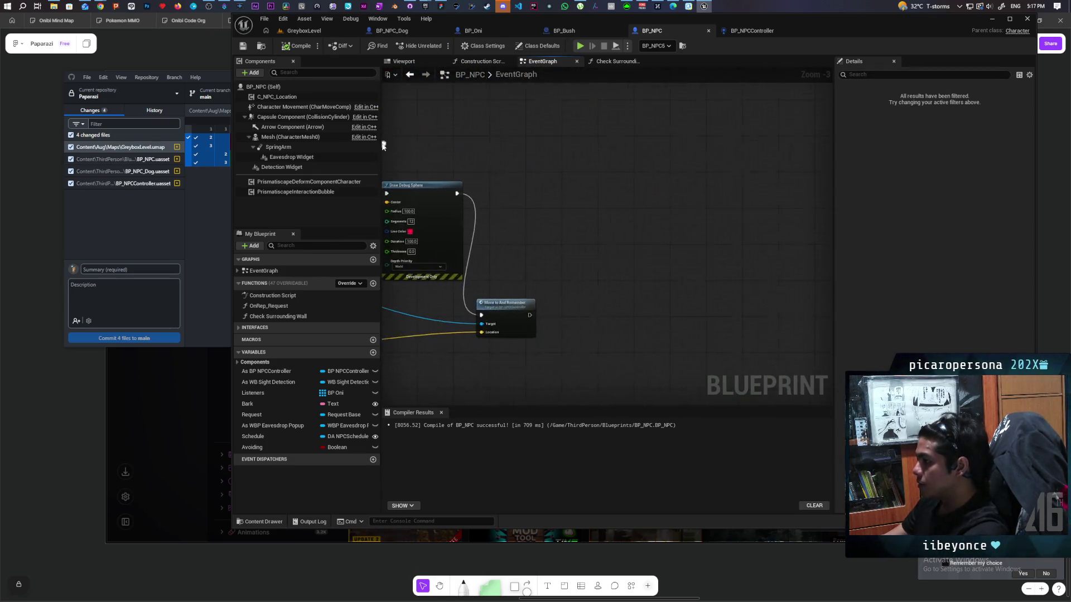
- Paste Bind Event, CustomEvent, Continue and Unbind Event nodes after Move to And Remember, and rename the custom event
key("ctrl+v")
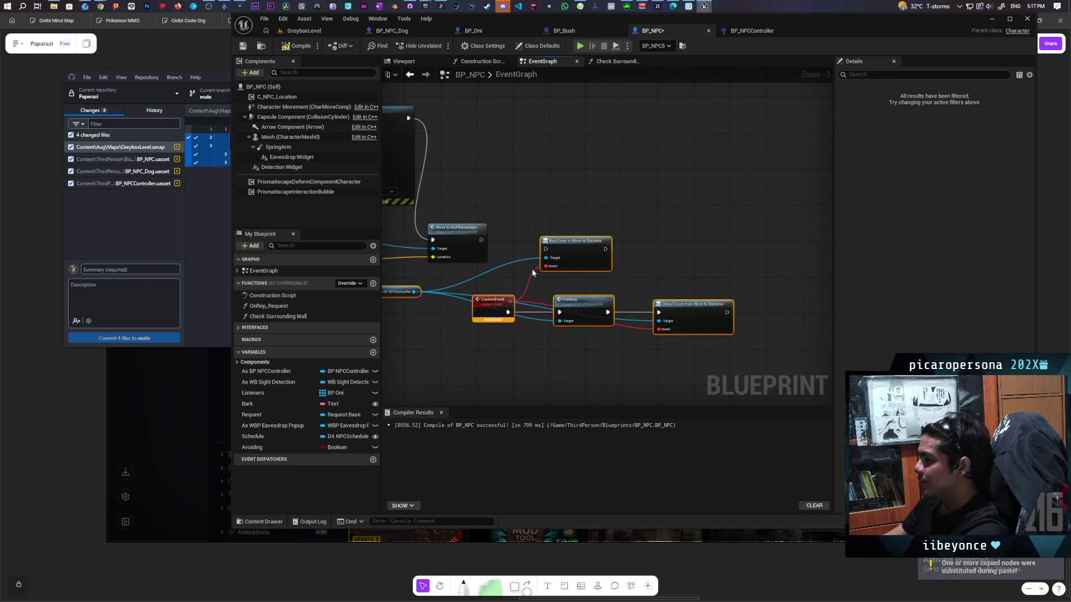
left_click_drag(549, 254, 549, 253)
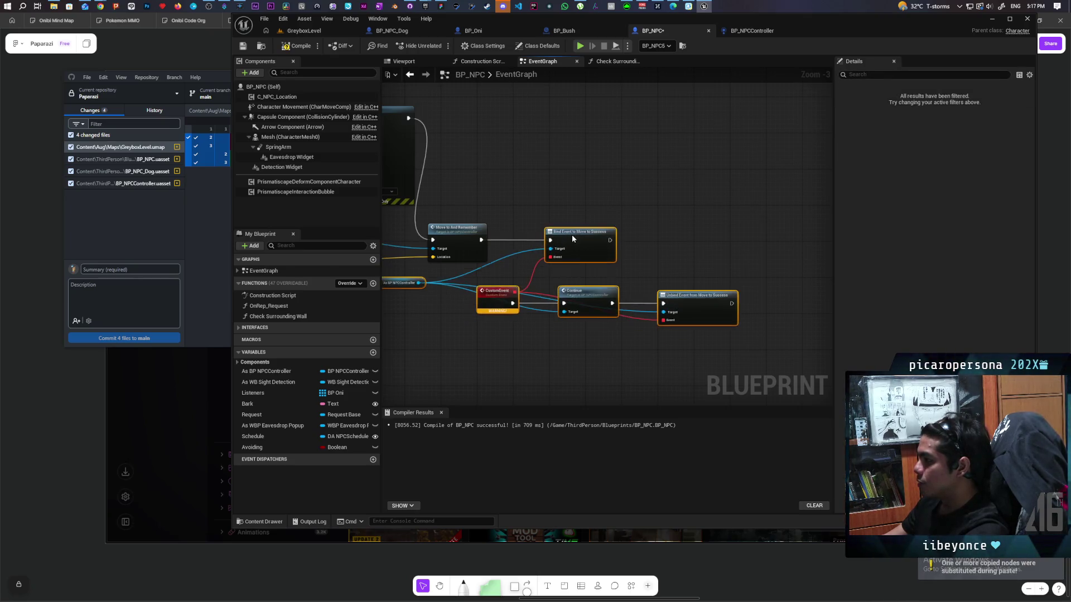
left_click(529, 215)
double_click(500, 295)
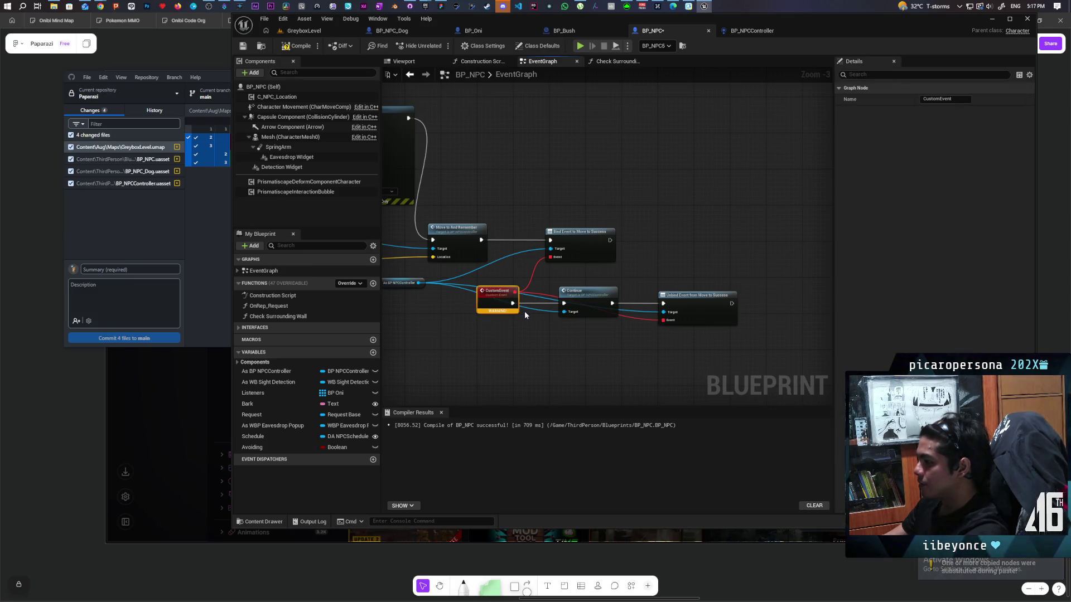
left_click(540, 184)
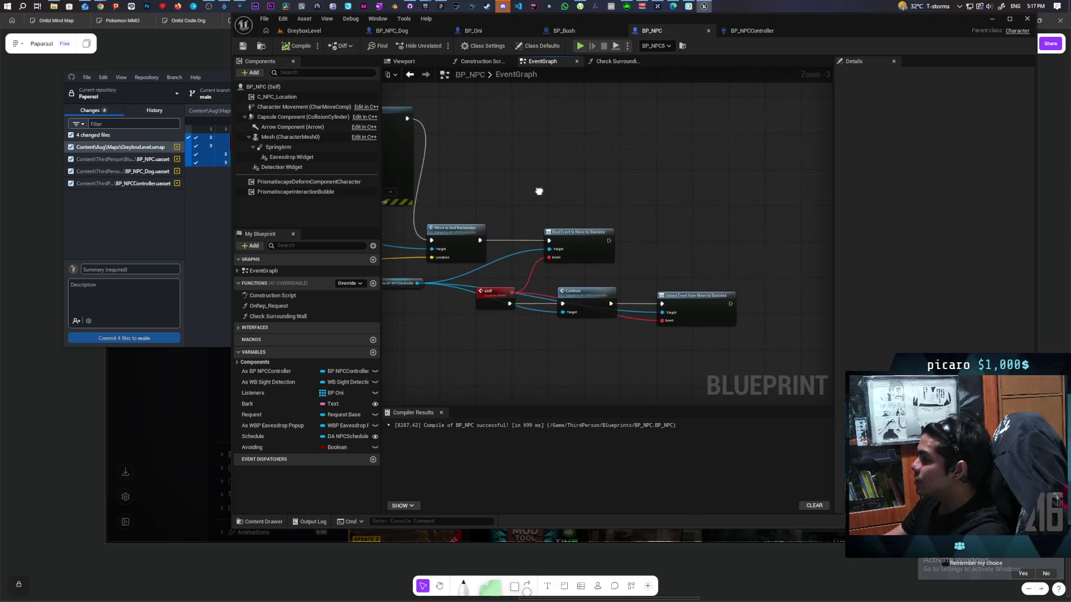
- Pan over to Draw Debug Sphere, then return to the GreyboxLevel editor
left_click_drag(540, 191, 679, 175)
scroll(645, 206, "down", 2)
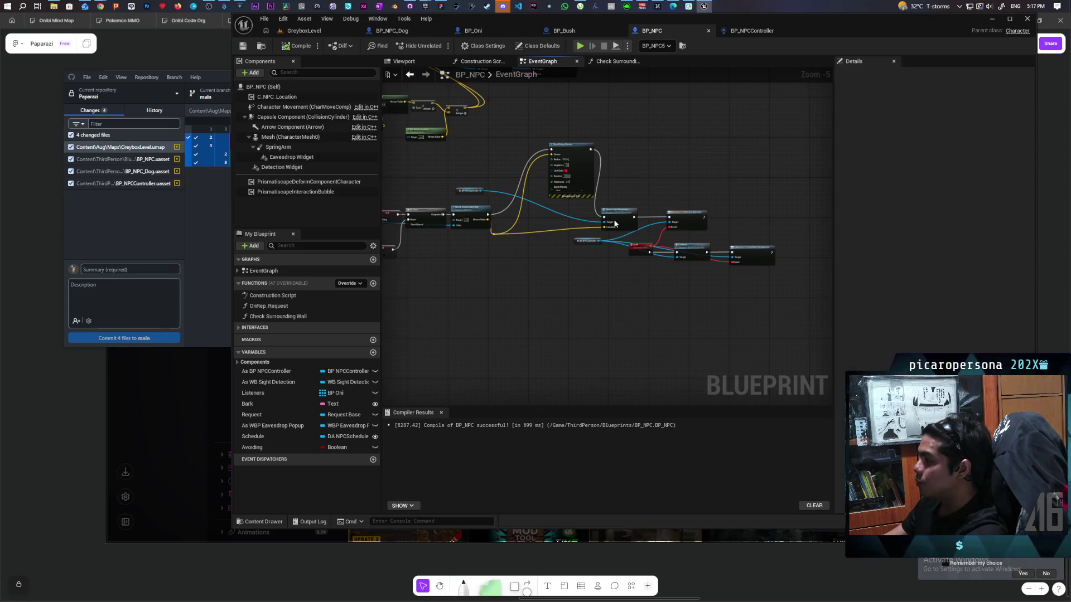
left_click(311, 32)
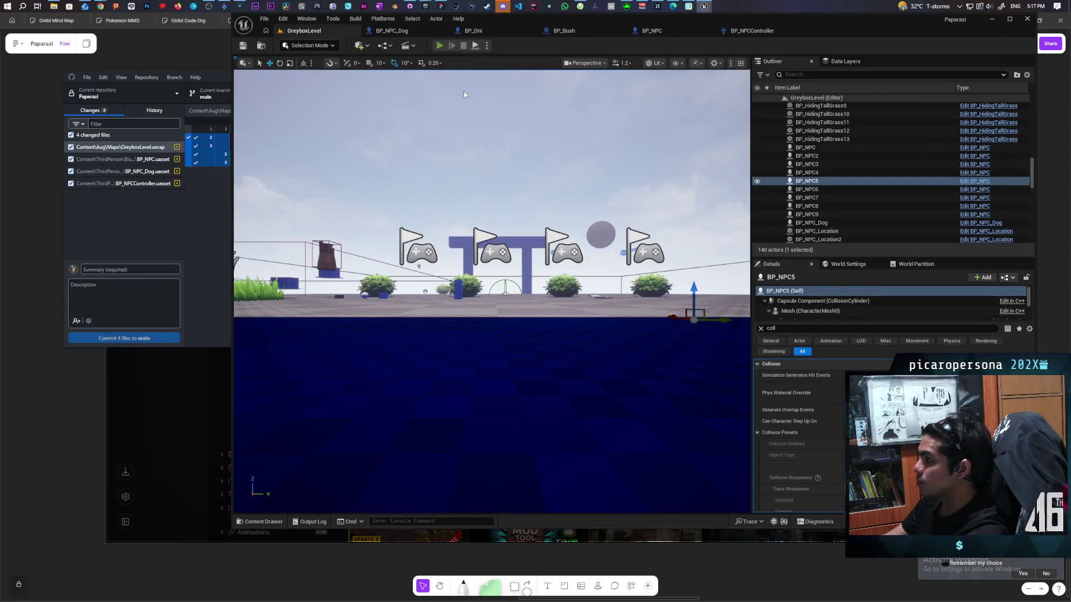
- Start a multiplayer test and walk the character past the pillars, over the white ramp, toward the red NPC
key("alt+p")
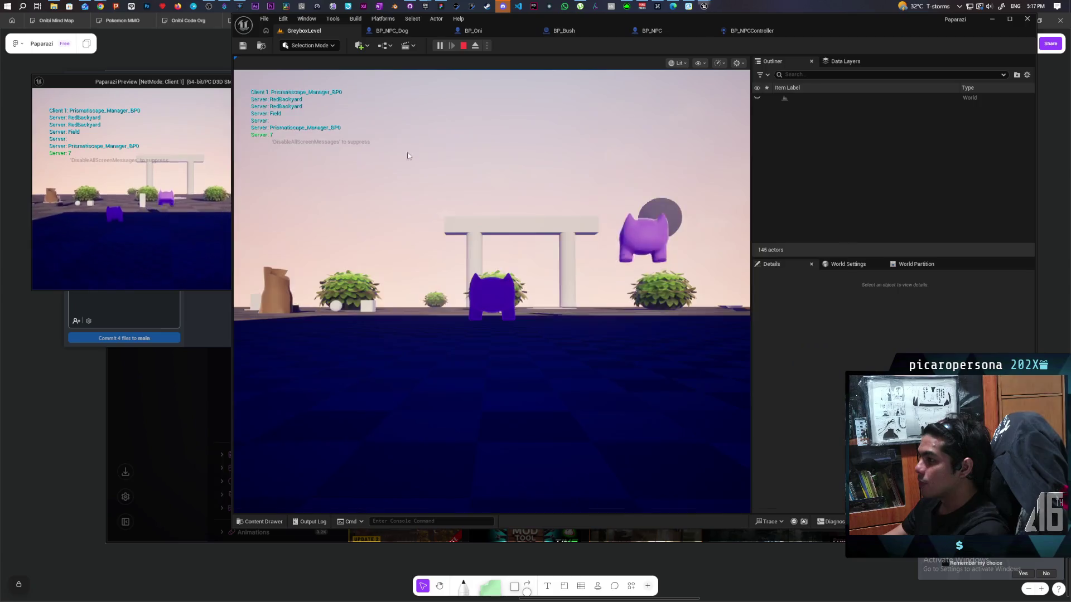
key("w")
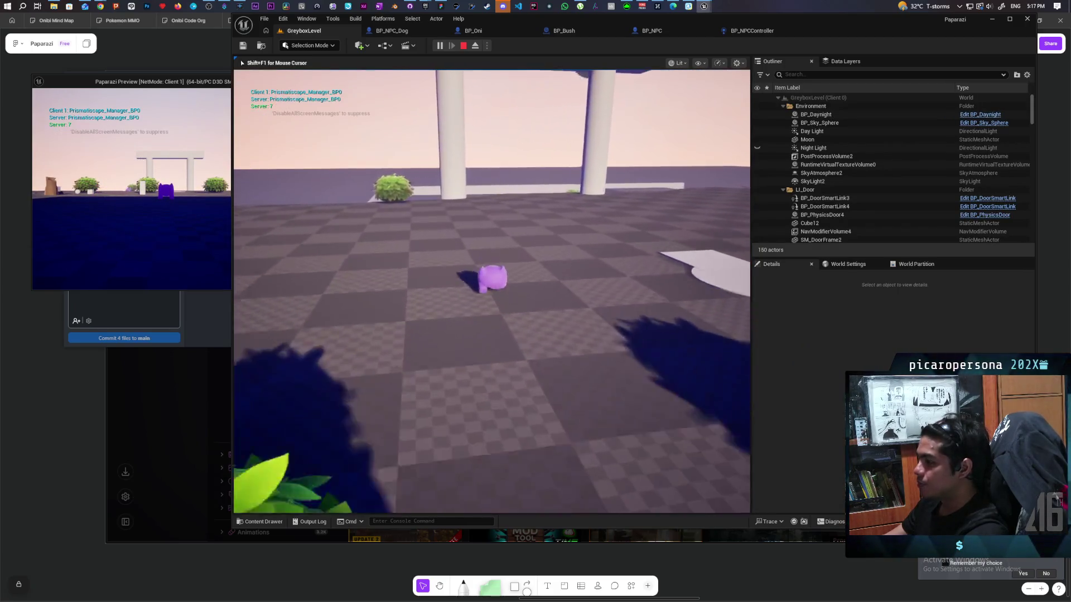
key("w")
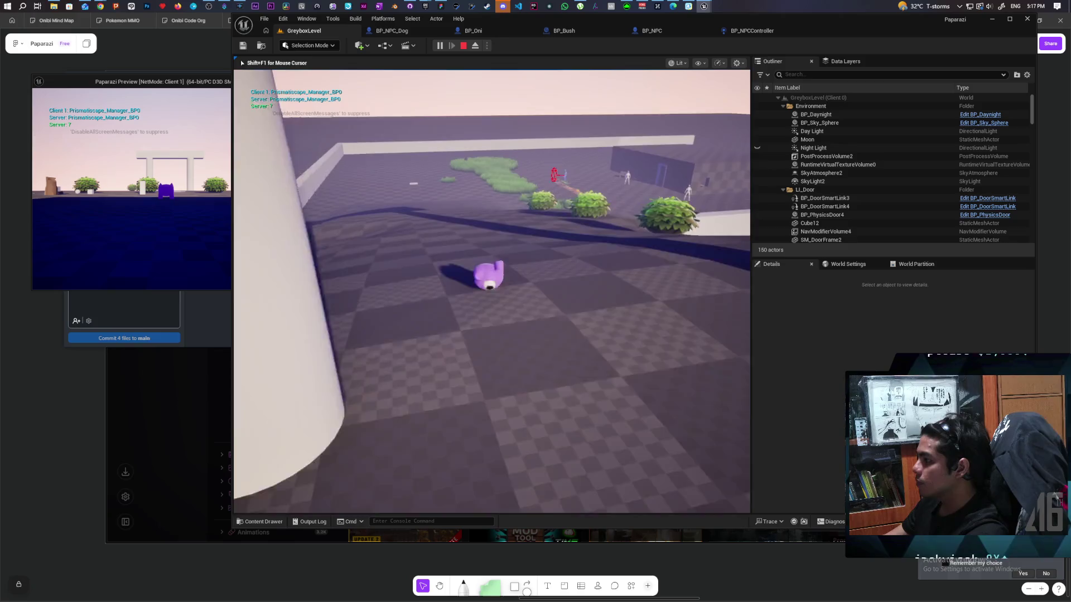
key("w")
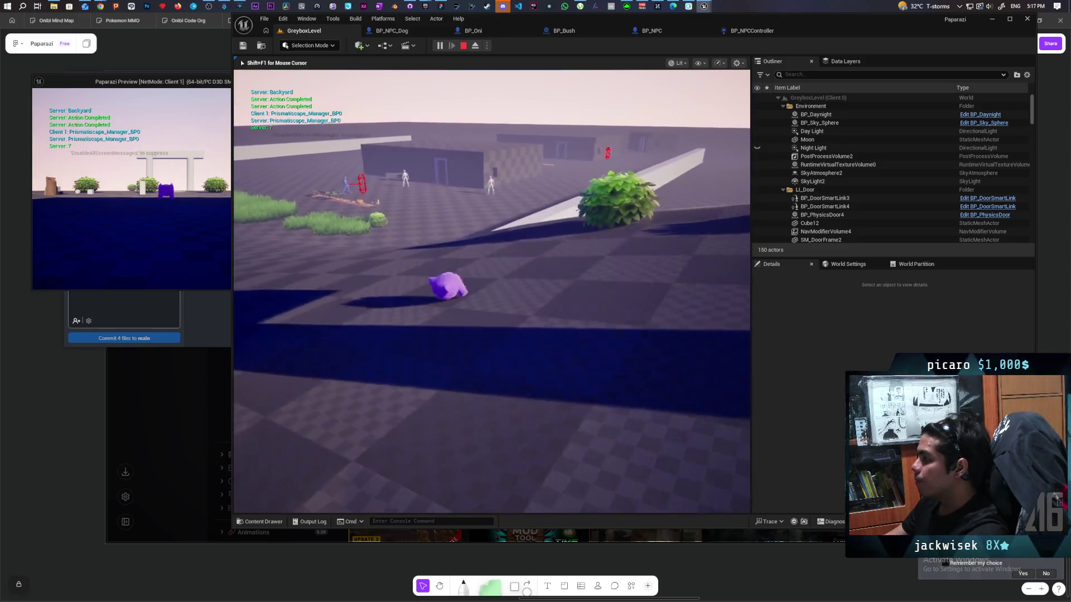
key("w")
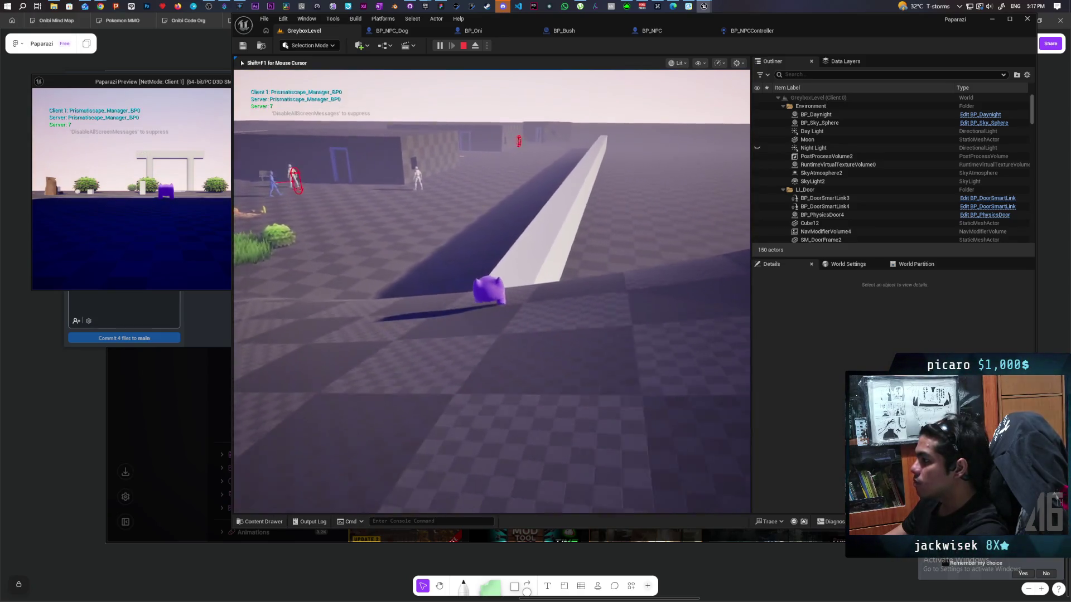
key("w")
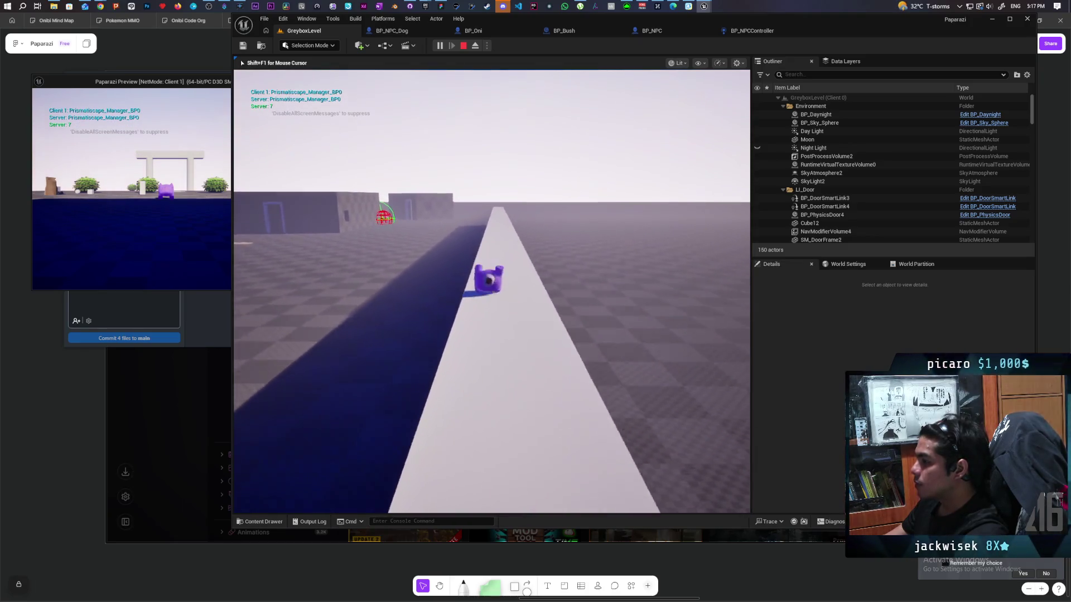
key("w")
key("w")
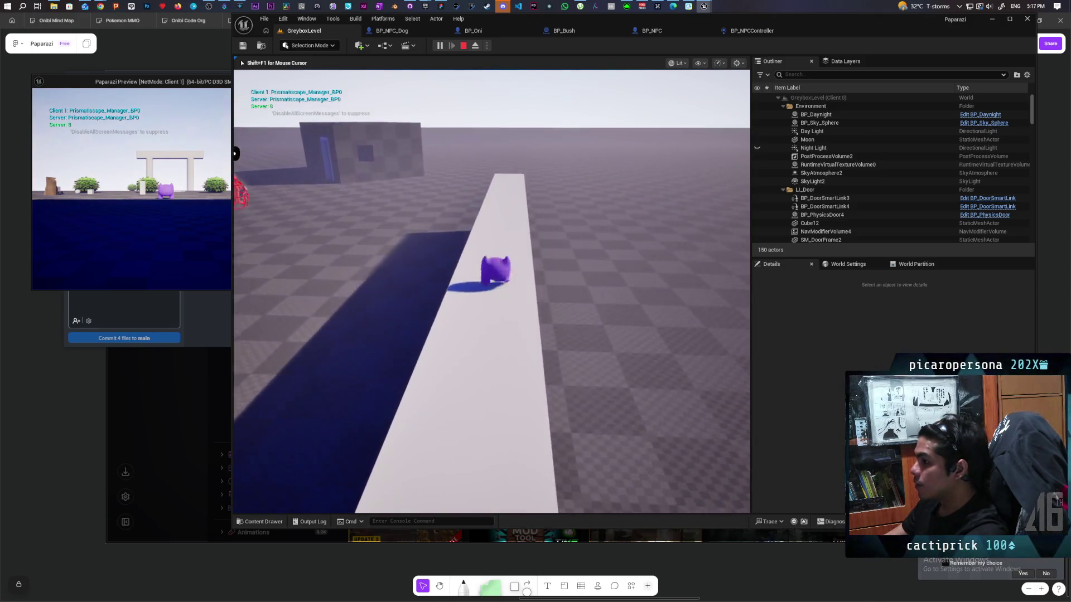
key("w")
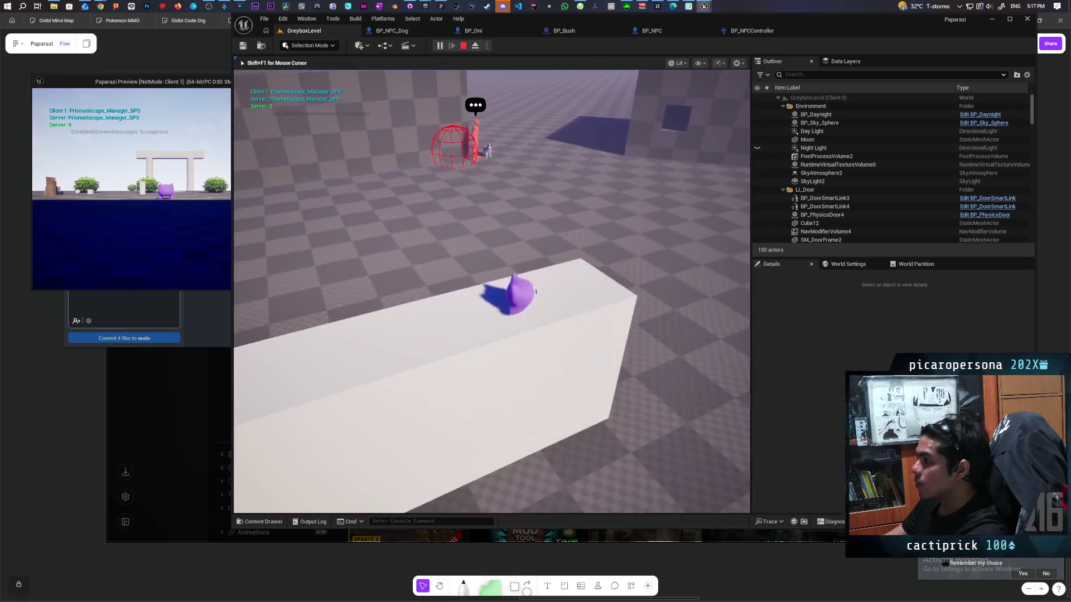
key("w")
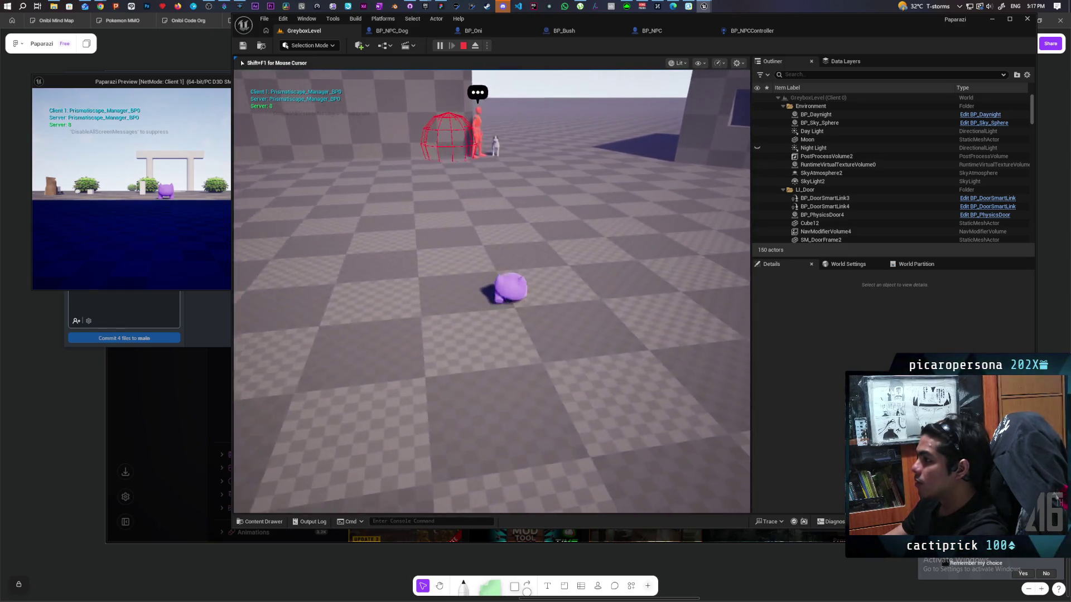
key("w")
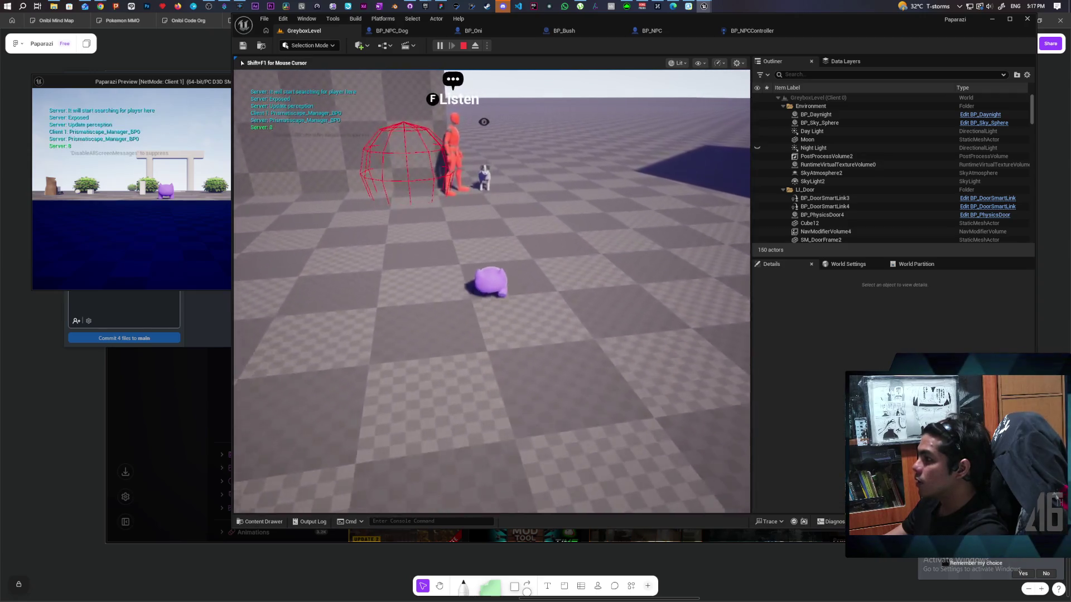
key("w")
key("w")
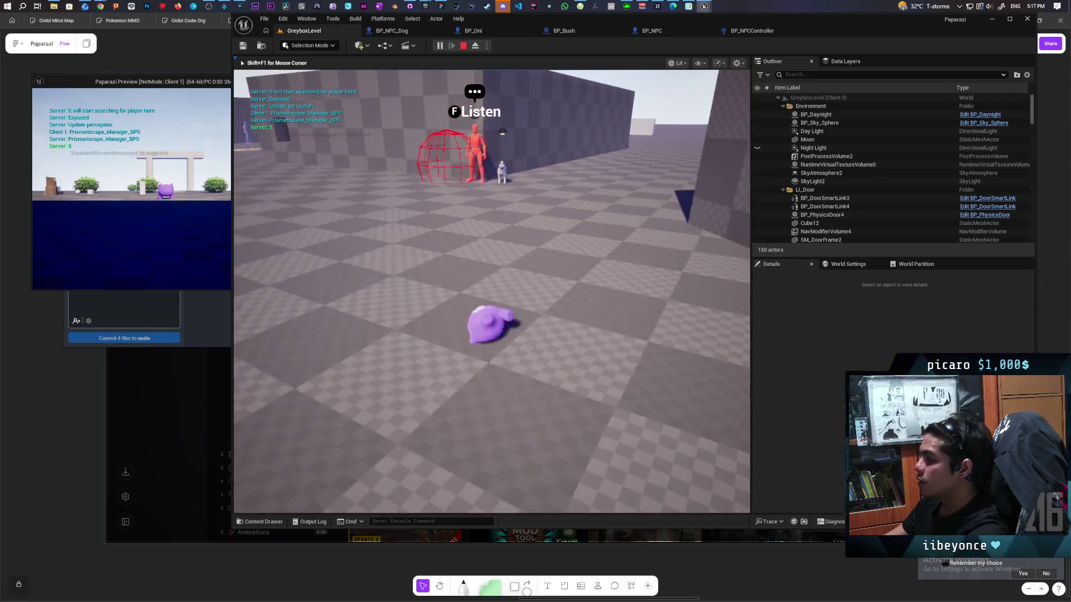
key("w")
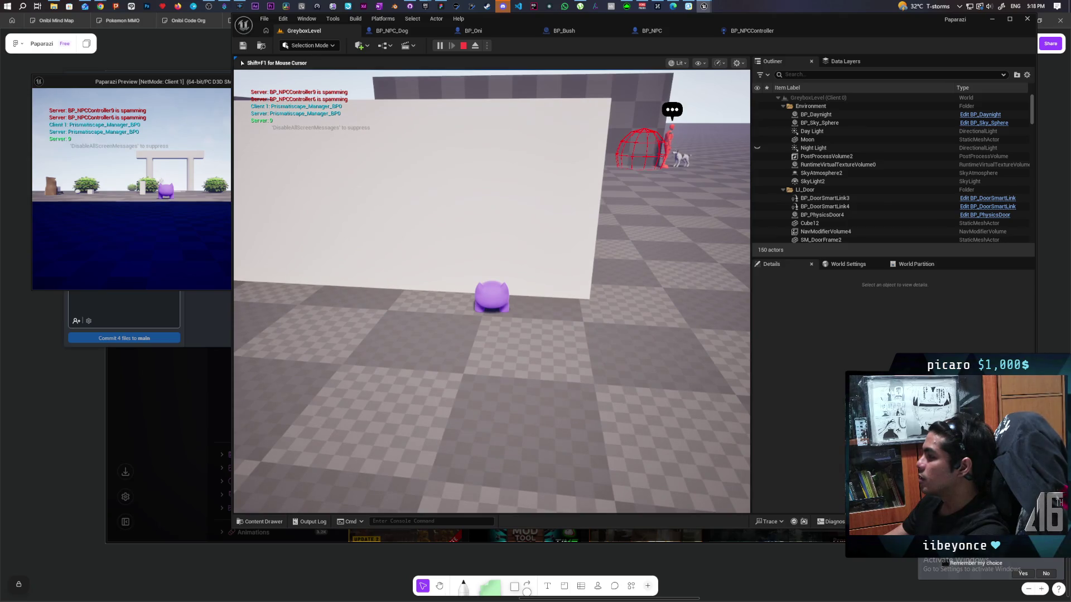
- Move the character around the red NPC and dog near the wall, then end play
key("d")
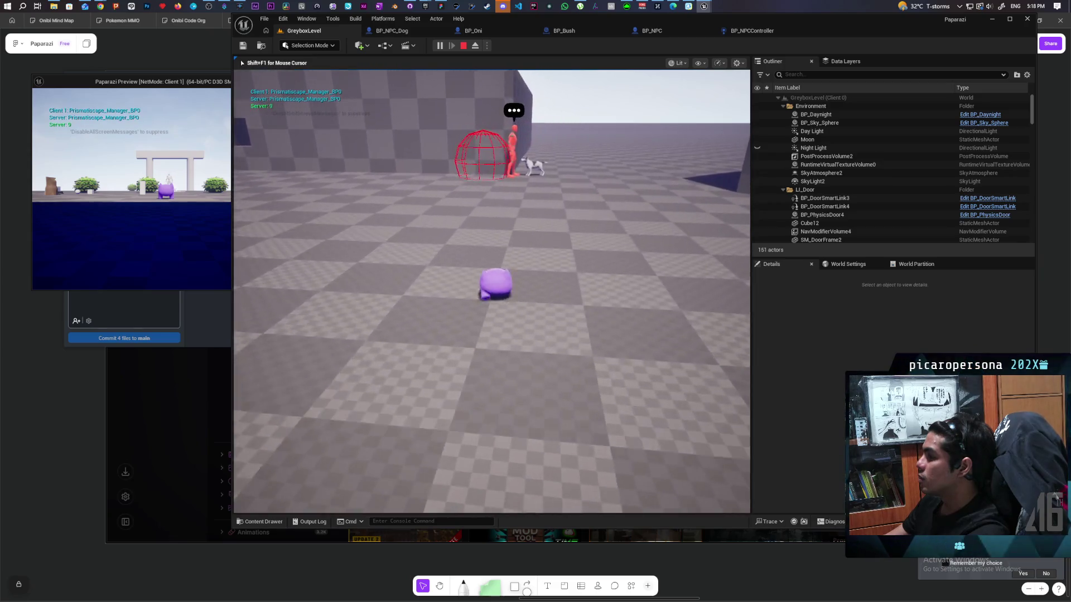
key("w")
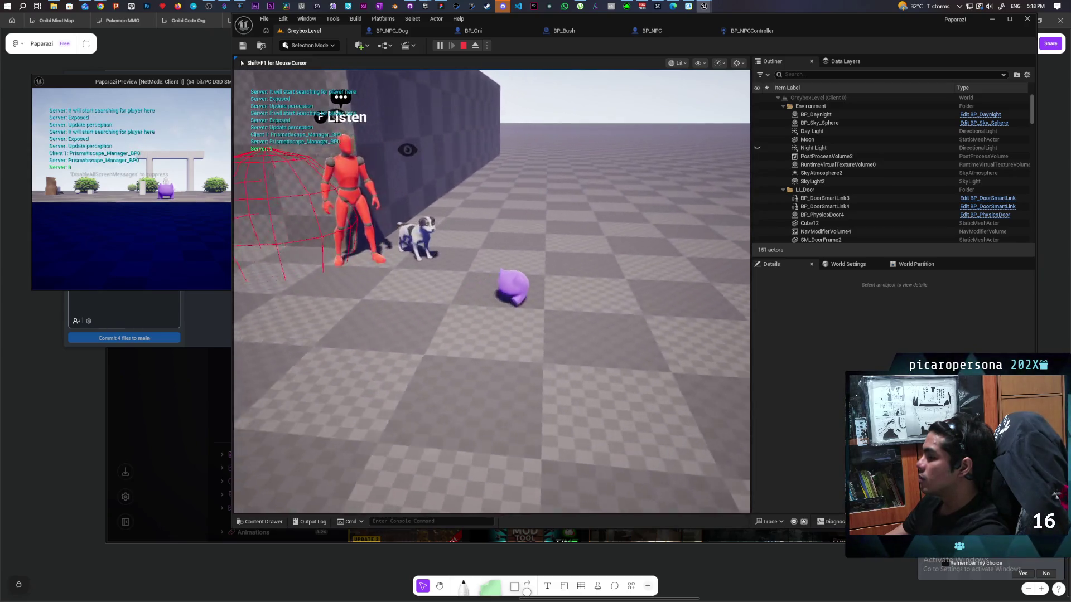
key("s")
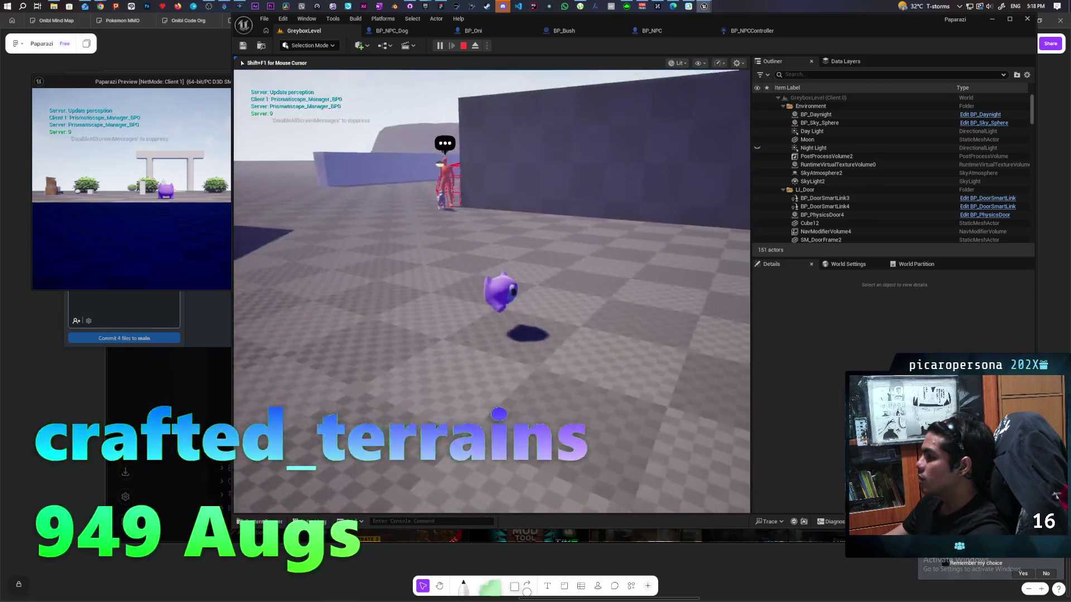
key("a")
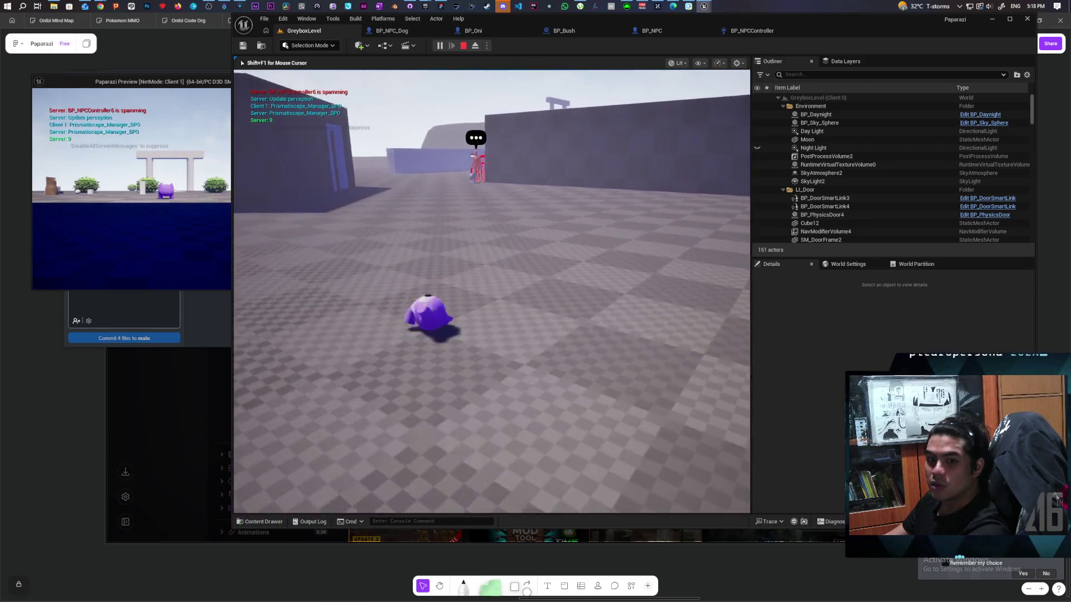
key("w")
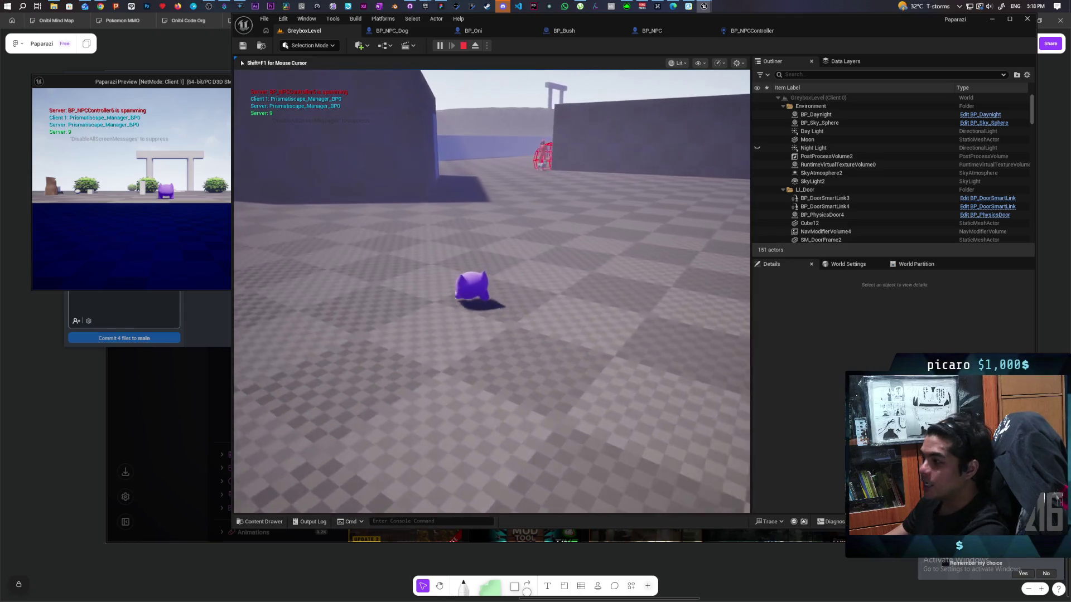
key("w")
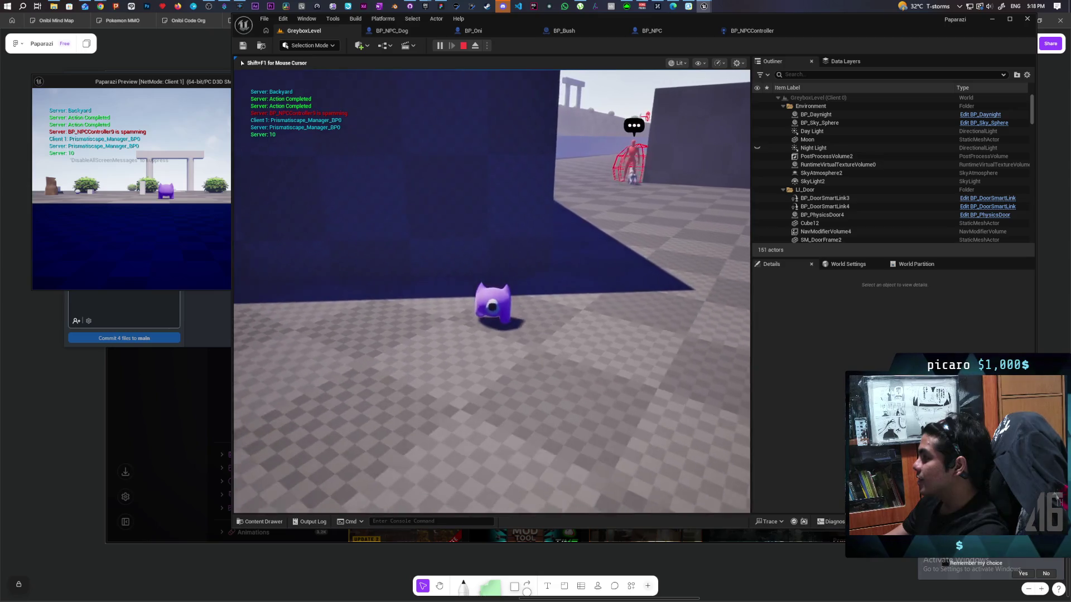
key("w")
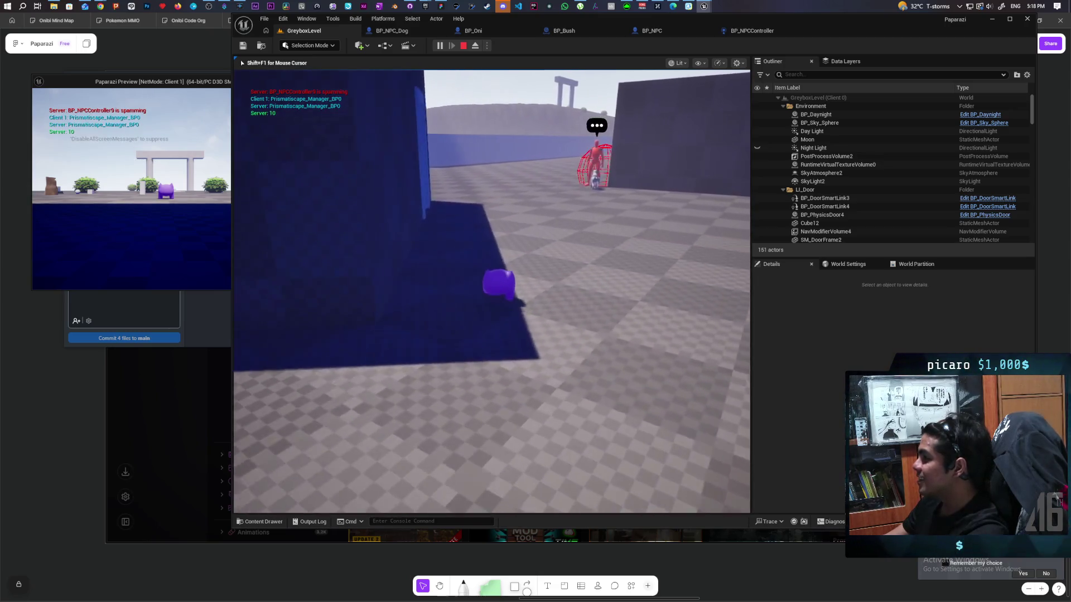
key("w")
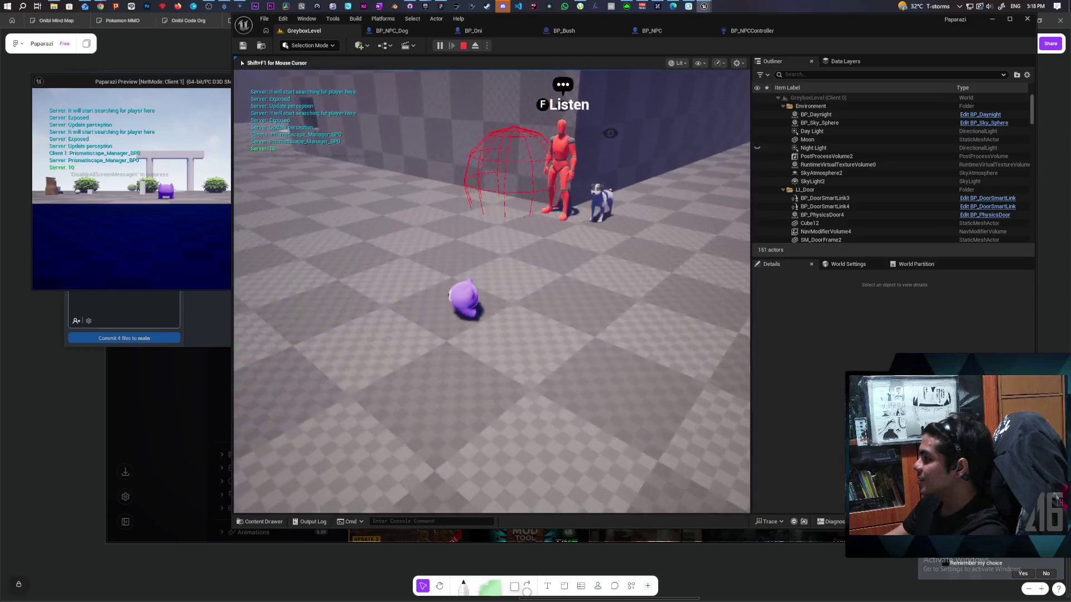
key("a")
key("w")
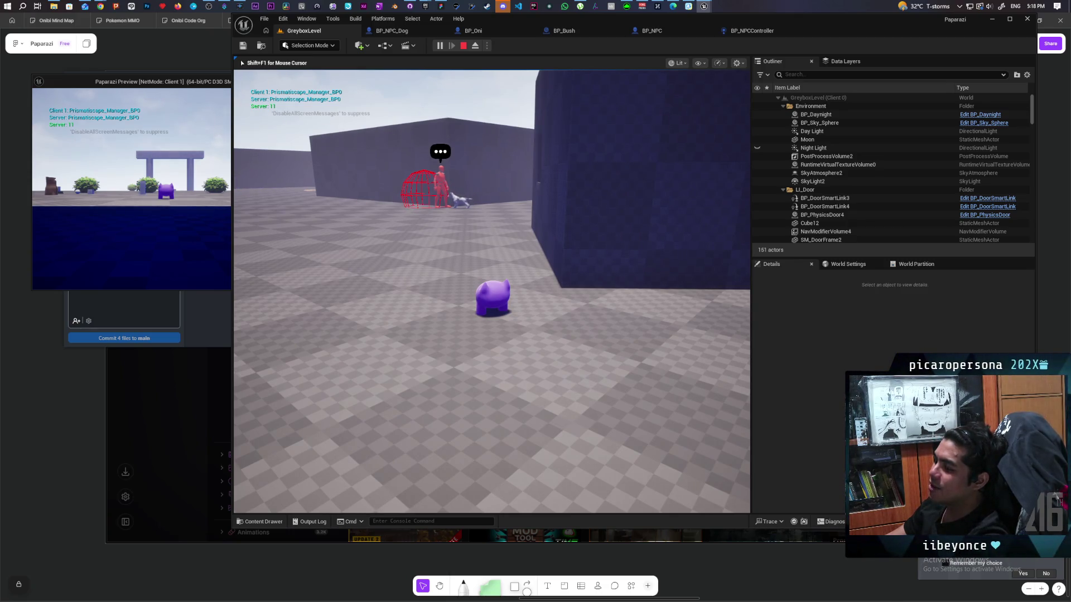
key("Escape")
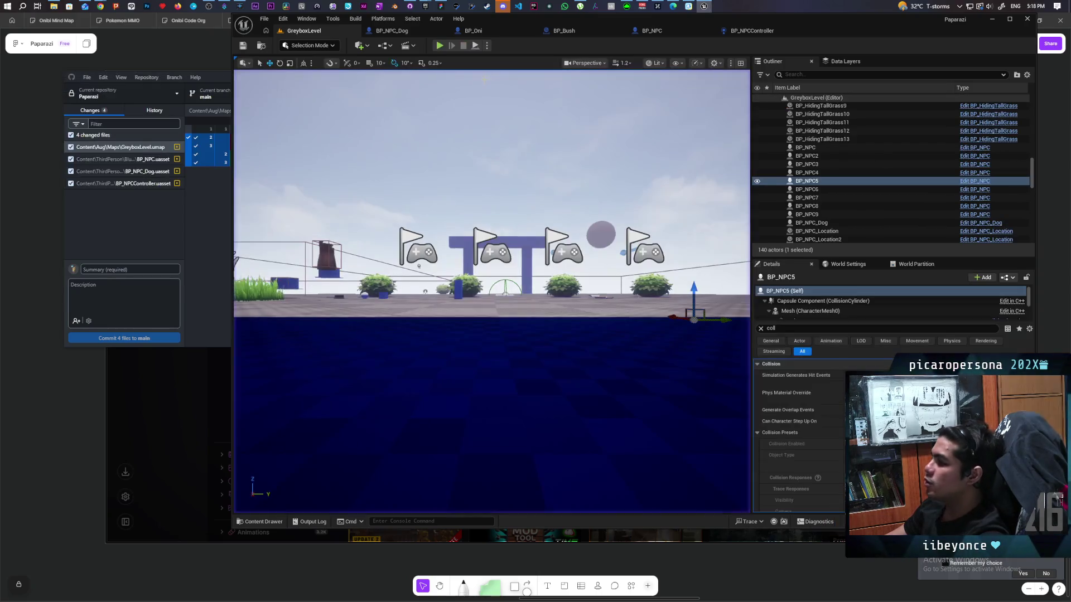
left_click(440, 46)
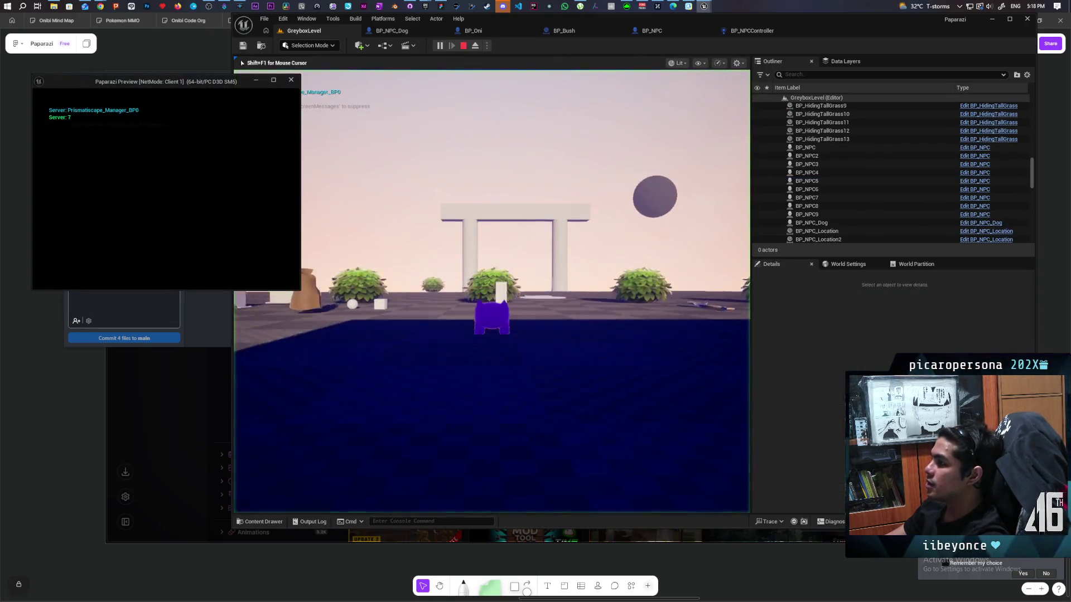
left_click(389, 132)
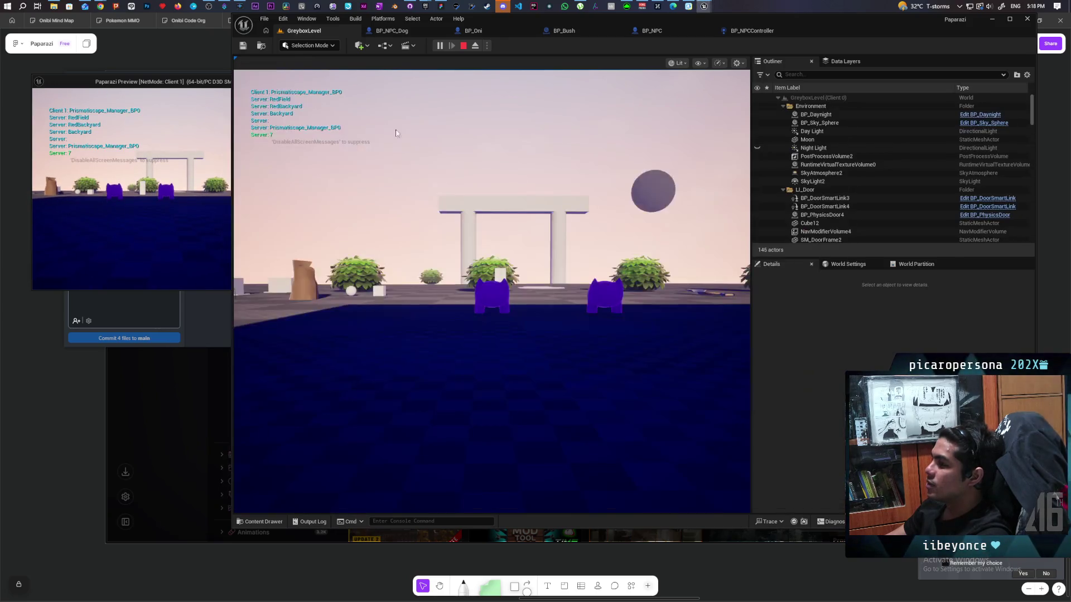
key("w")
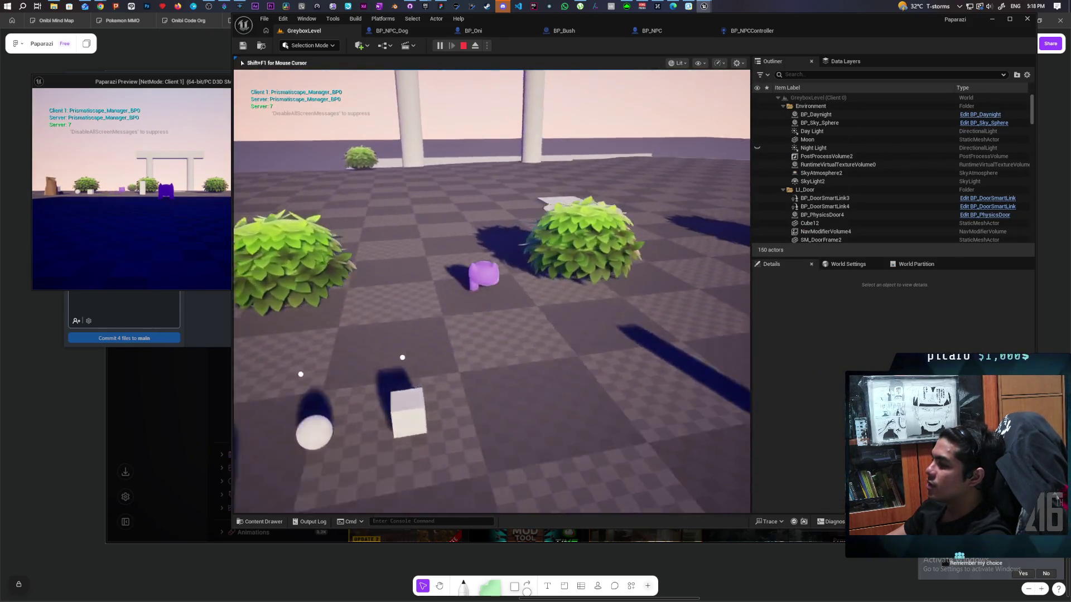
key("w")
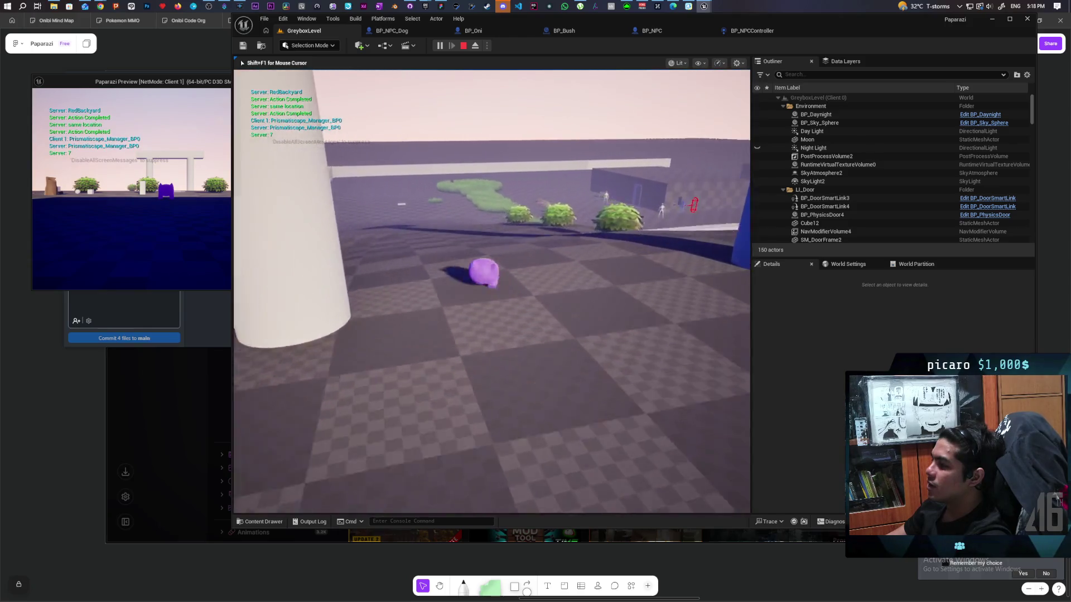
key("w")
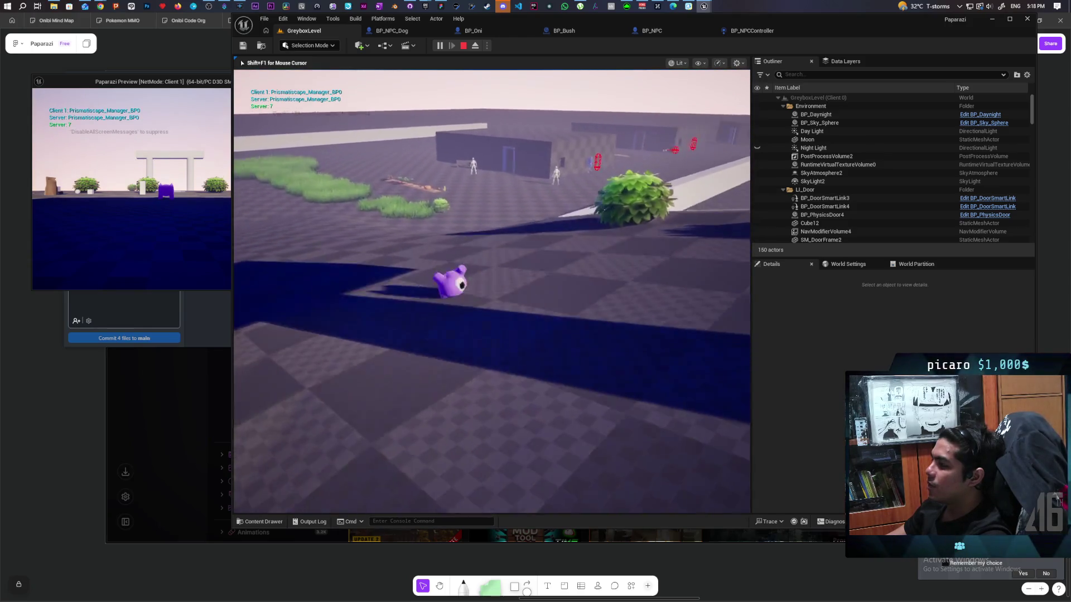
key("w")
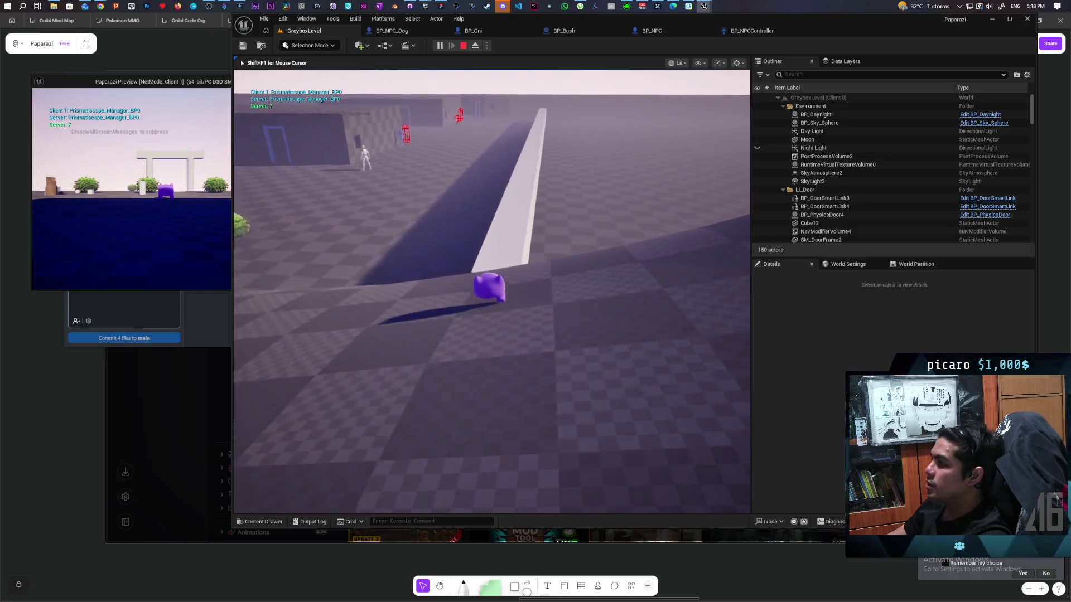
key("w")
key("w")
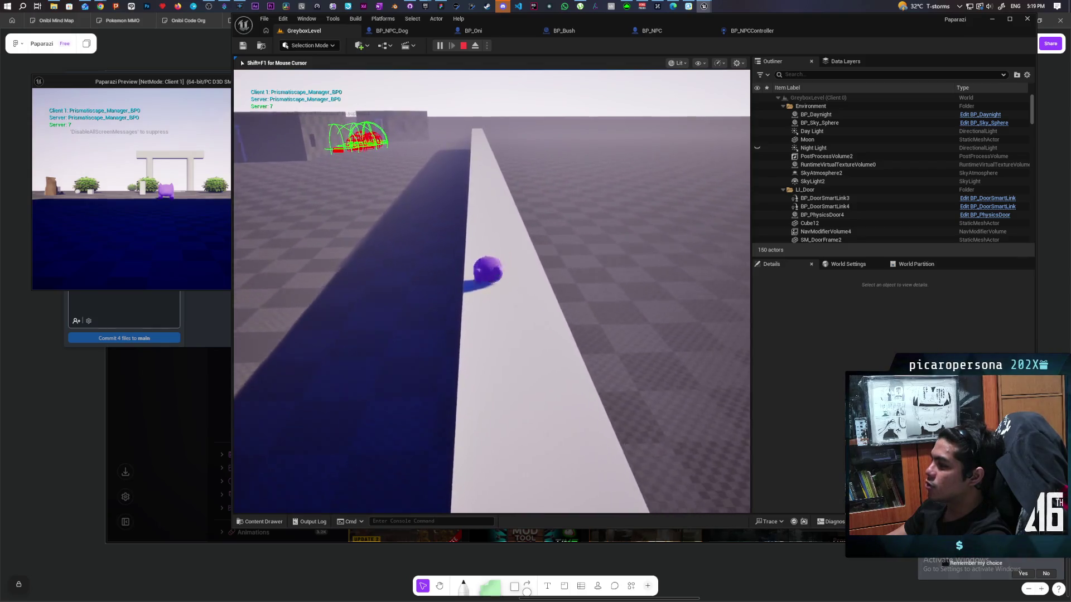
key("w")
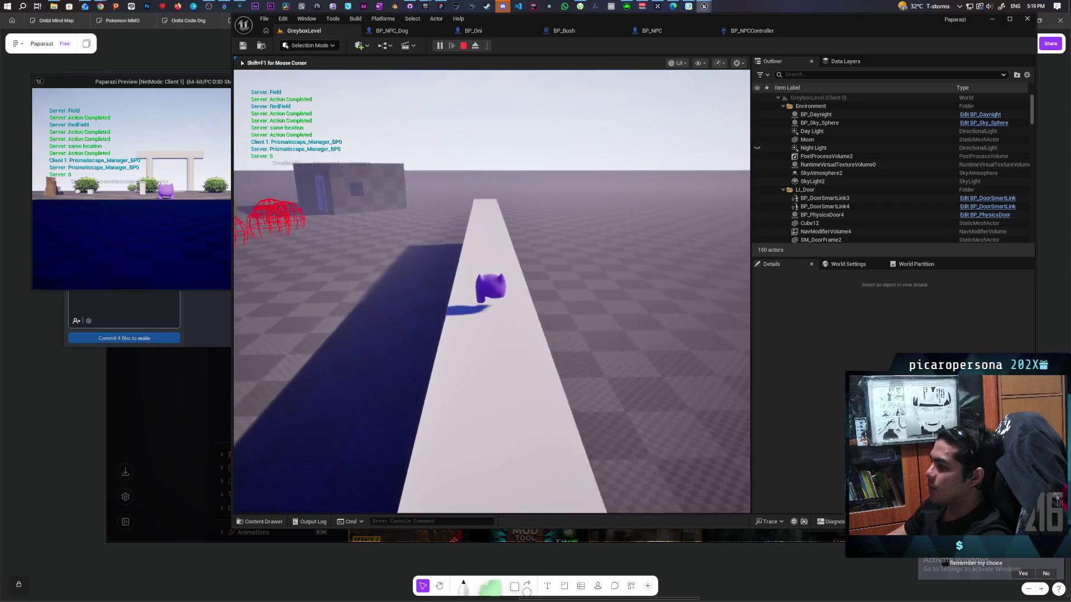
key("w")
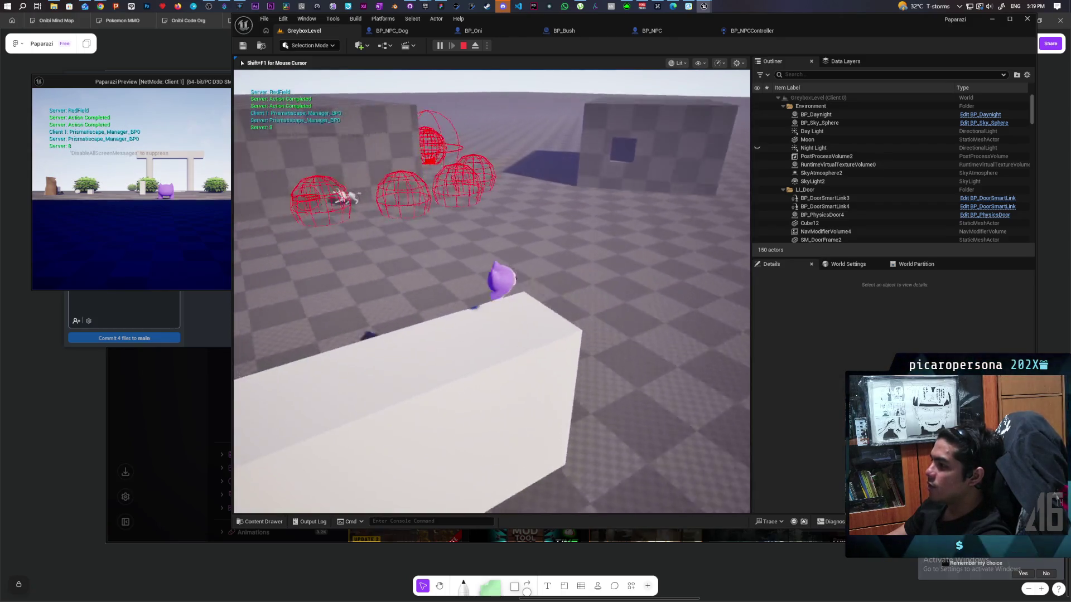
key("w")
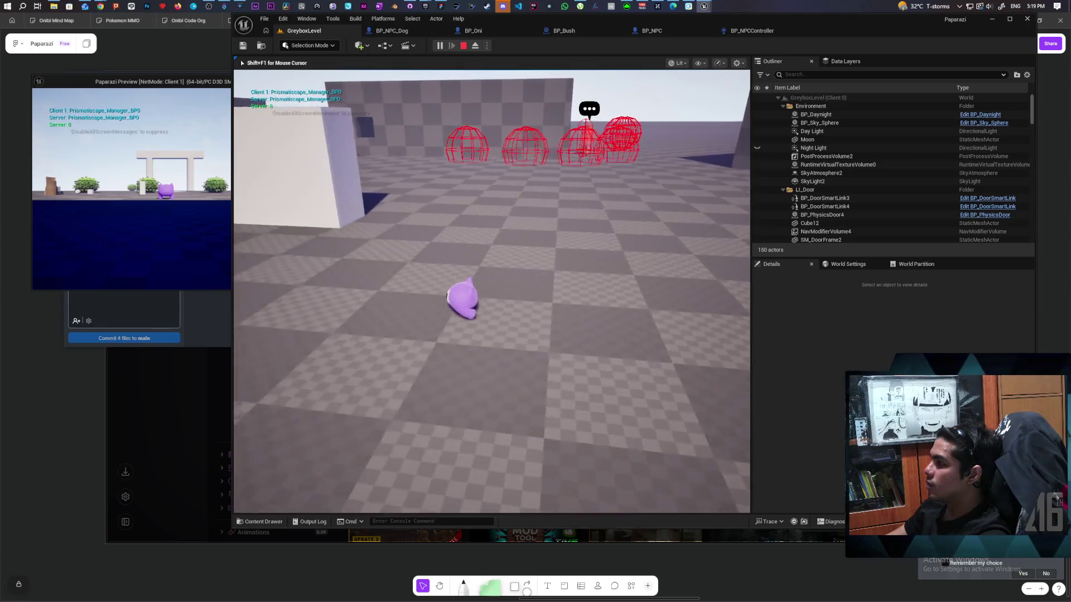
key("a")
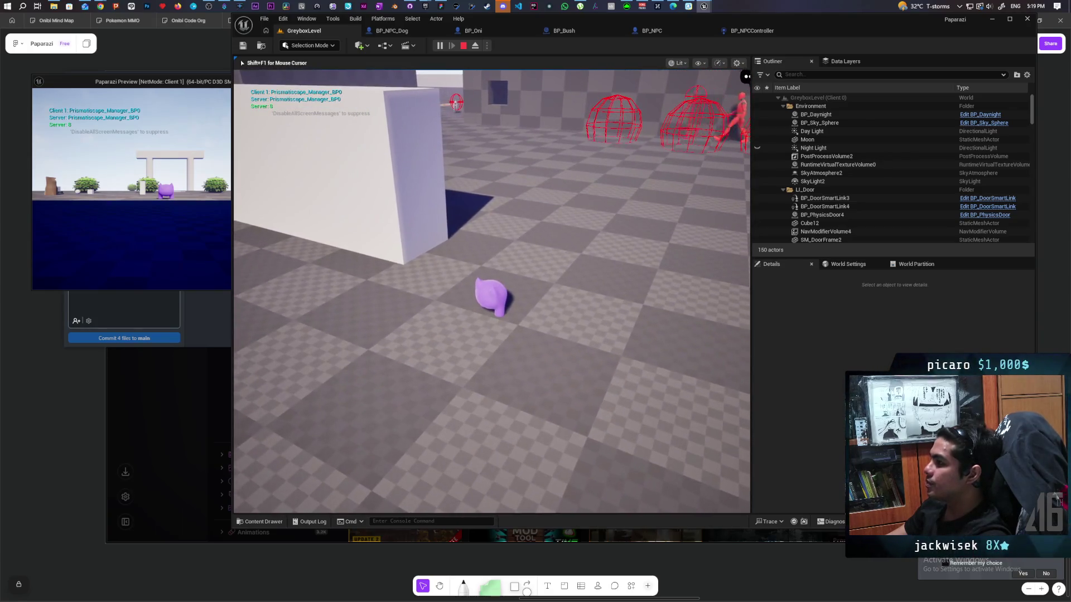
key("w")
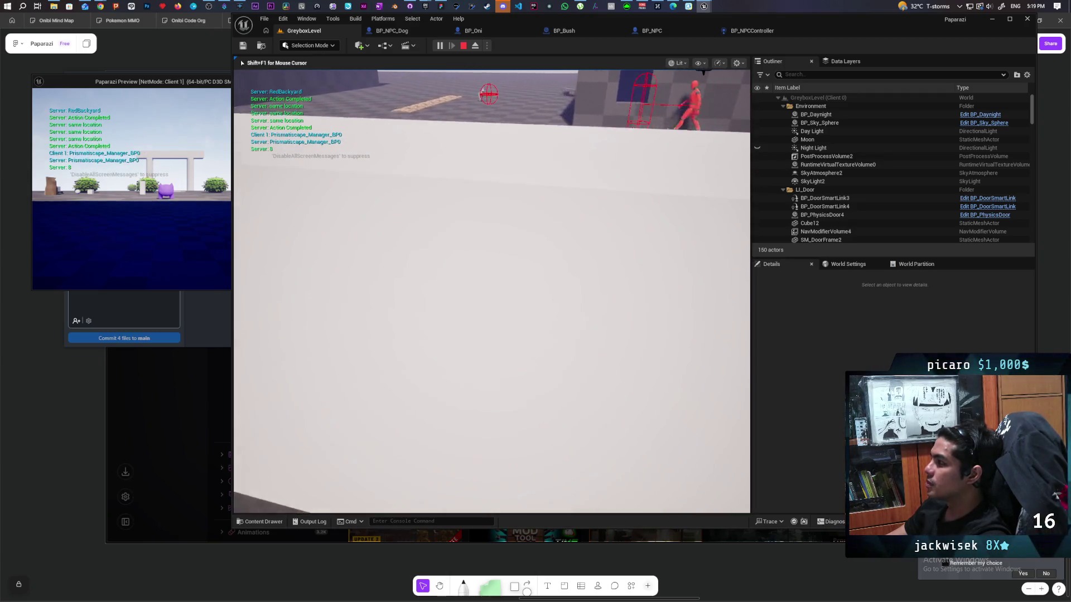
key("s")
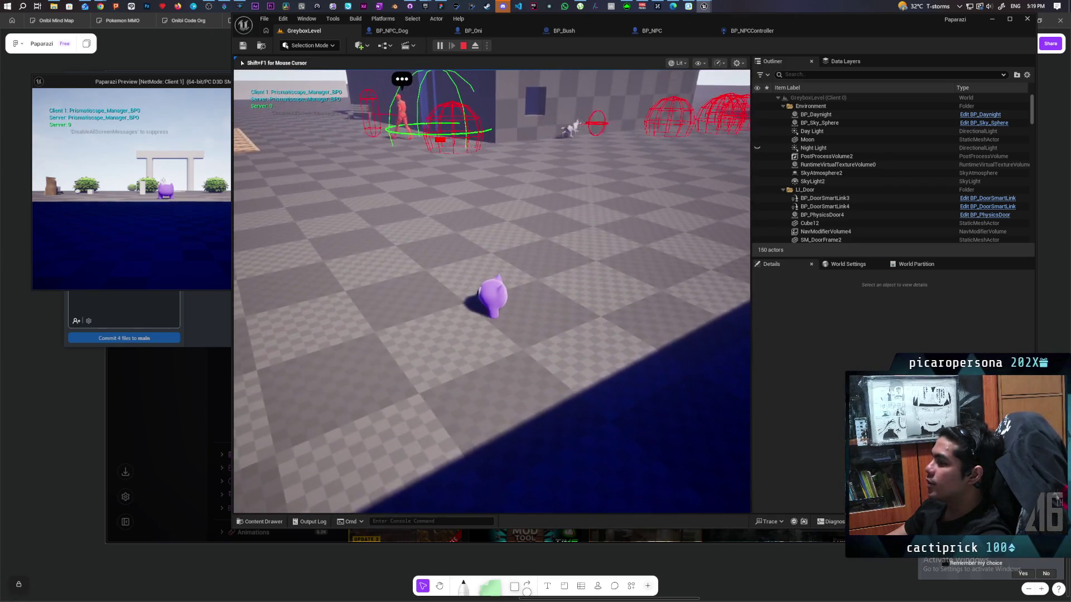
key("s")
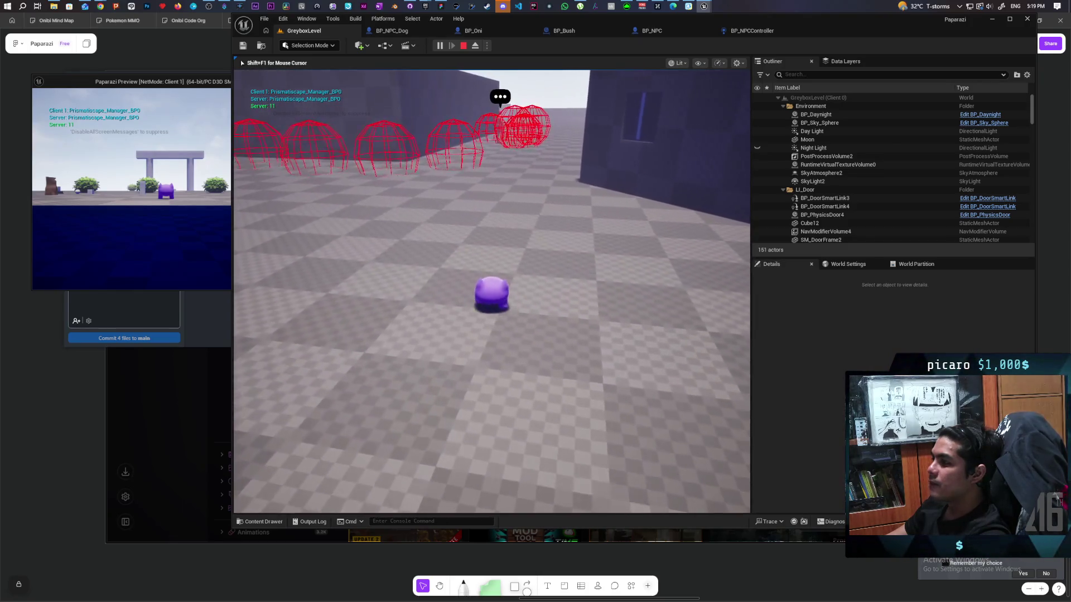
key("w")
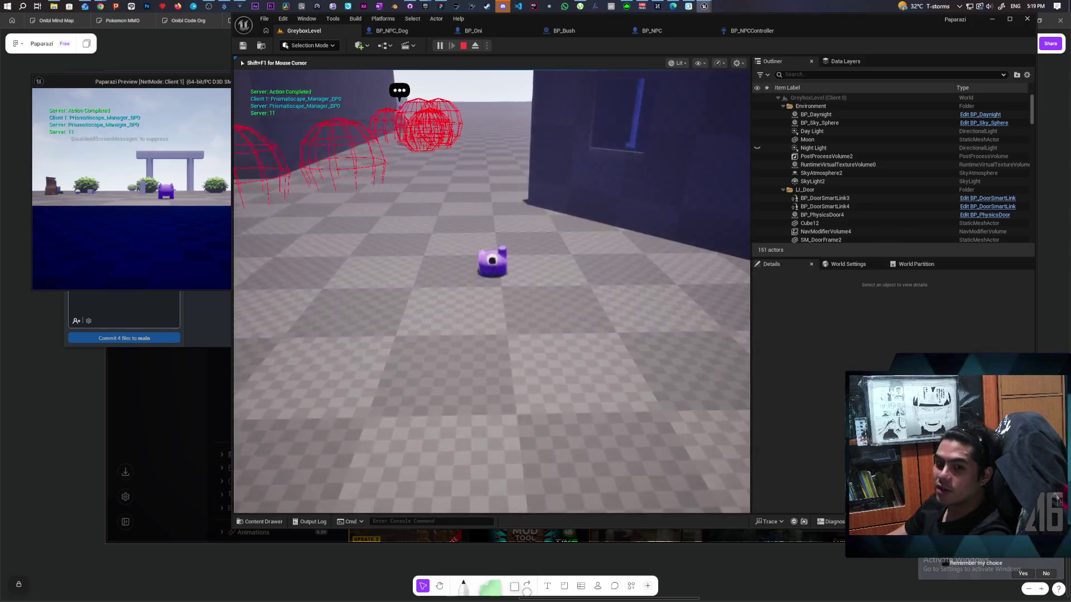
key("w")
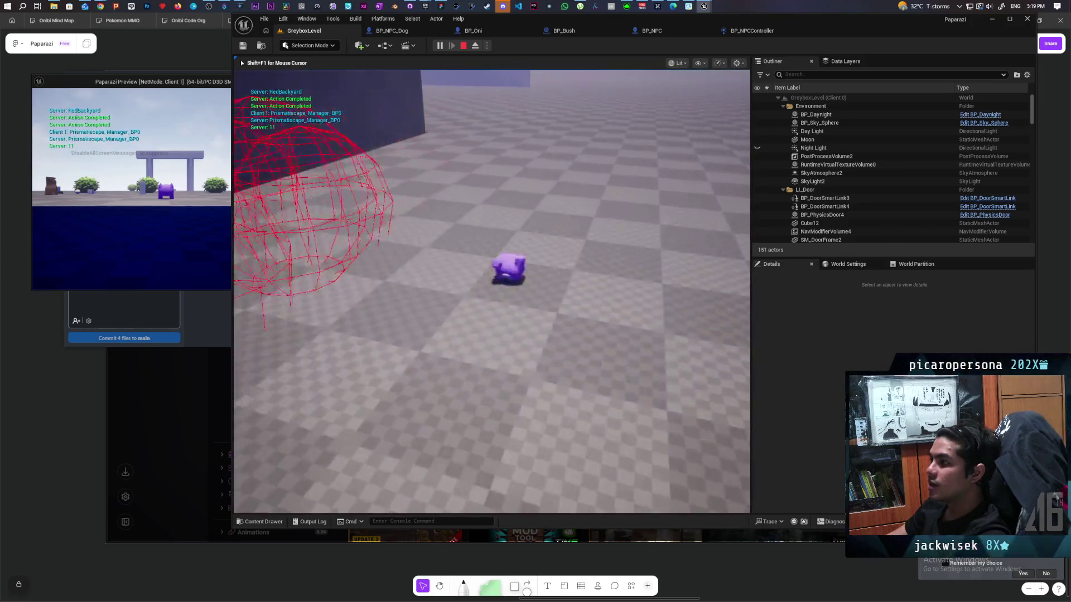
key("s")
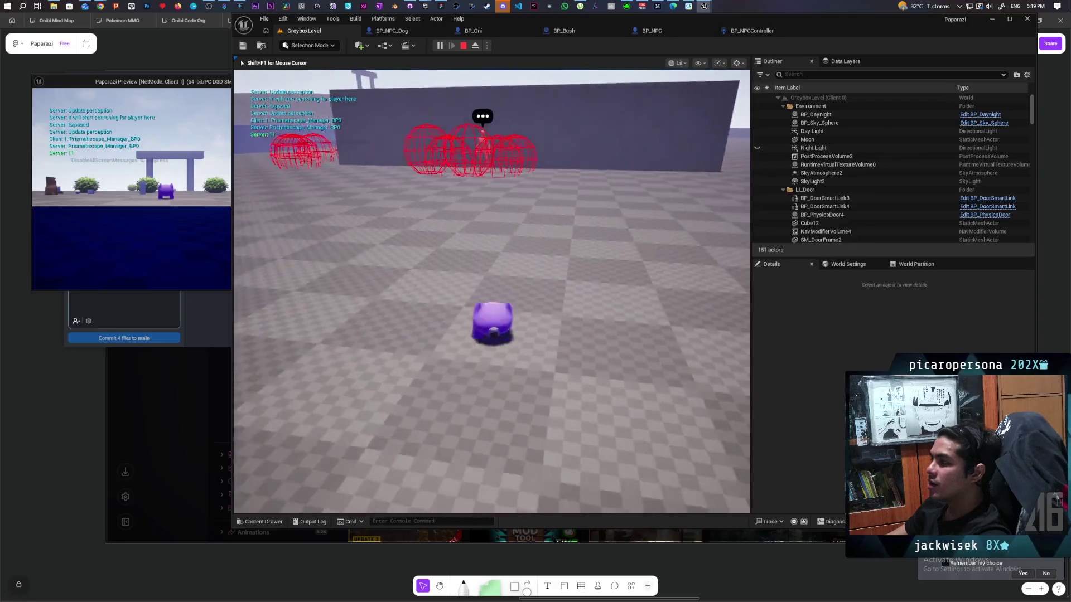
key("w")
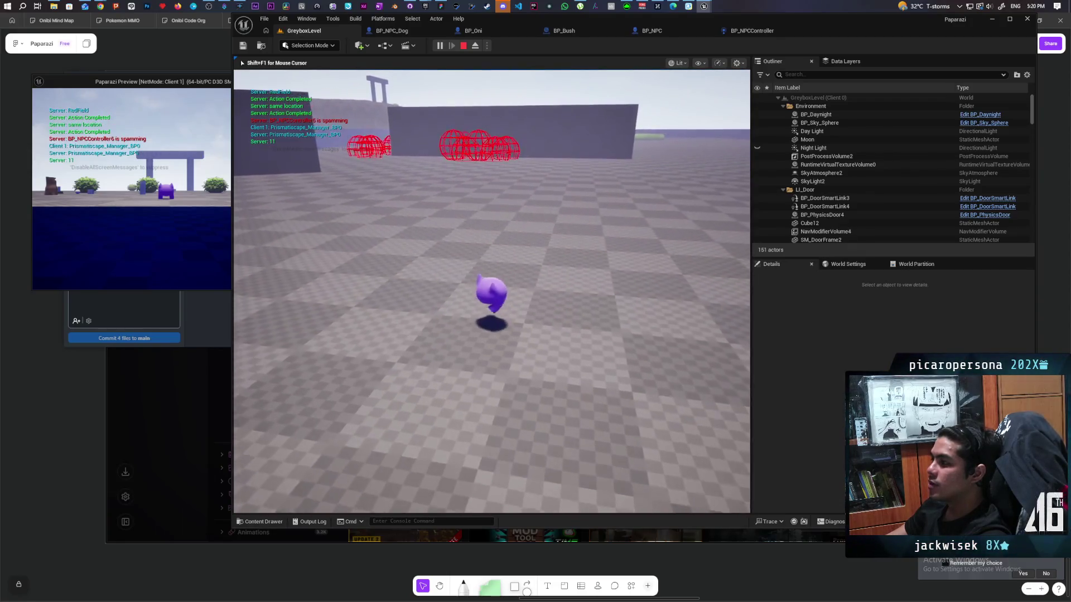
key("w")
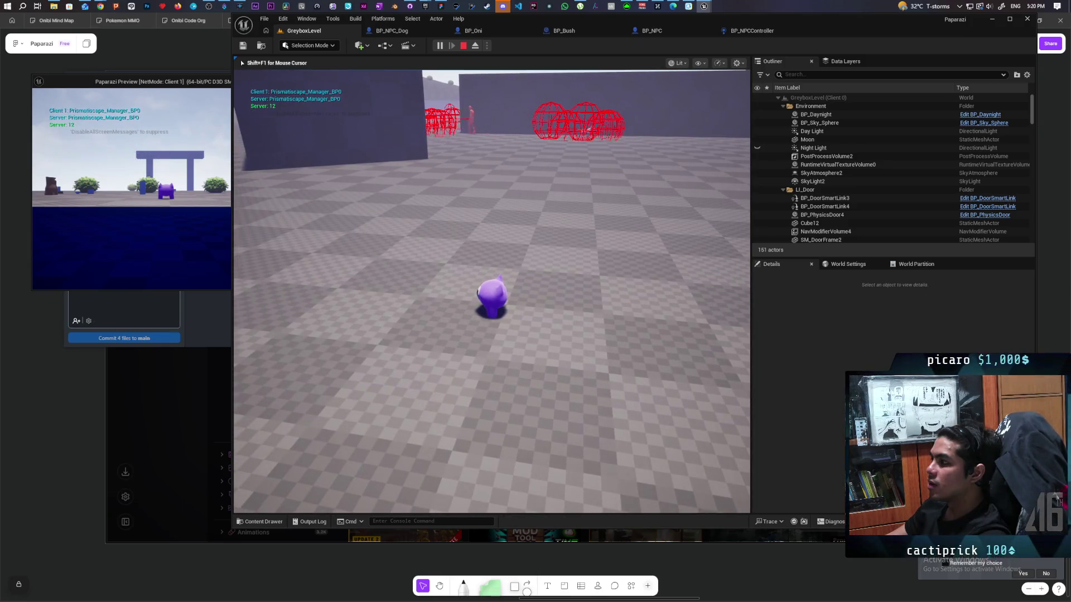
key("w")
key("w")
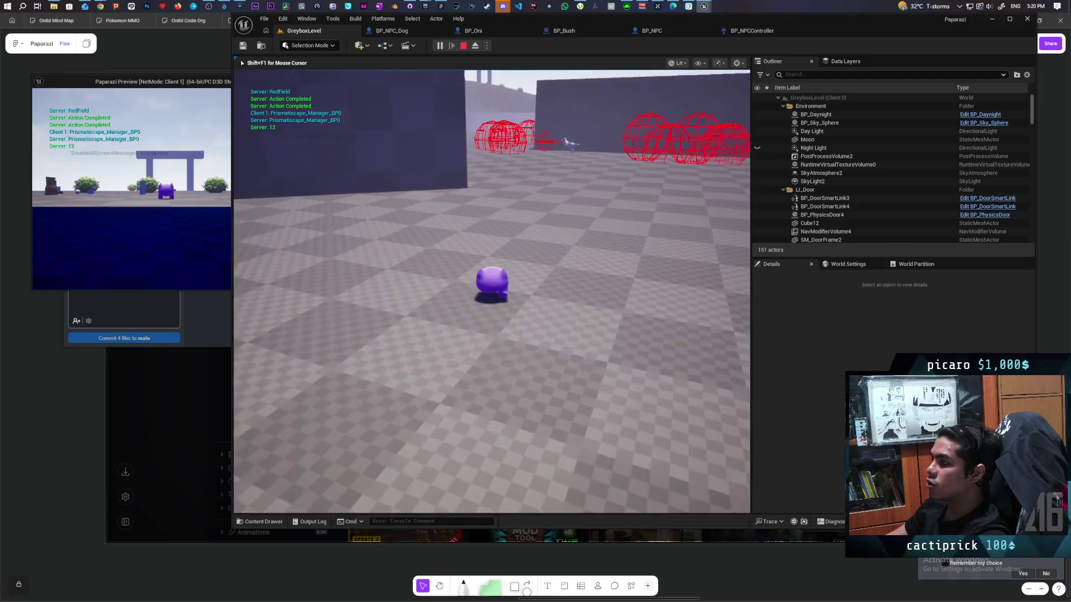
key("w")
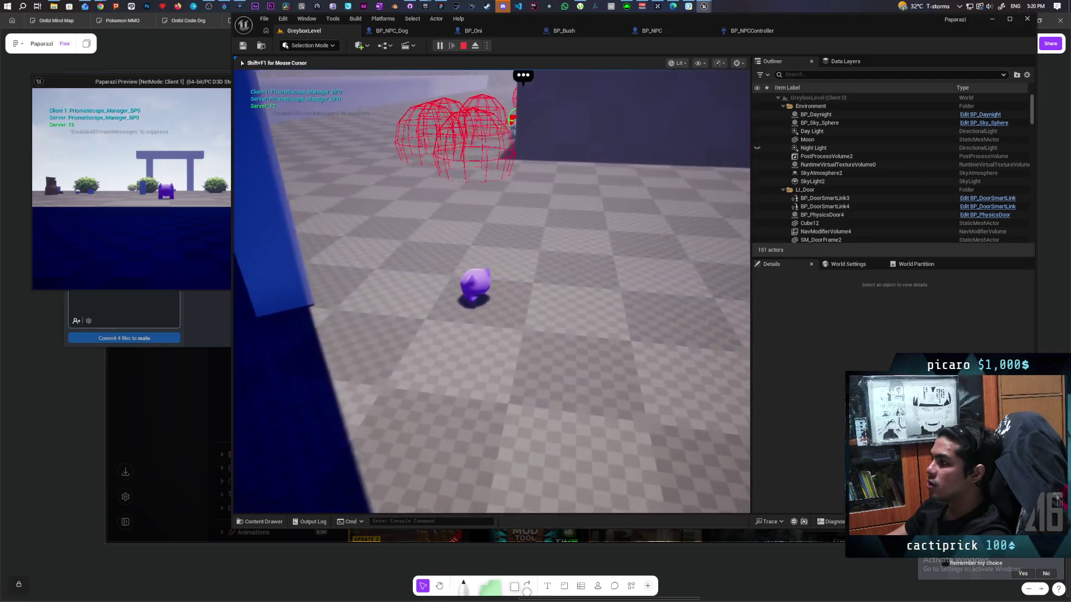
key("w")
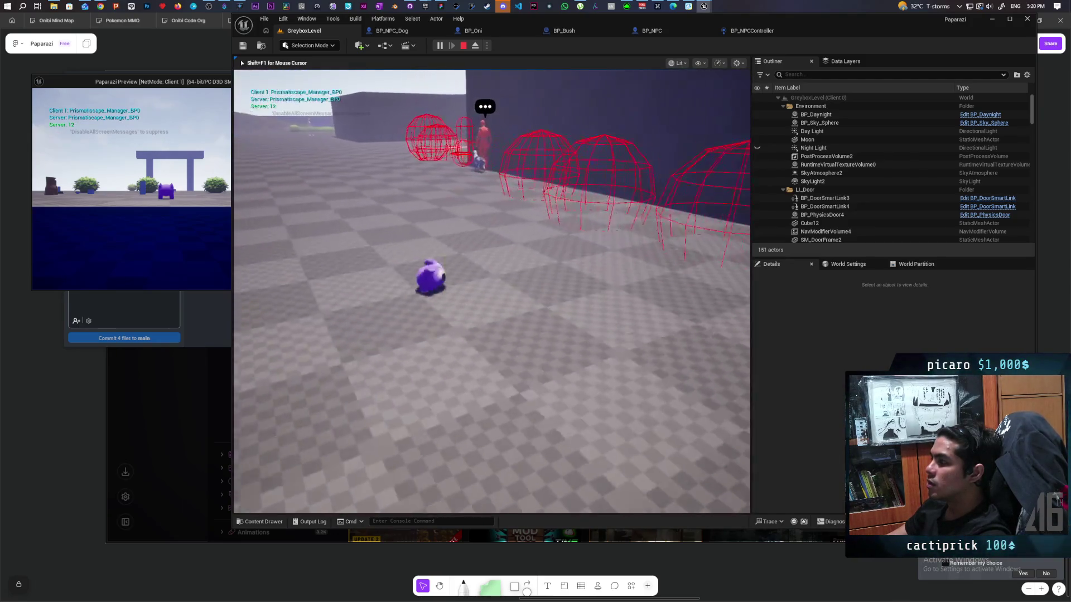
key("w")
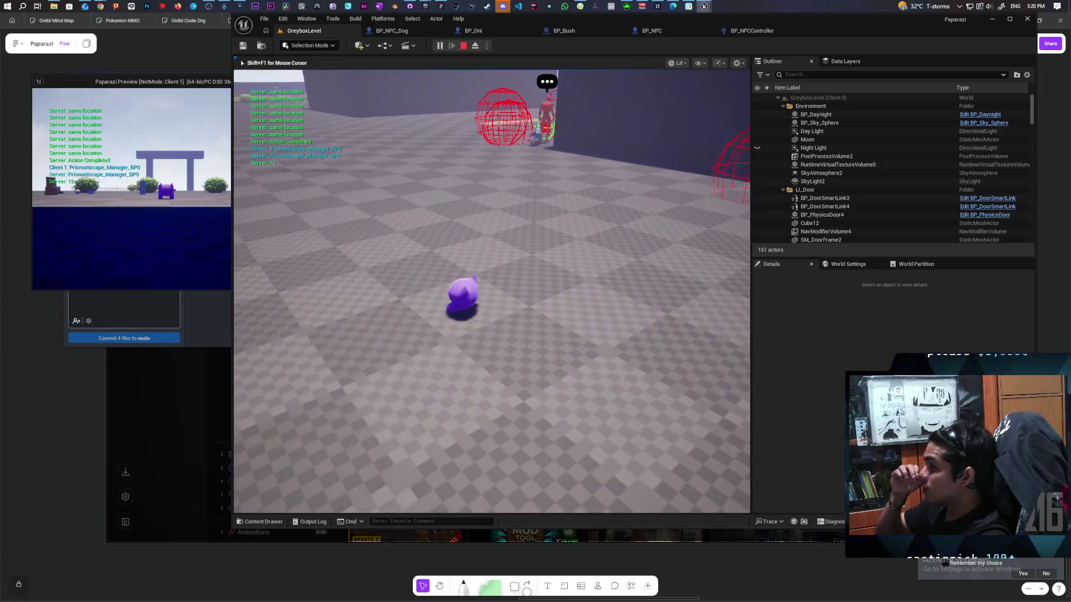
key("w")
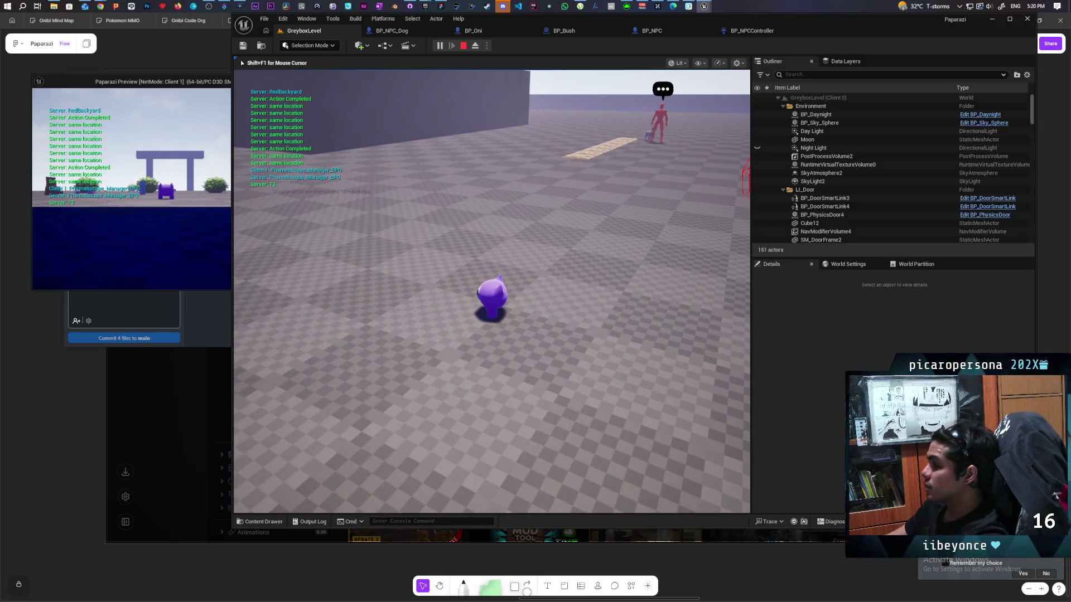
key("Escape")
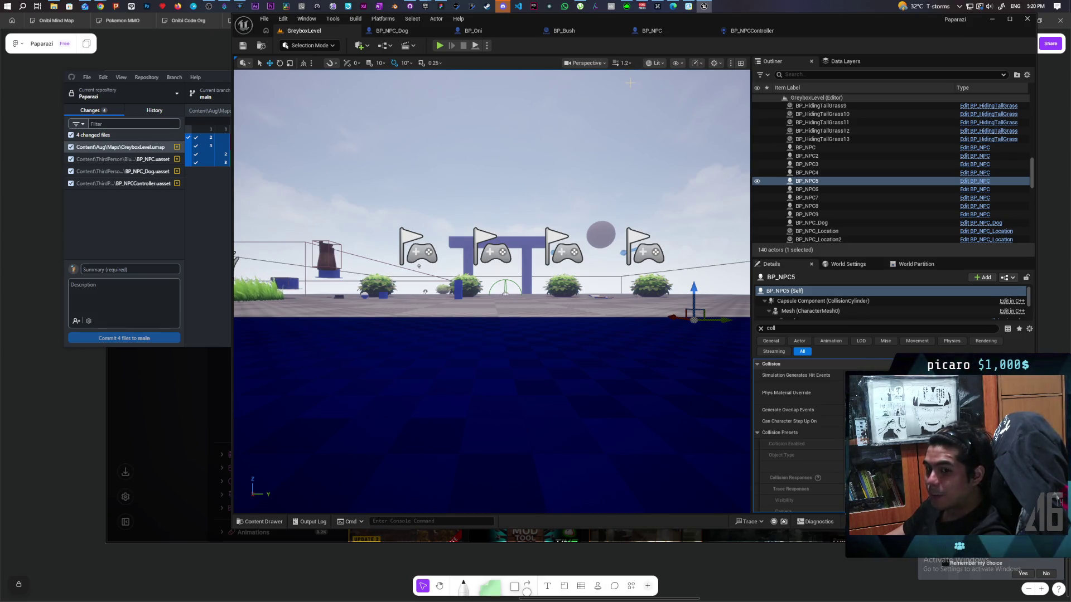
left_click(744, 32)
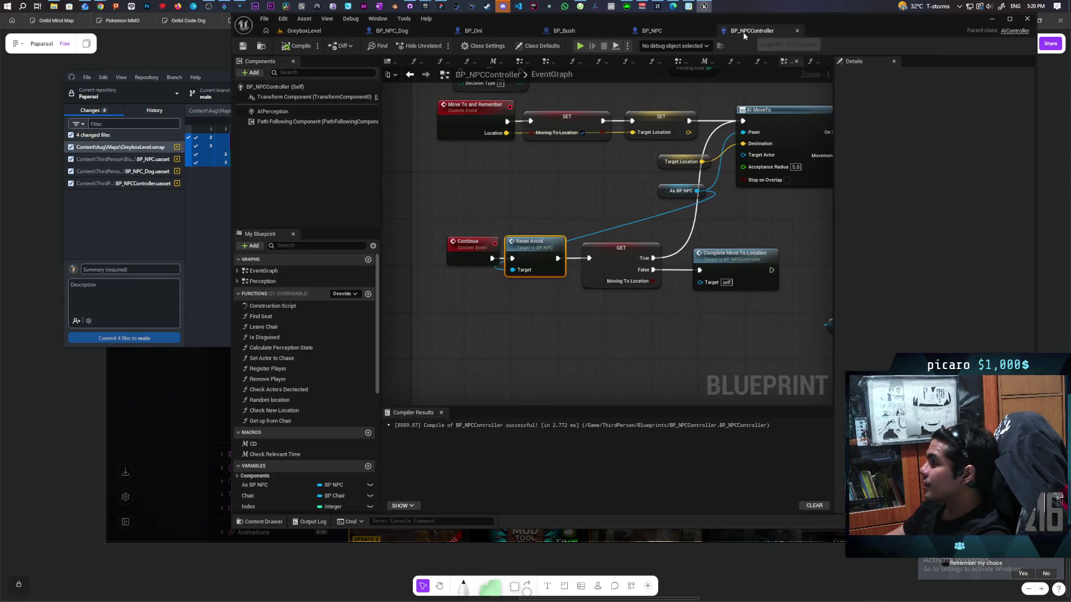
left_click(663, 31)
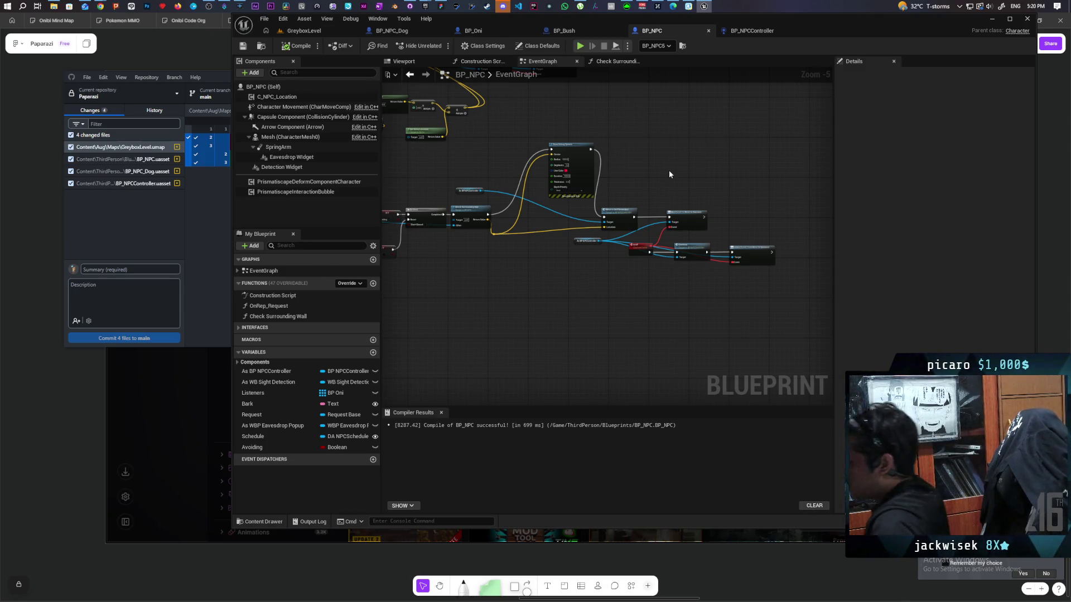
scroll(647, 252, "up", 1)
scroll(643, 260, "up", 4)
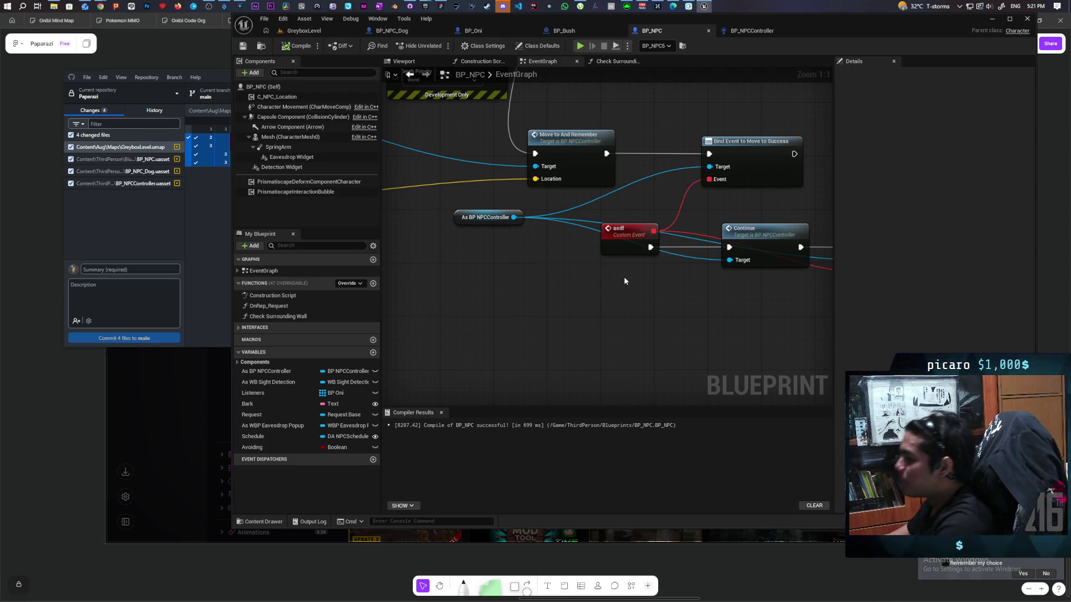
- Move the Draw Debug Sphere node lower in the graph
scroll(537, 287, "down", 2)
mouse_move(537, 287)
left_mouse_down()
mouse_move(532, 368)
mouse_move(538, 333)
mouse_move(741, 352)
mouse_move(584, 298)
left_mouse_up()
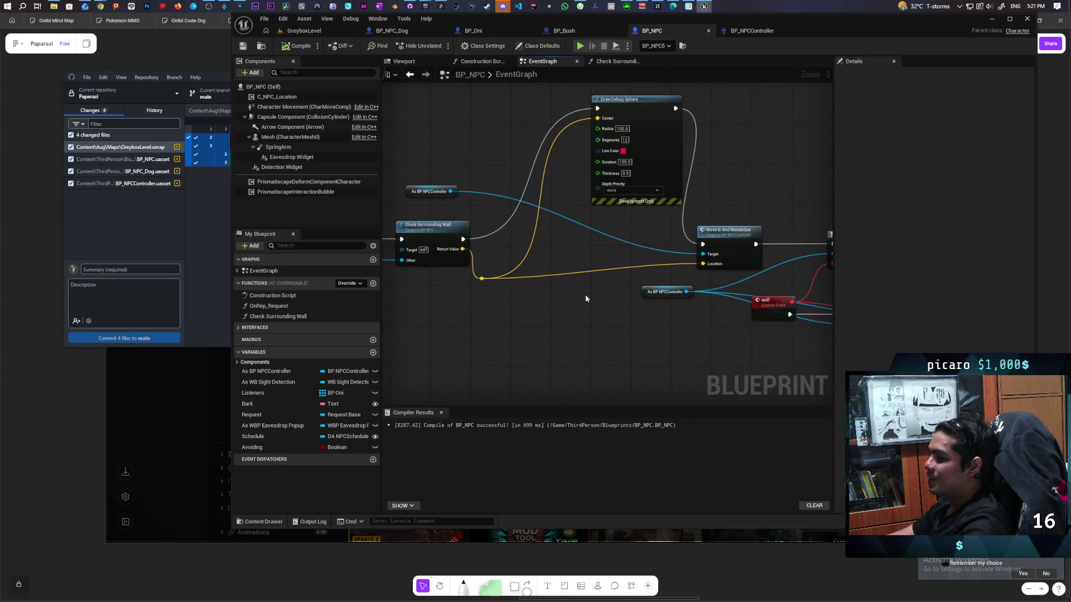
mouse_move(649, 144)
left_mouse_down()
mouse_move(624, 212)
mouse_move(621, 272)
mouse_move(637, 155)
left_mouse_up()
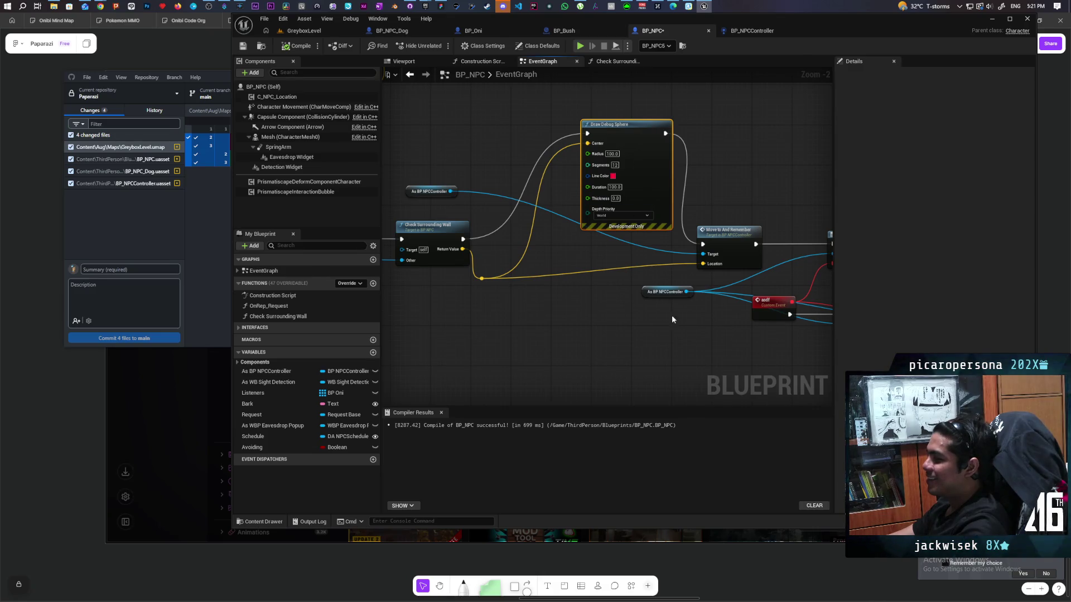
- Place the As BP NPCController reference beside Move to And Remember's Target pin, framing the Continue and Unbind nodes
left_click_drag(412, 191, 640, 264)
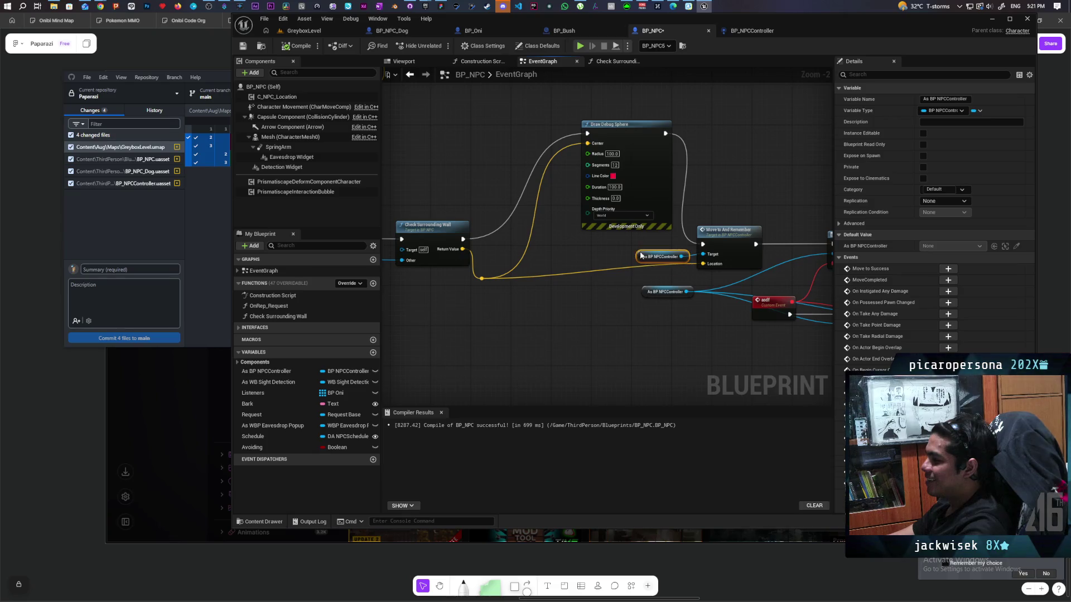
scroll(685, 344, "right", 5)
mouse_move(686, 344)
left_mouse_down()
mouse_move(650, 320)
mouse_move(604, 346)
mouse_move(569, 346)
mouse_move(670, 349)
left_mouse_up()
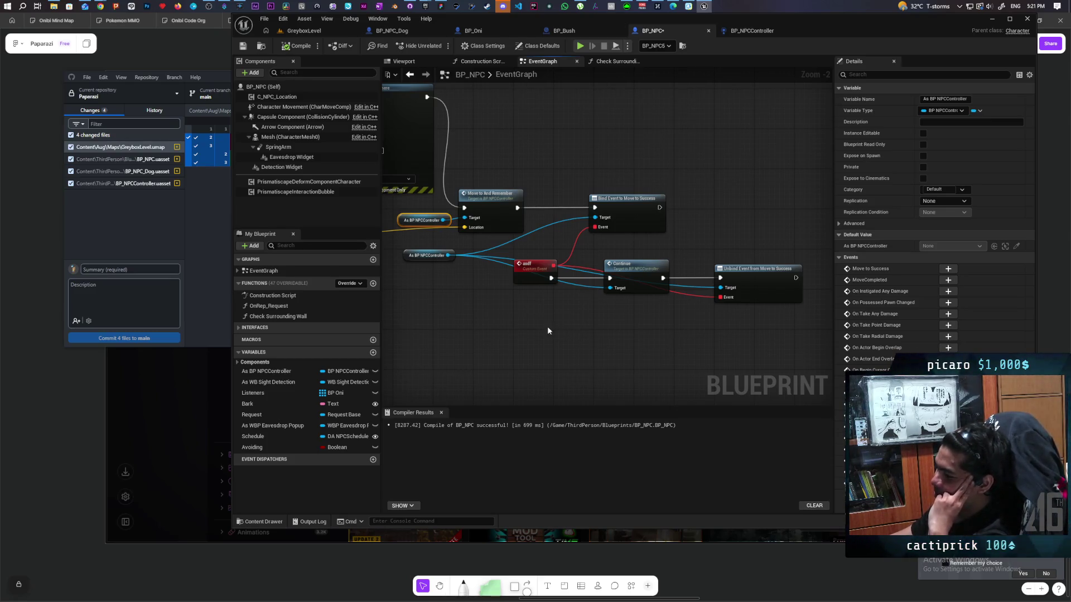
left_click_drag(510, 303, 576, 306)
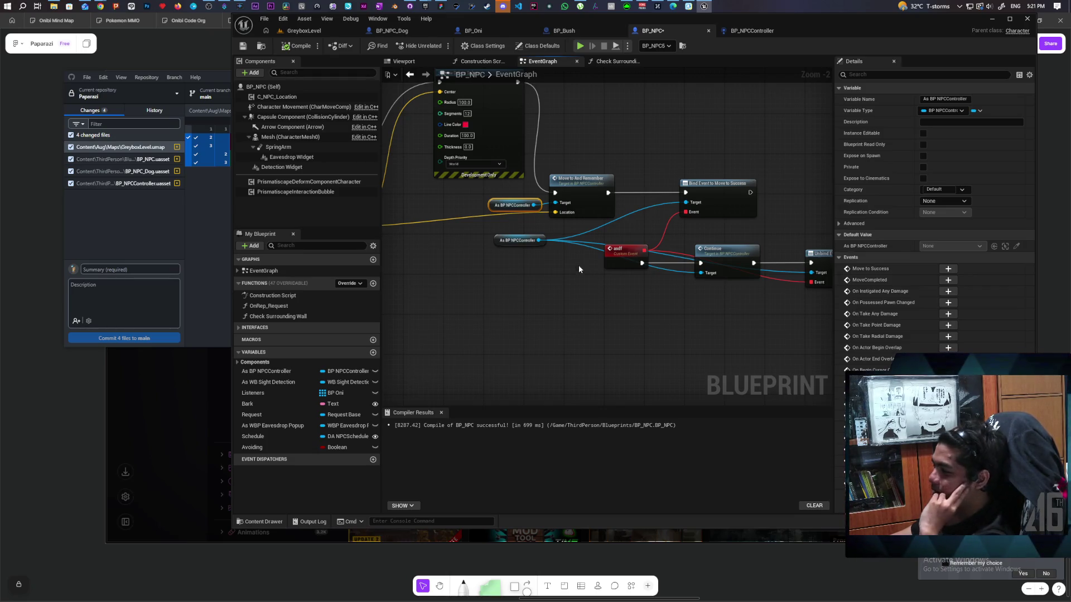
left_click(746, 33)
mouse_move(600, 211)
left_mouse_down()
mouse_move(563, 245)
mouse_move(536, 352)
left_mouse_up()
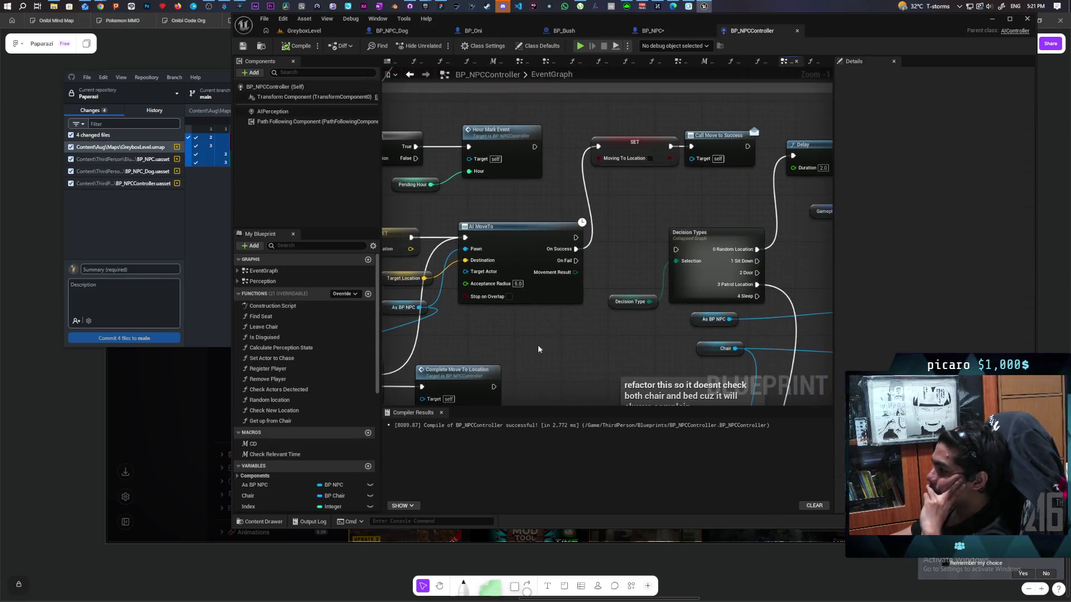
left_click_drag(619, 126, 636, 198)
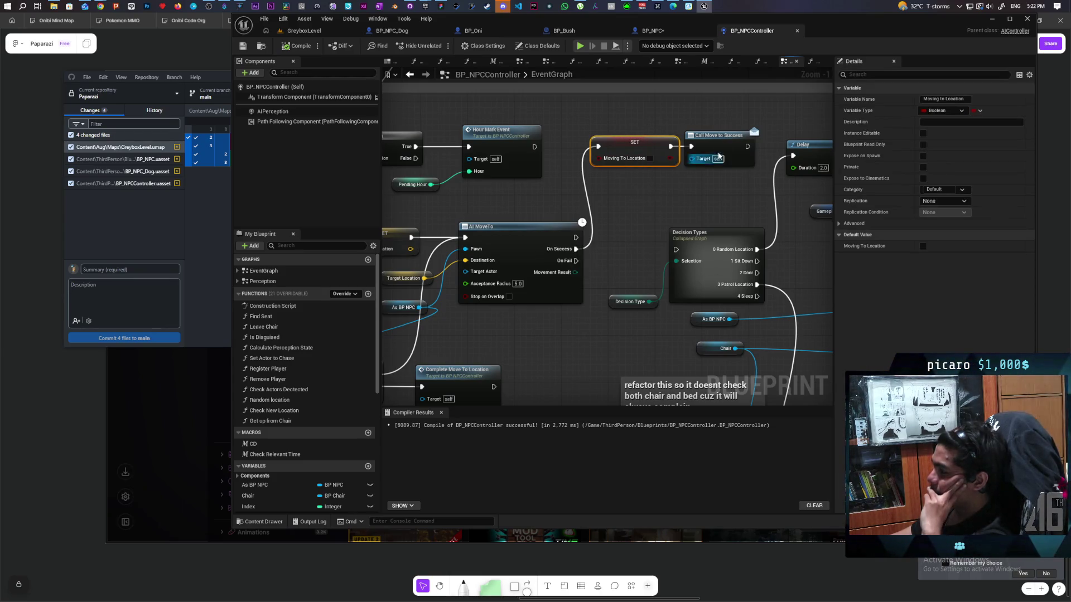
left_click(654, 32)
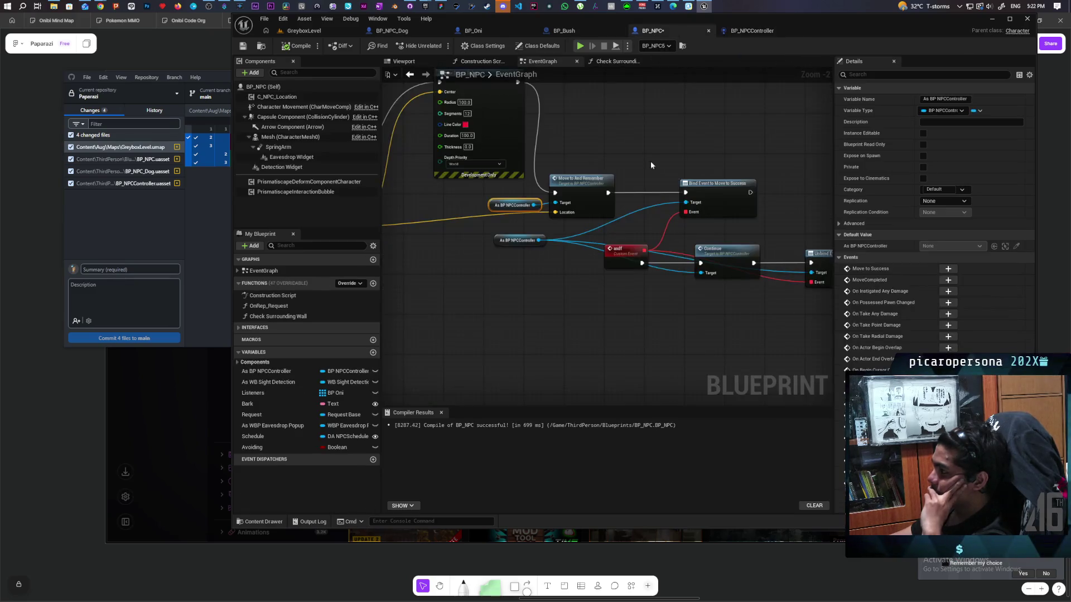
left_click(717, 190)
left_click_drag(627, 286, 697, 254)
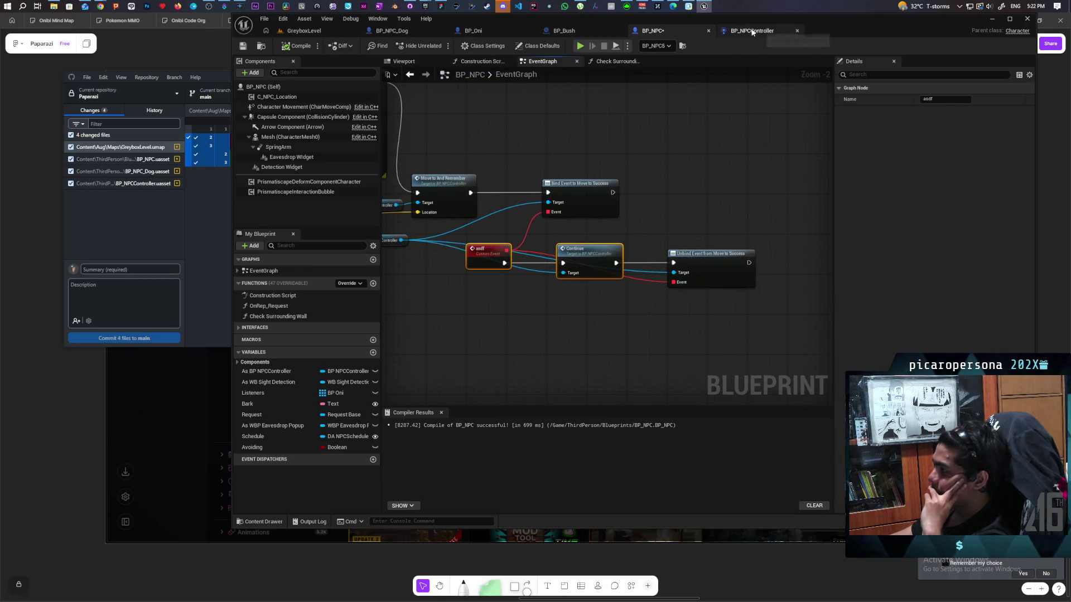
left_click(750, 31)
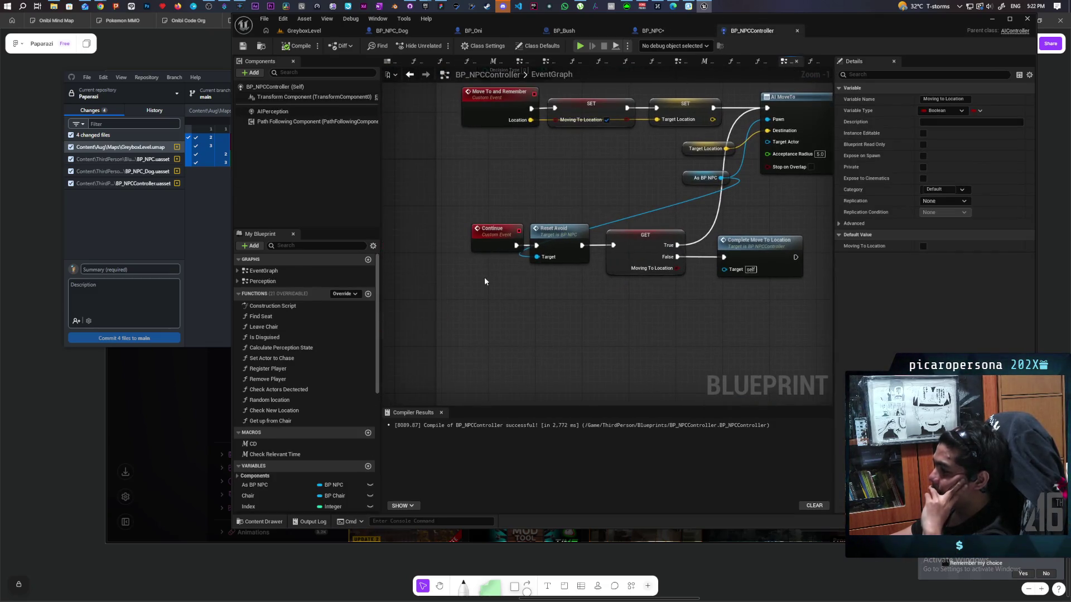
left_click(524, 306)
mouse_move(533, 306)
left_mouse_down()
mouse_move(598, 211)
mouse_move(590, 237)
left_mouse_up()
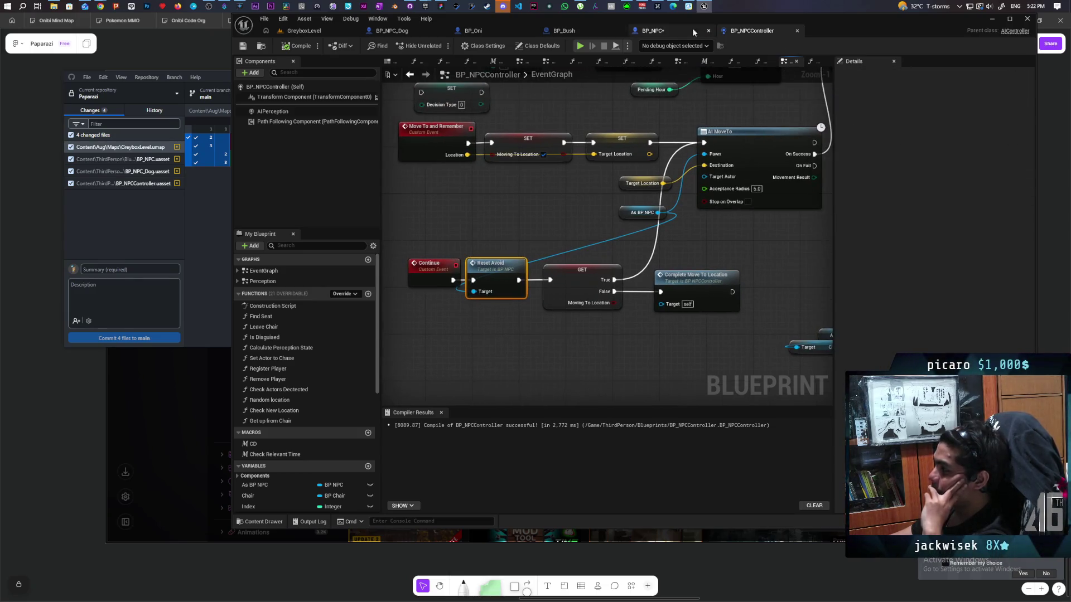
left_click(658, 31)
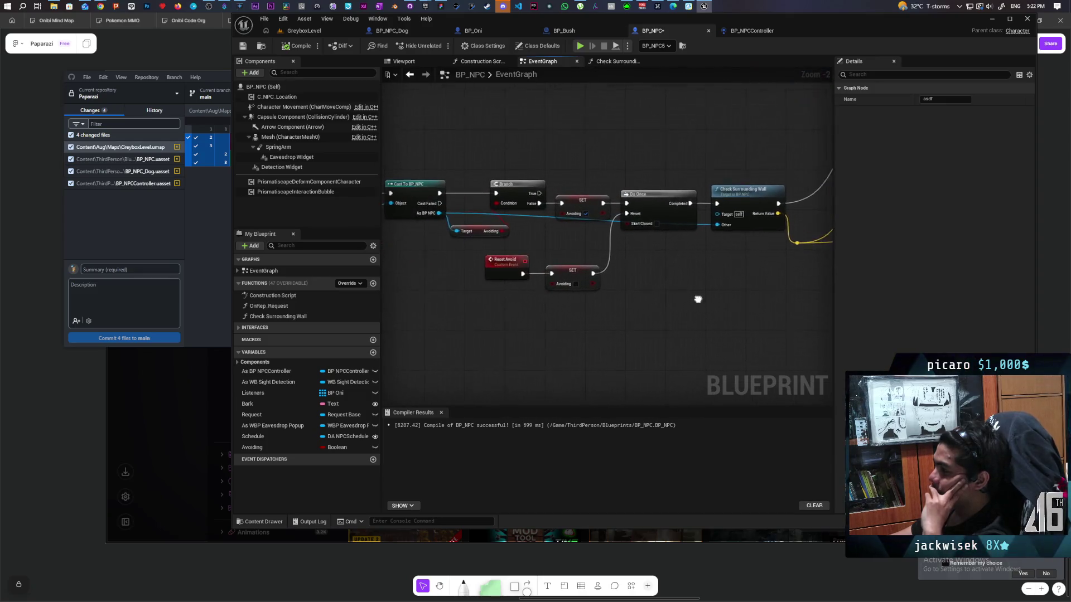
mouse_move(495, 306)
left_mouse_down()
mouse_move(633, 257)
mouse_move(675, 178)
left_mouse_up()
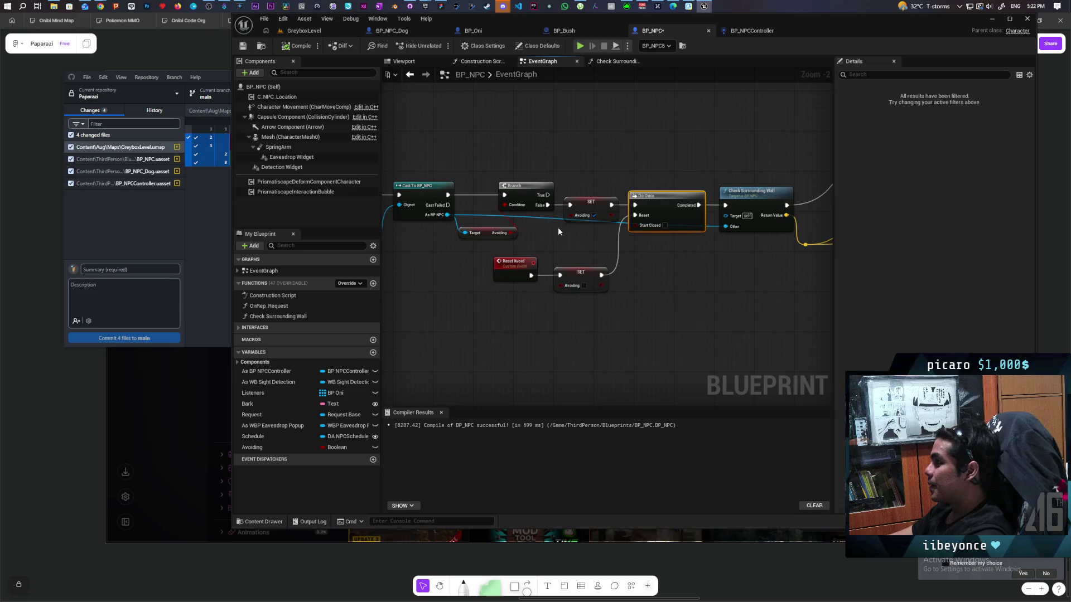
- Focus GreyboxLevel on BP_NPC5 to review its collision, then show BP_NPCController's event graph
left_click(305, 33)
key("f")
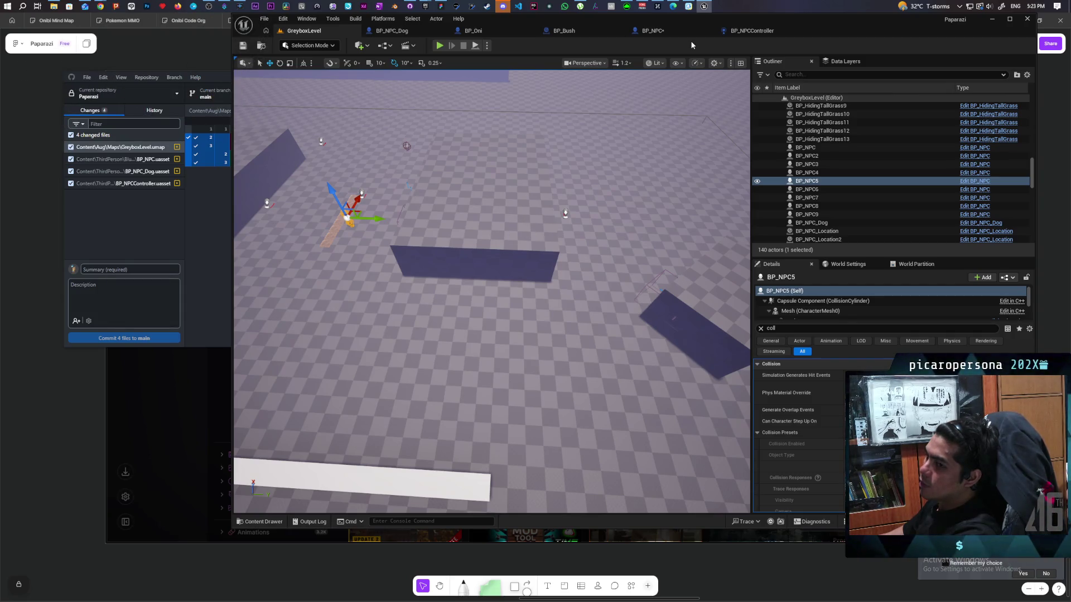
left_click(743, 31)
scroll(503, 209, "down", 5)
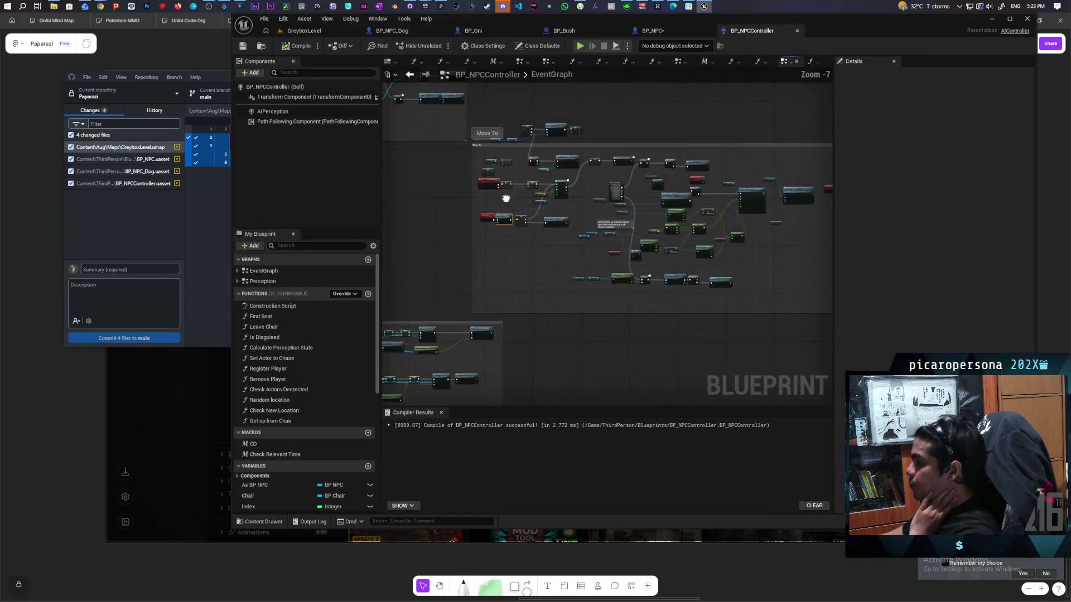
- In BP_NPC, inspect the Movement Updated, Character Movement, Vector Length XY and compare nodes
left_click(652, 31)
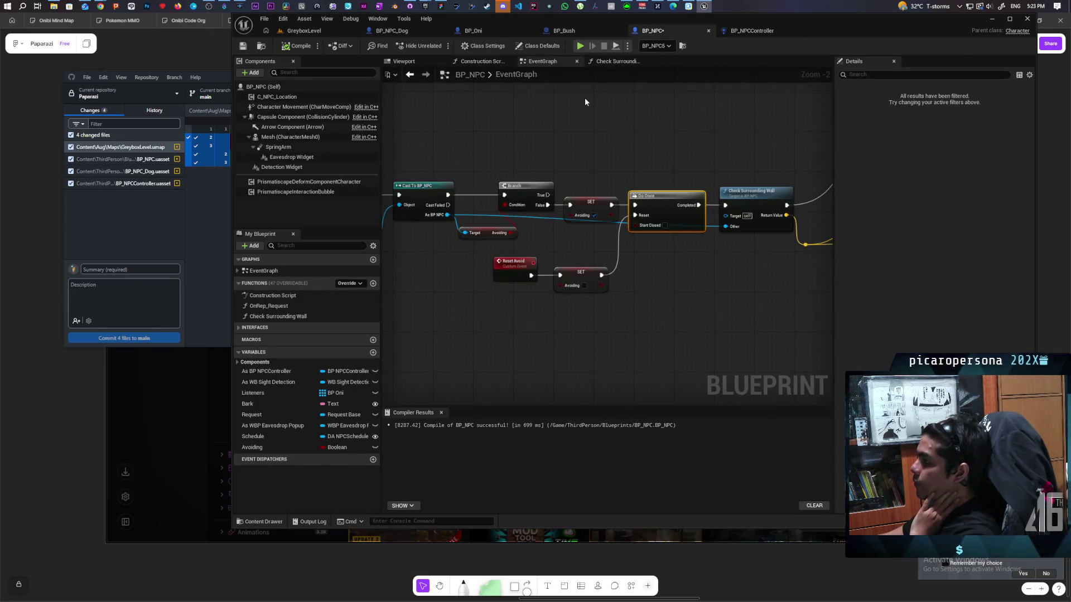
scroll(760, 198, "down", 1)
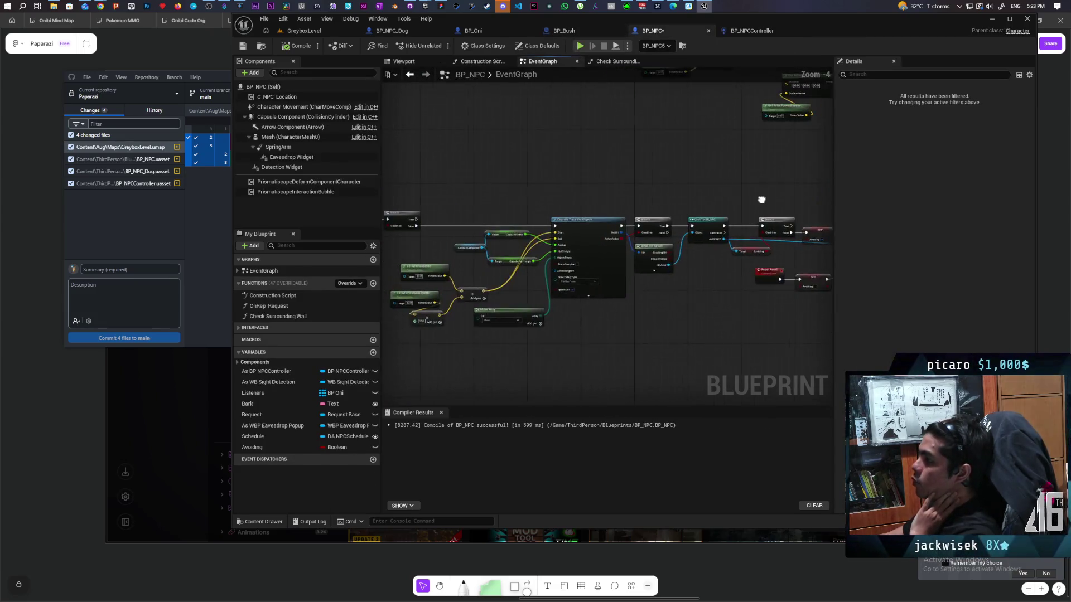
left_click_drag(769, 191, 570, 209)
scroll(569, 209, "up", 3)
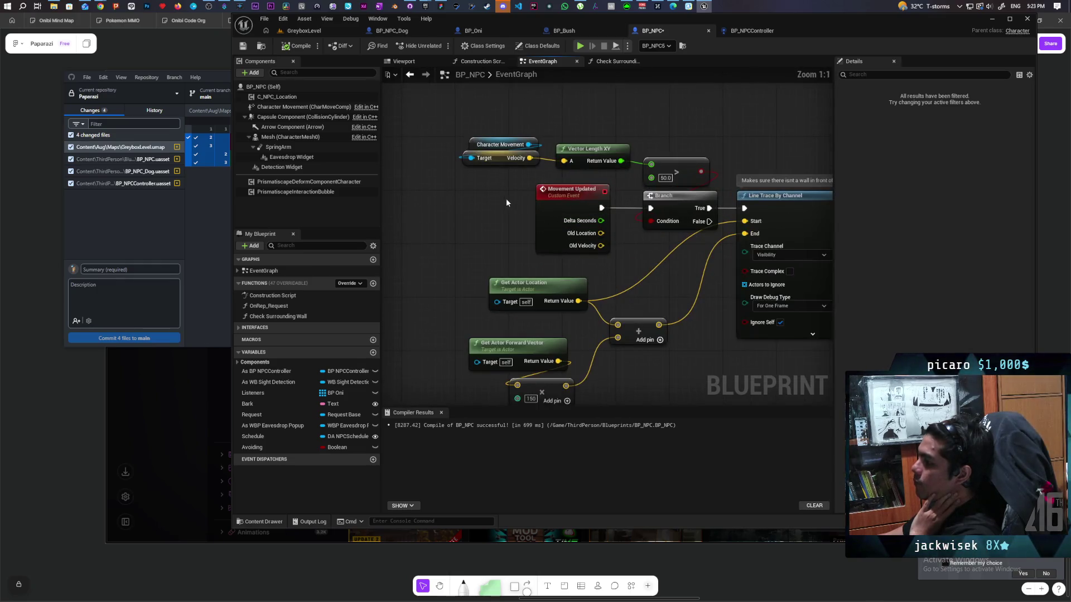
left_click_drag(580, 249, 578, 250)
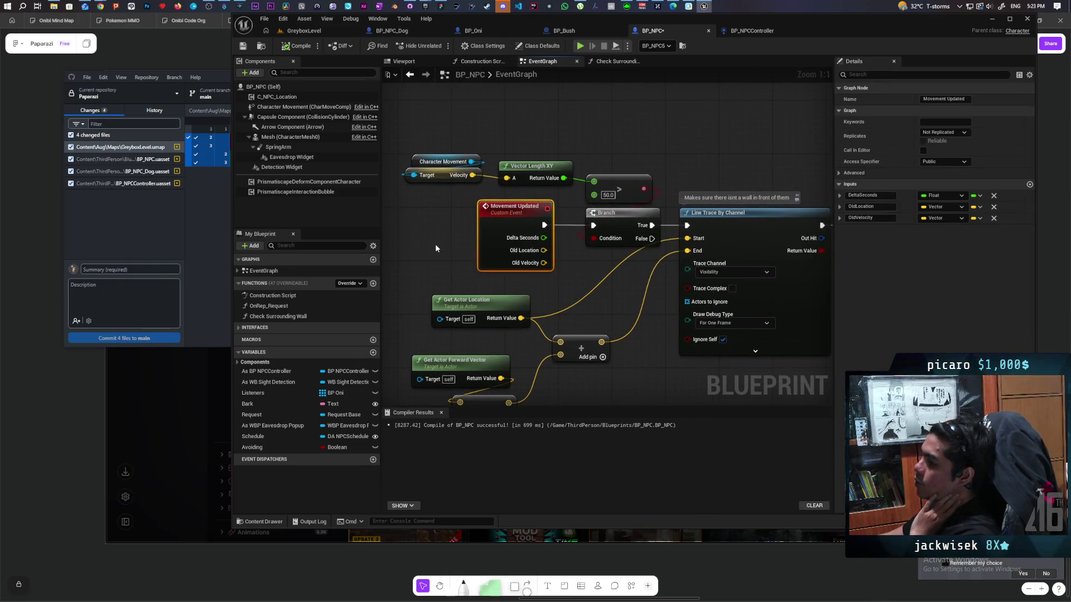
left_click_drag(430, 208, 517, 257)
left_click_drag(442, 139, 621, 196)
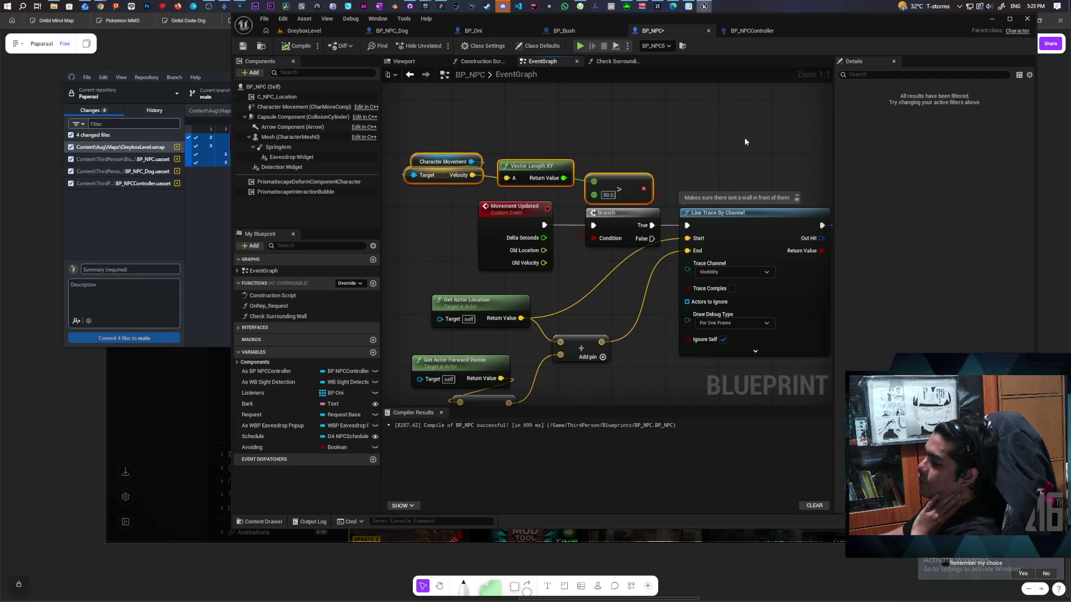
- Look over the Line Trace By Channel and Capsule Trace For Objects node groups
left_click_drag(743, 143, 593, 122)
left_click_drag(442, 116, 553, 106)
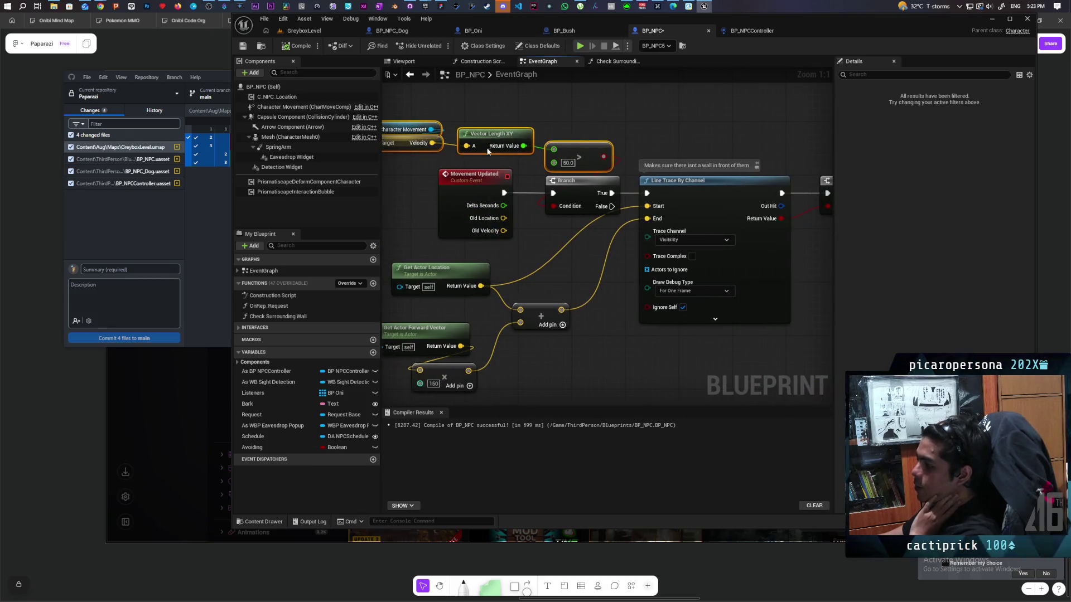
left_click_drag(572, 145, 509, 140)
left_click_drag(608, 120, 675, 340)
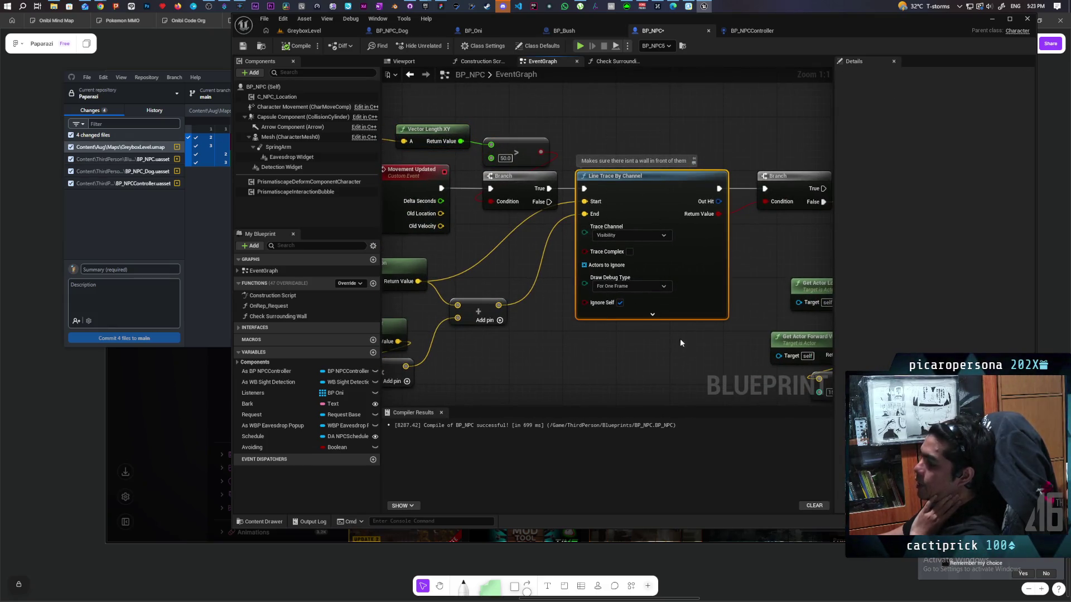
left_click_drag(731, 151, 426, 149)
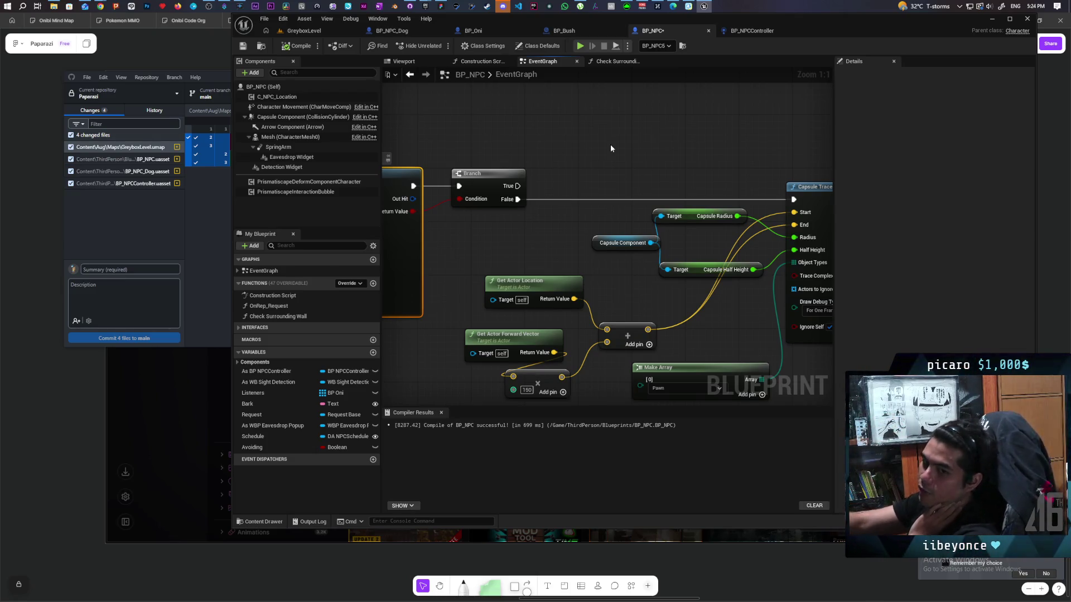
left_click_drag(610, 144, 692, 135)
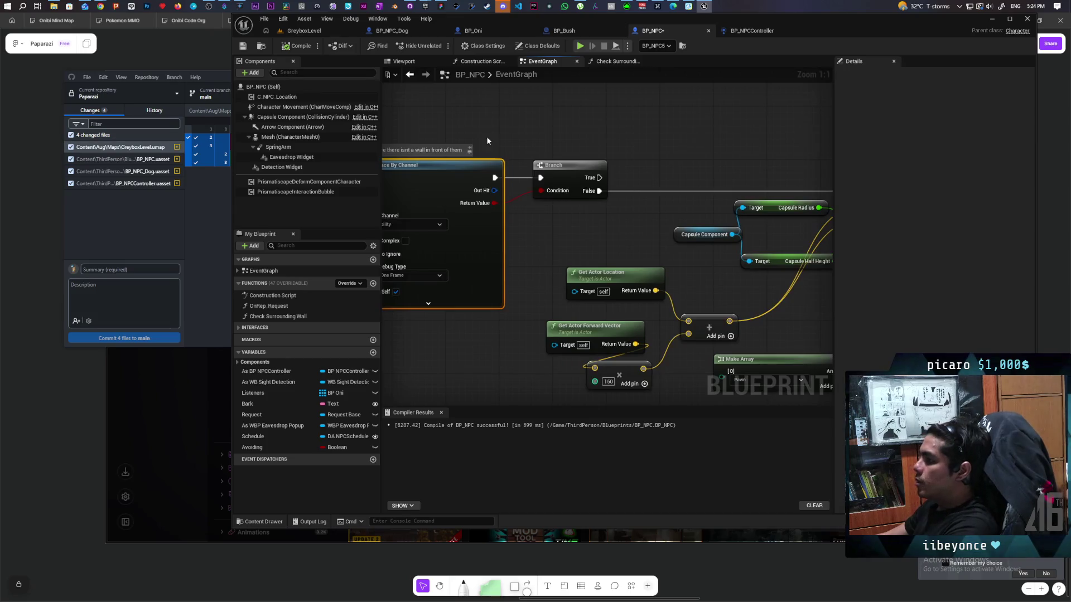
left_click_drag(485, 137, 500, 132)
left_click_drag(552, 205, 503, 202)
left_click_drag(607, 119, 398, 119)
mouse_move(507, 132)
left_mouse_down()
mouse_move(658, 133)
mouse_move(529, 142)
mouse_move(561, 141)
left_mouse_up()
left_click_drag(584, 296, 659, 347)
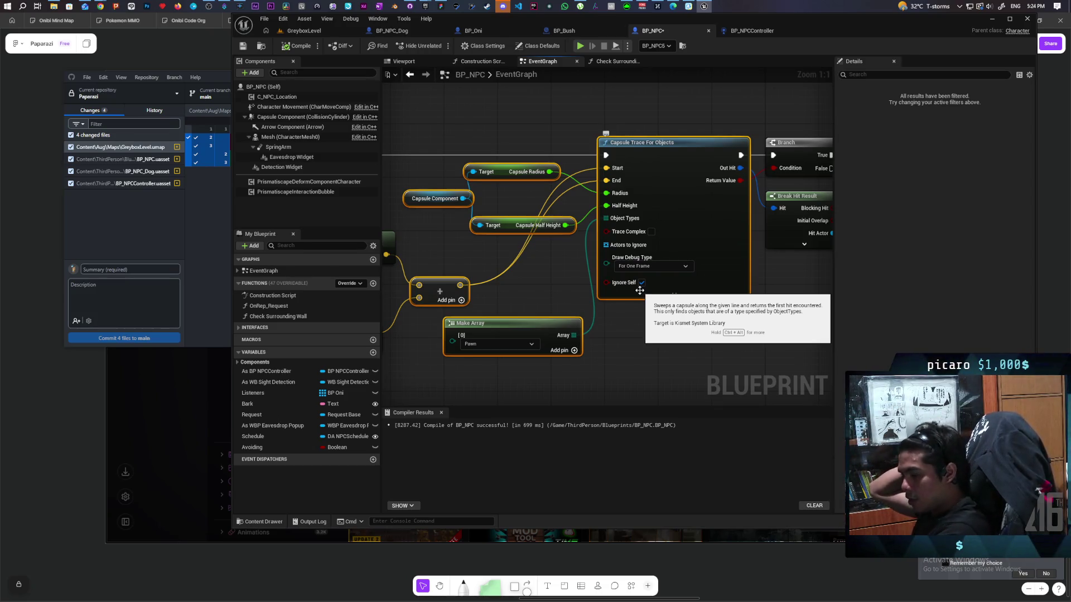
- Inspect the Cast To BP_NPC, Avoiding getter, Branch and SET nodes of the avoidance logic
mouse_move(756, 302)
left_mouse_down()
mouse_move(604, 319)
mouse_move(566, 272)
left_mouse_up()
left_click(558, 240)
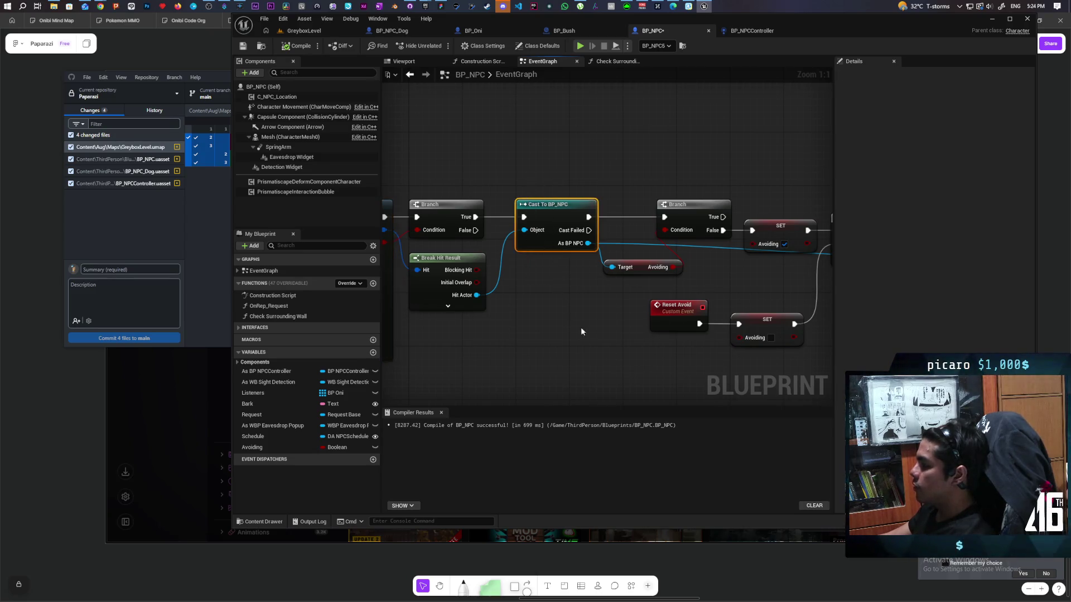
left_click_drag(574, 324, 470, 336)
left_click(470, 336)
left_click(502, 269)
mouse_move(634, 279)
left_mouse_down()
mouse_move(455, 278)
mouse_move(589, 273)
left_mouse_up()
mouse_move(441, 195)
left_mouse_down()
mouse_move(554, 268)
mouse_move(597, 276)
left_mouse_up()
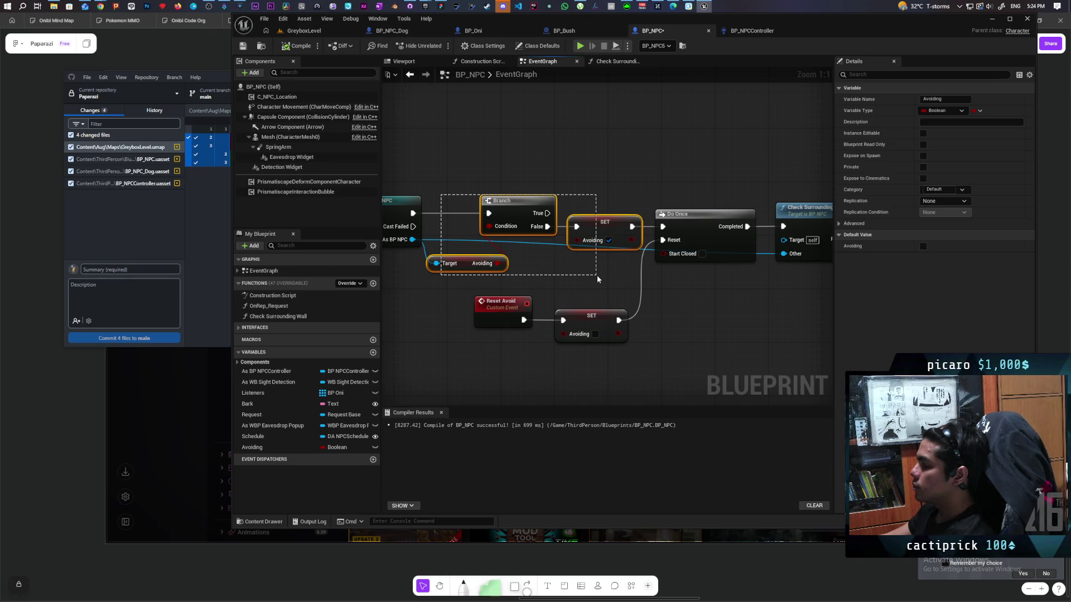
left_click_drag(597, 275, 596, 276)
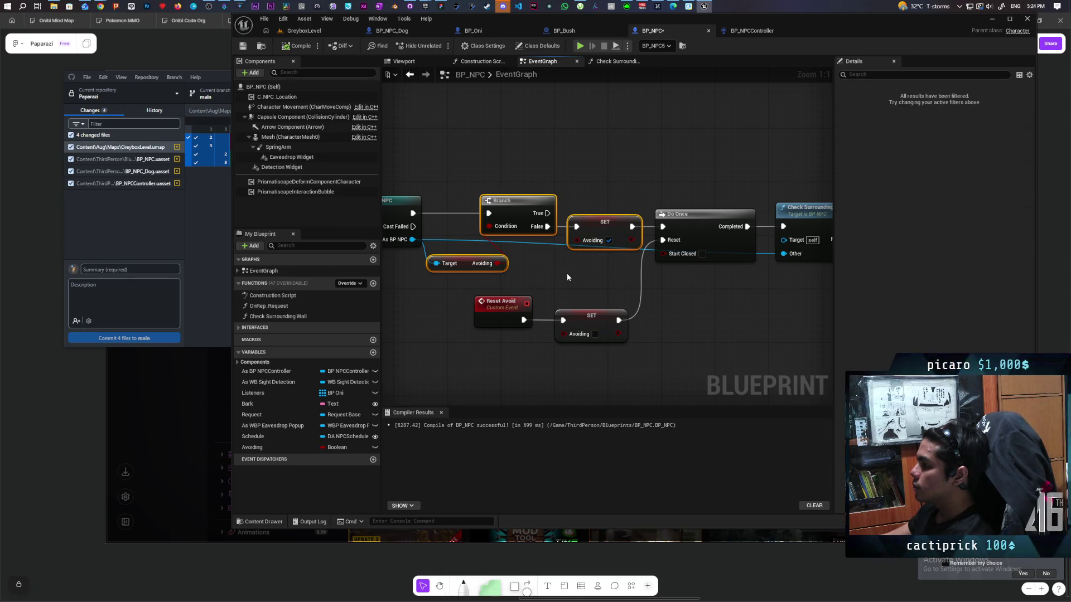
scroll(568, 277, "down", 2)
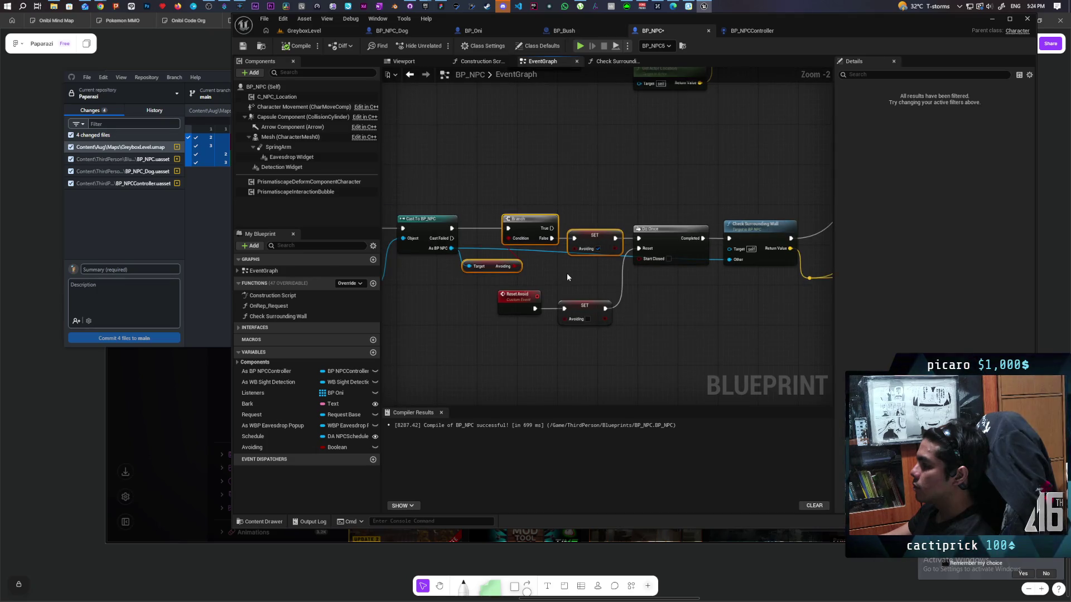
scroll(567, 273, "up", 1)
left_click_drag(463, 194, 530, 245)
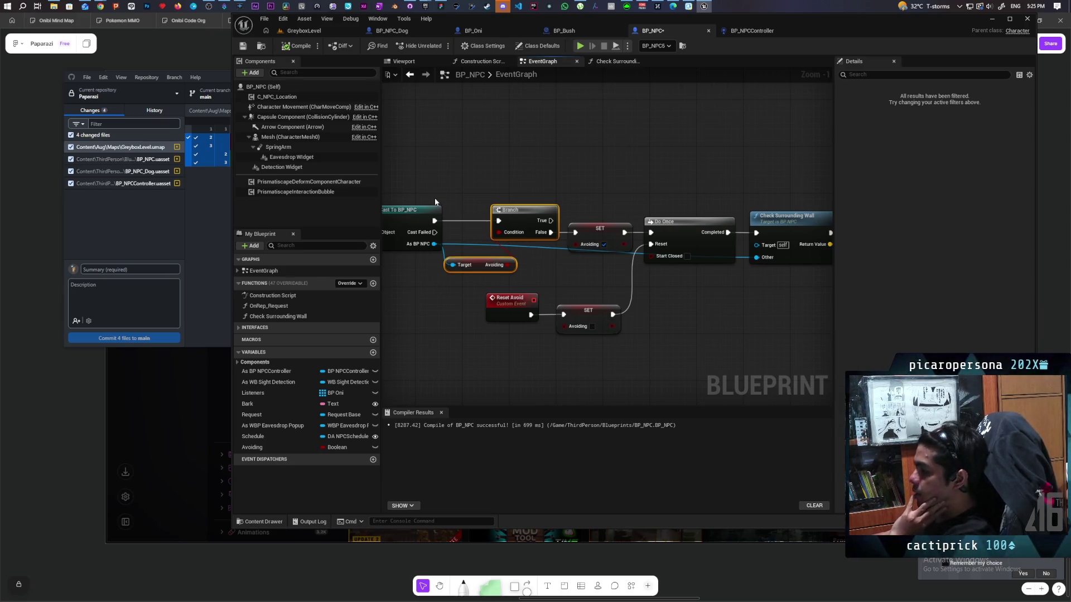
- Select the SET Avoiding node after Branch and add a breakpoint on it
mouse_move(541, 234)
left_mouse_down()
mouse_move(764, 229)
mouse_move(541, 224)
mouse_move(579, 172)
left_mouse_up()
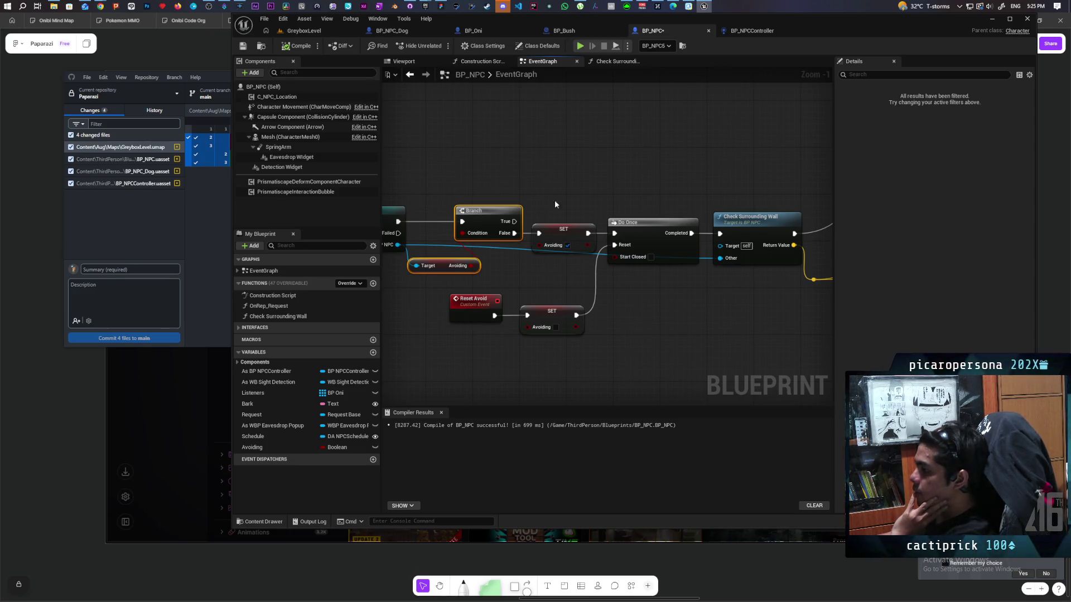
left_click(559, 232)
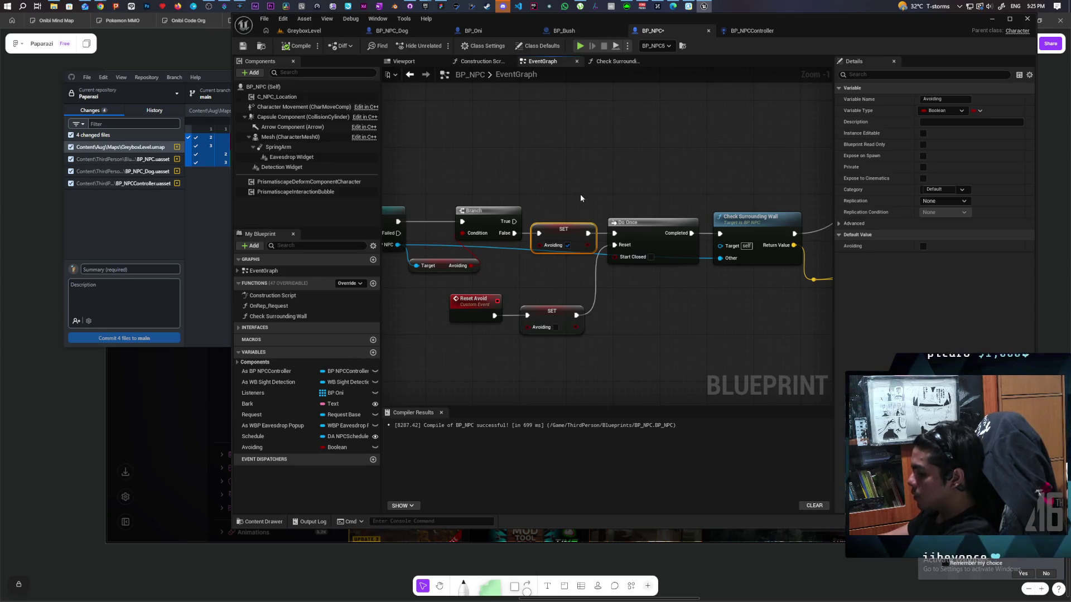
key("F9")
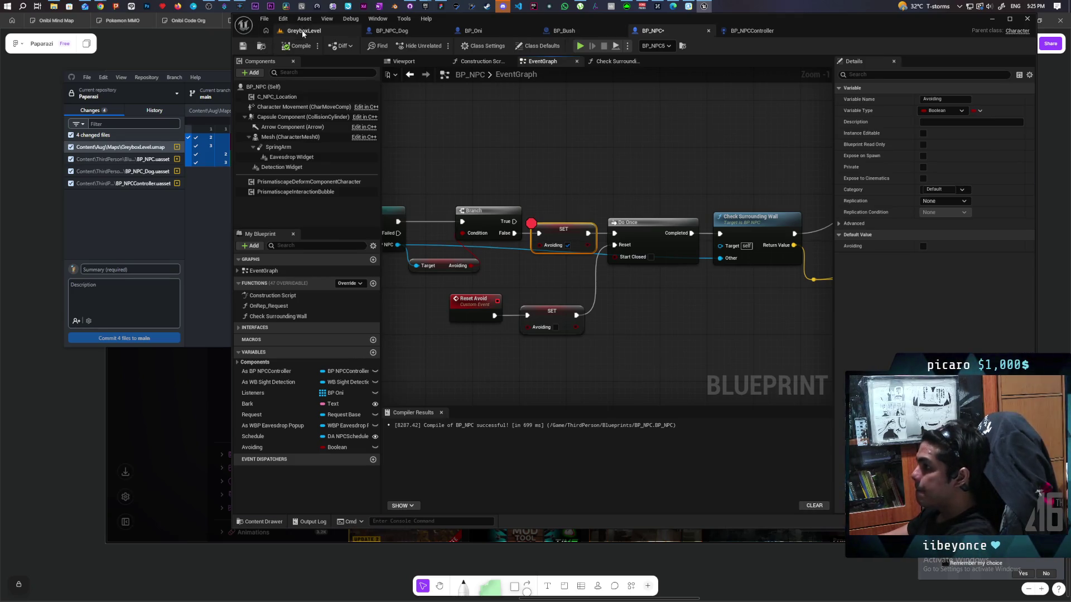
- Start a Play-In-Editor session from GreyboxLevel and walk the character toward the shrubs
left_click(302, 30)
left_click(440, 46)
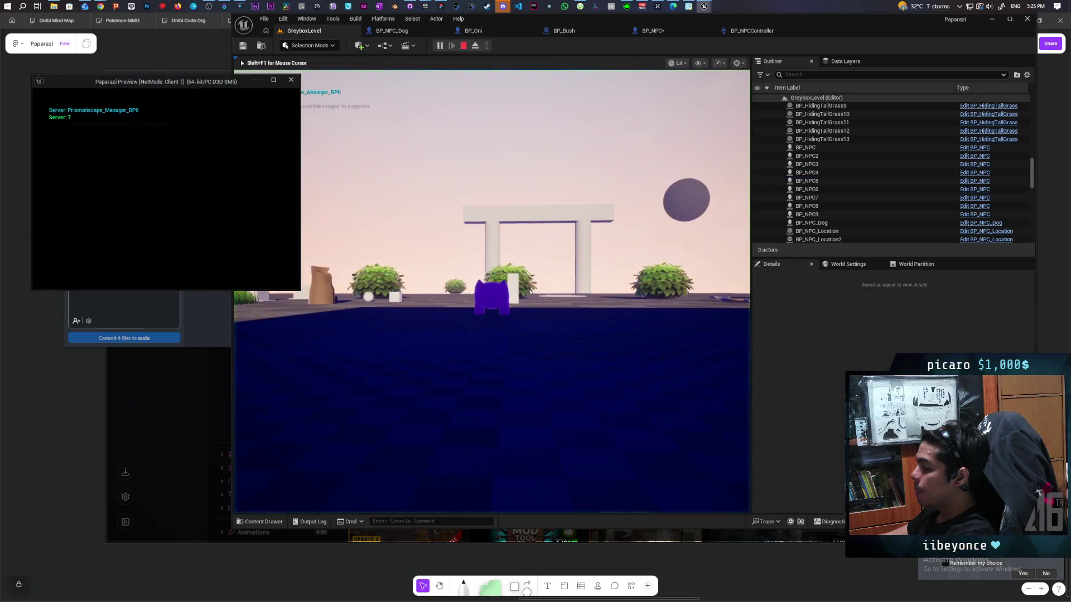
left_click(303, 175)
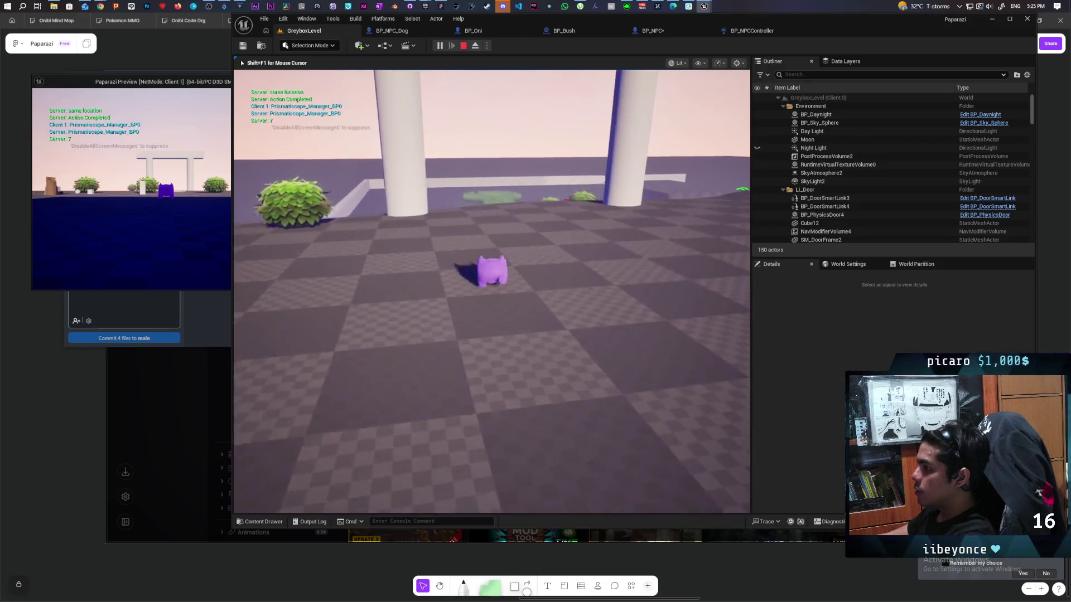
key("w")
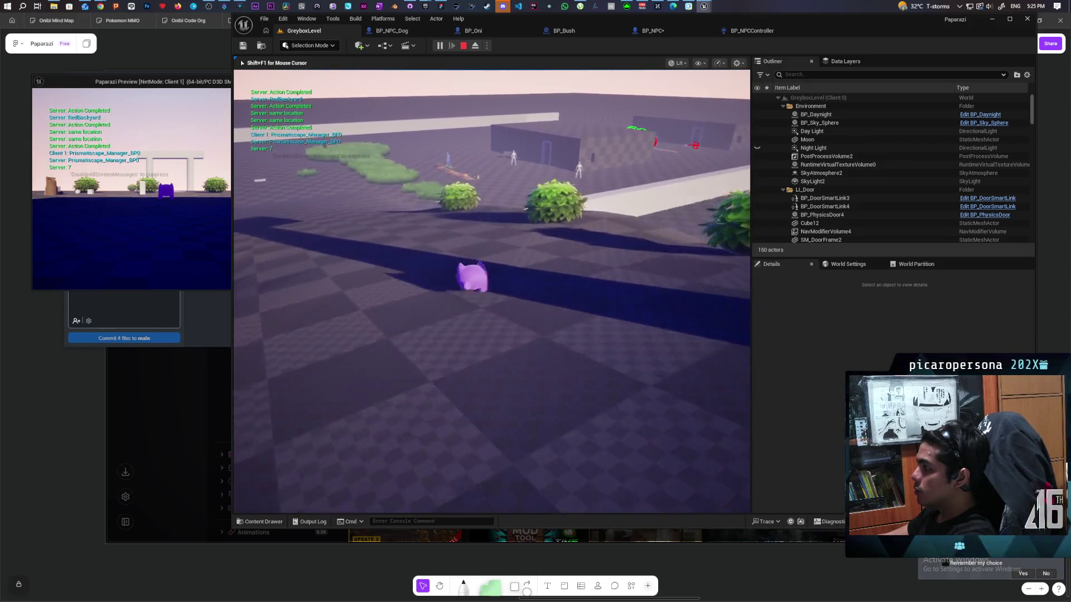
- Run the character up and along the long ramp, then stop play and open BP_NPCController
key("w")
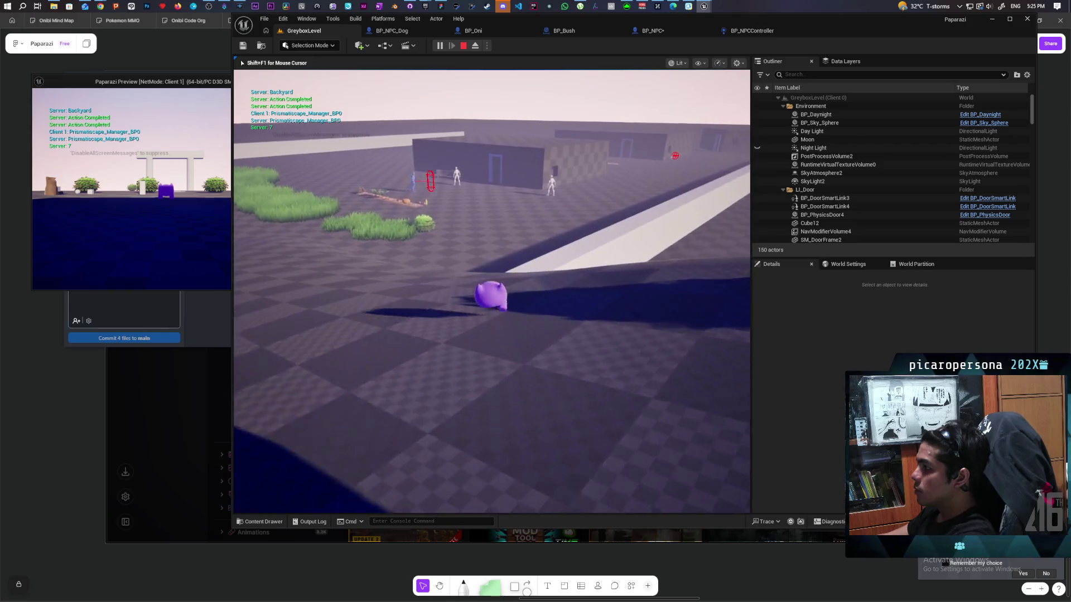
key("w")
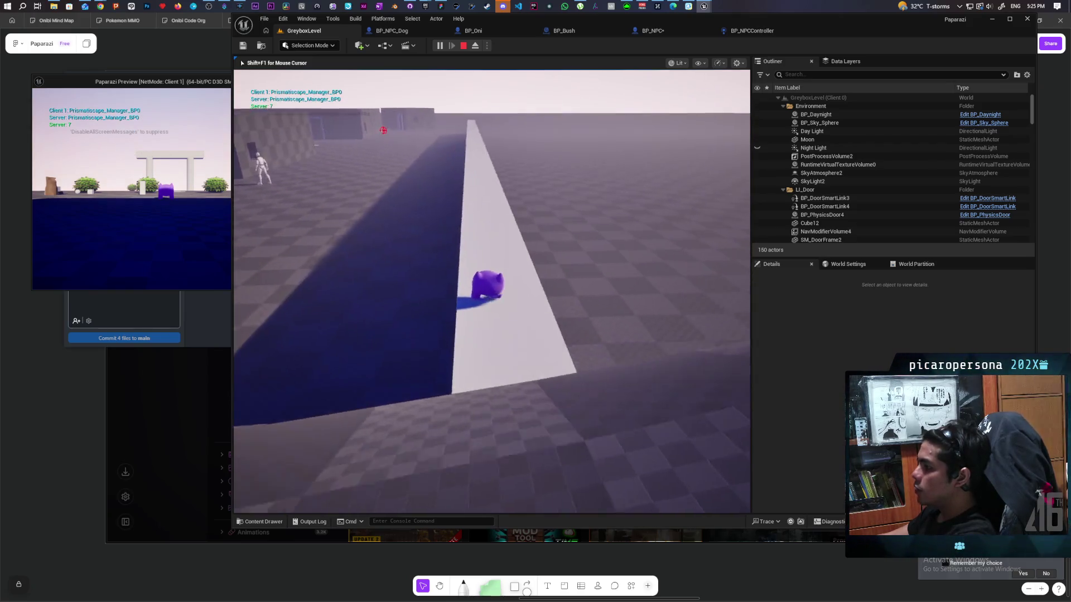
key("w")
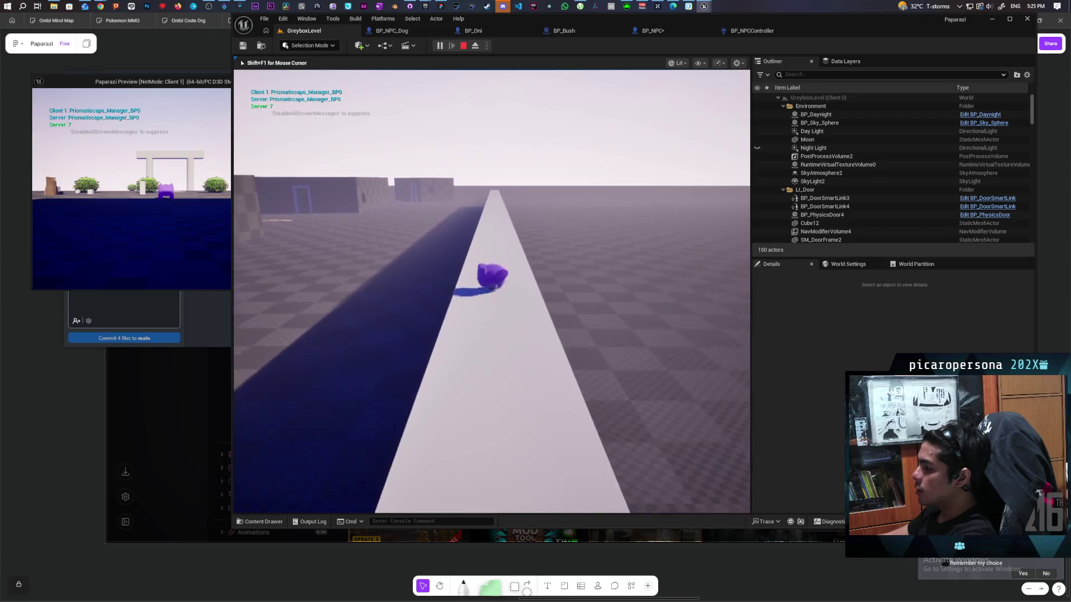
key("w")
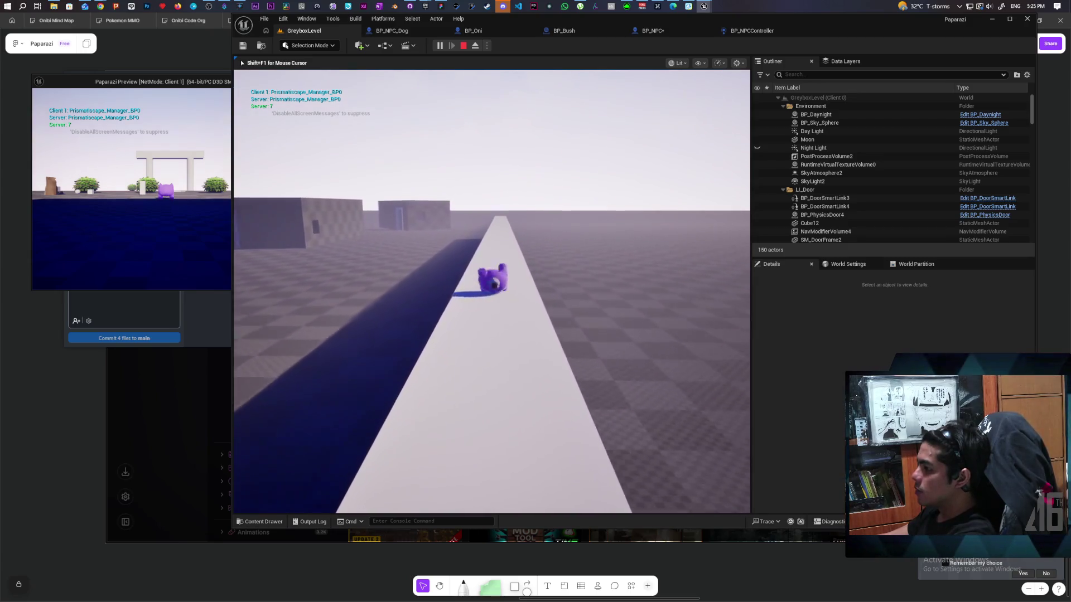
key("w")
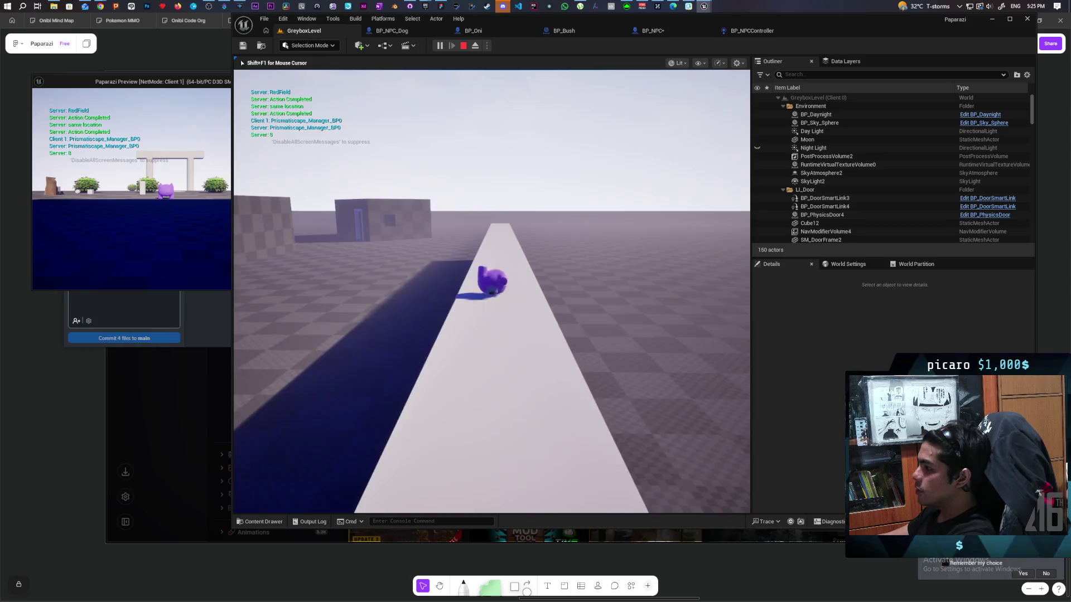
key("w")
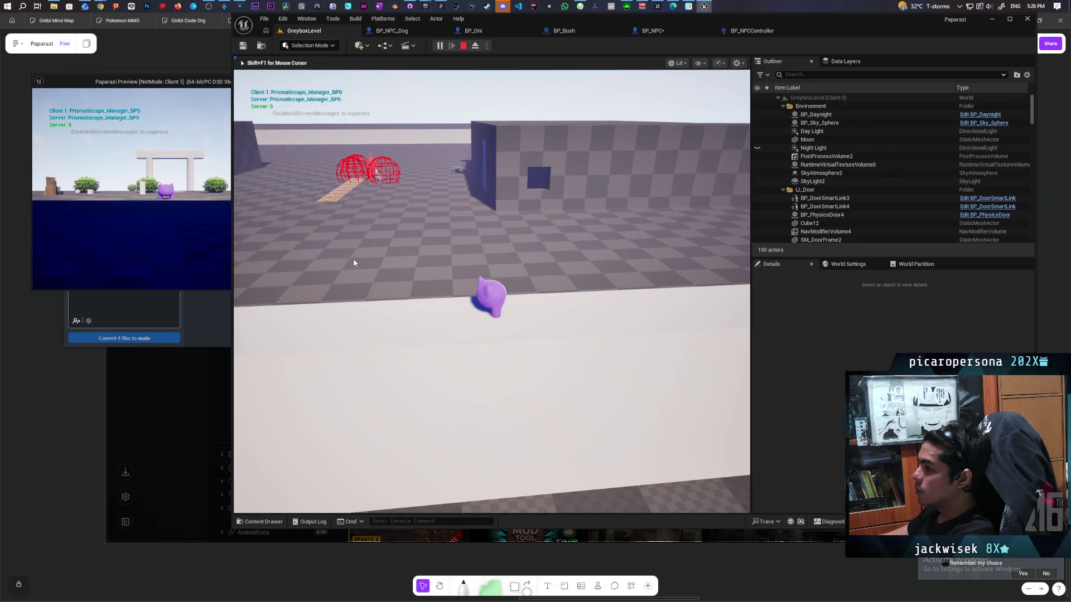
key("Escape")
left_click(756, 31)
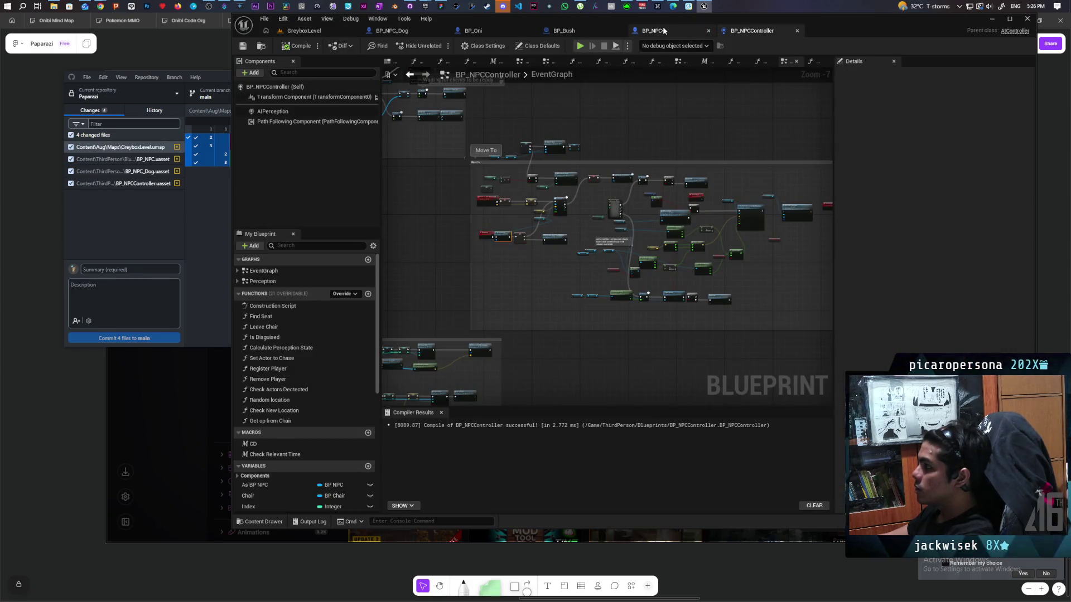
- Check BP_NPC's debug instance list, then launch a multiplayer test from GreyboxLevel with Alt+P
left_click(662, 32)
scroll(555, 167, "down", 3)
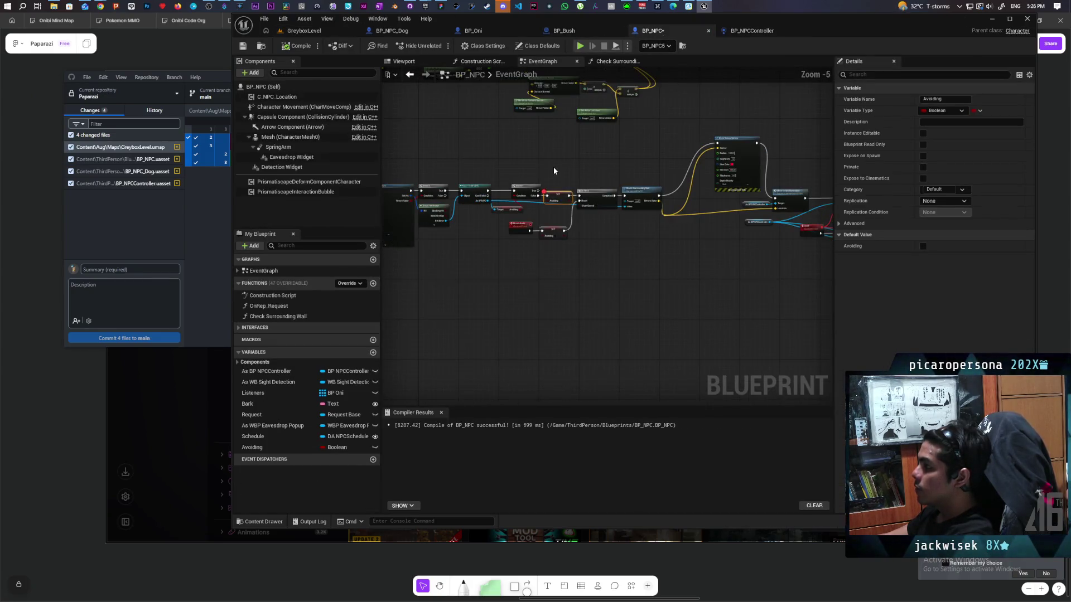
left_click(656, 46)
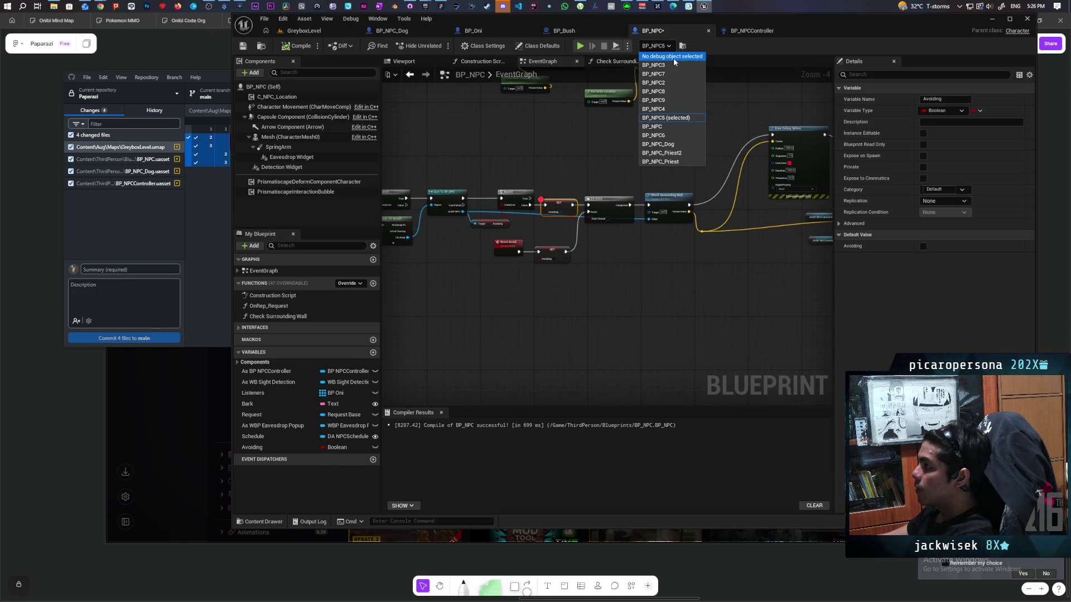
left_click(678, 59)
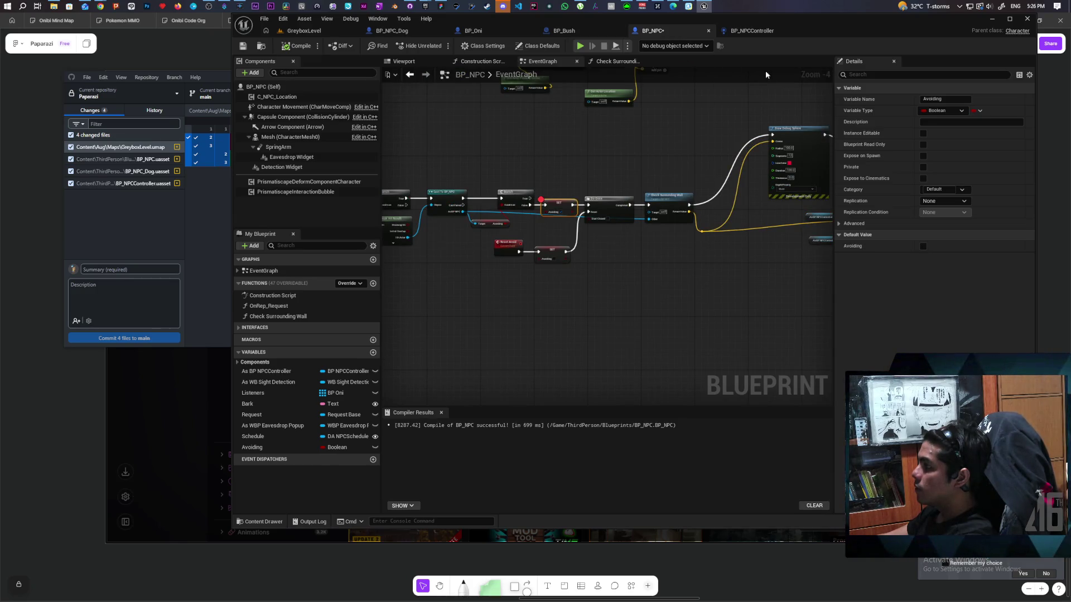
left_click(304, 31)
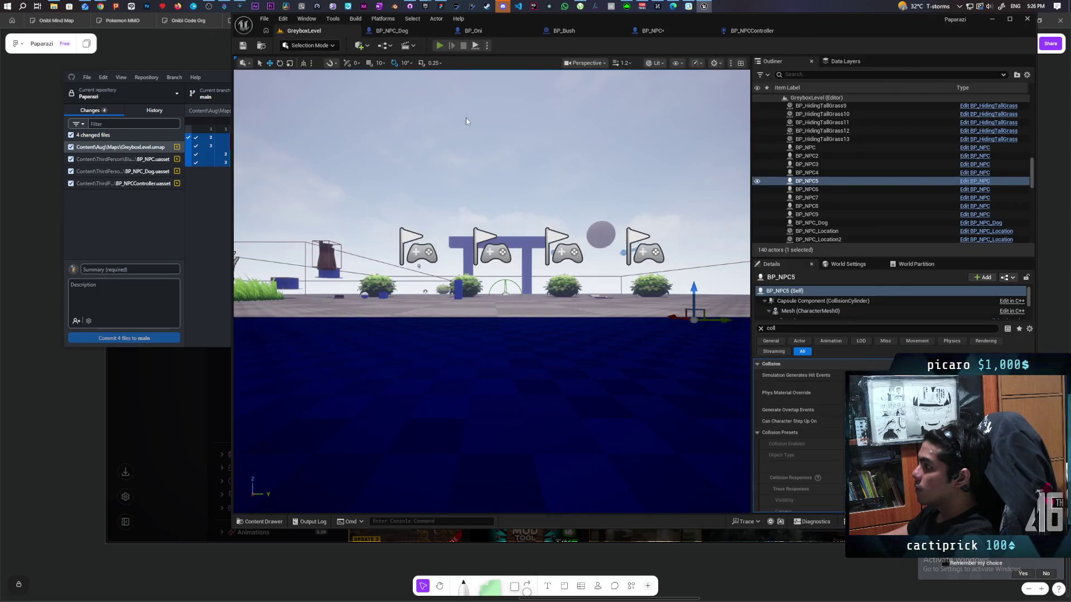
key("alt+p")
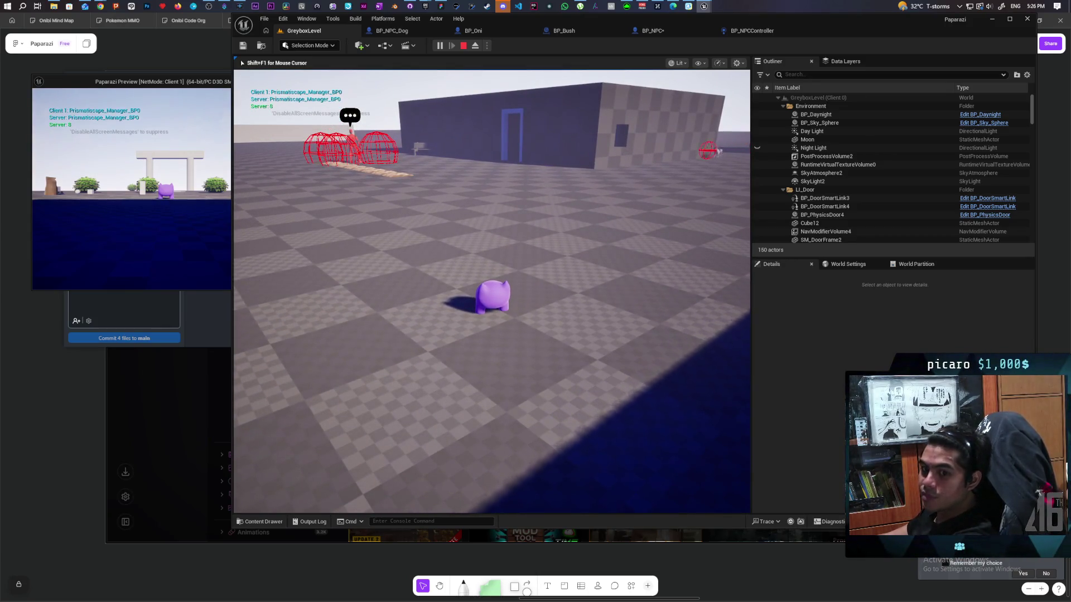
- Set BP_NPC's debug object to BP_NPC_Dog, then back to BP_NPC5, and return to GreyboxLevel
left_click(651, 32)
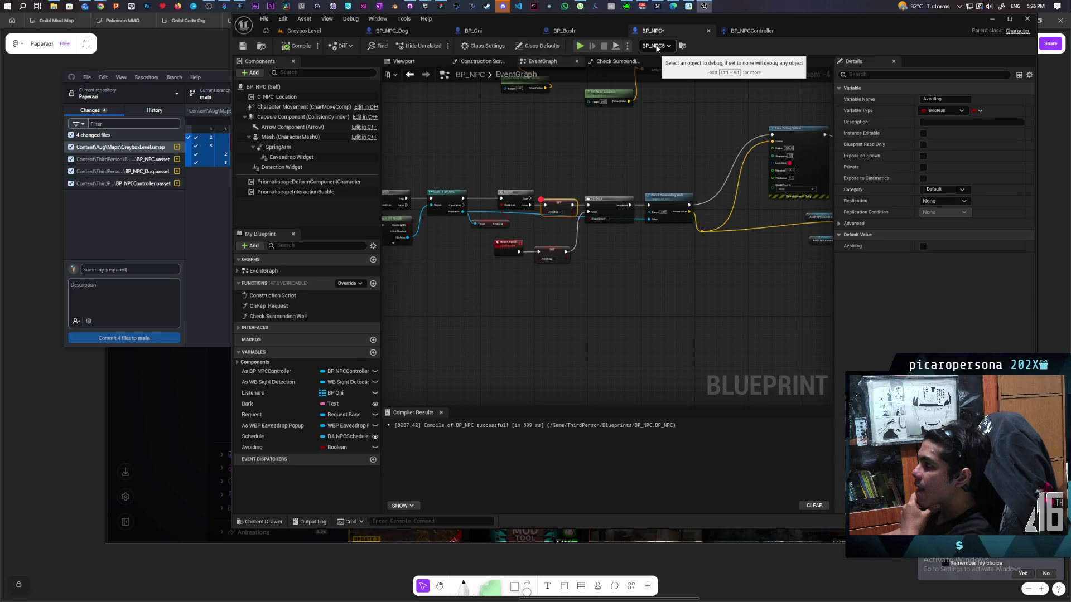
left_click(657, 47)
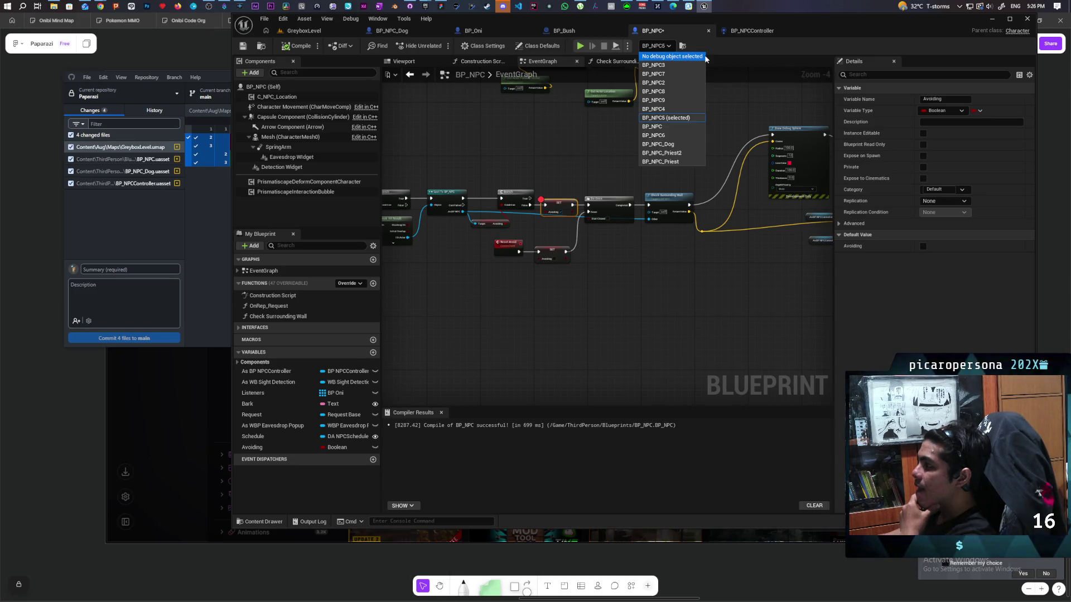
left_click(677, 144)
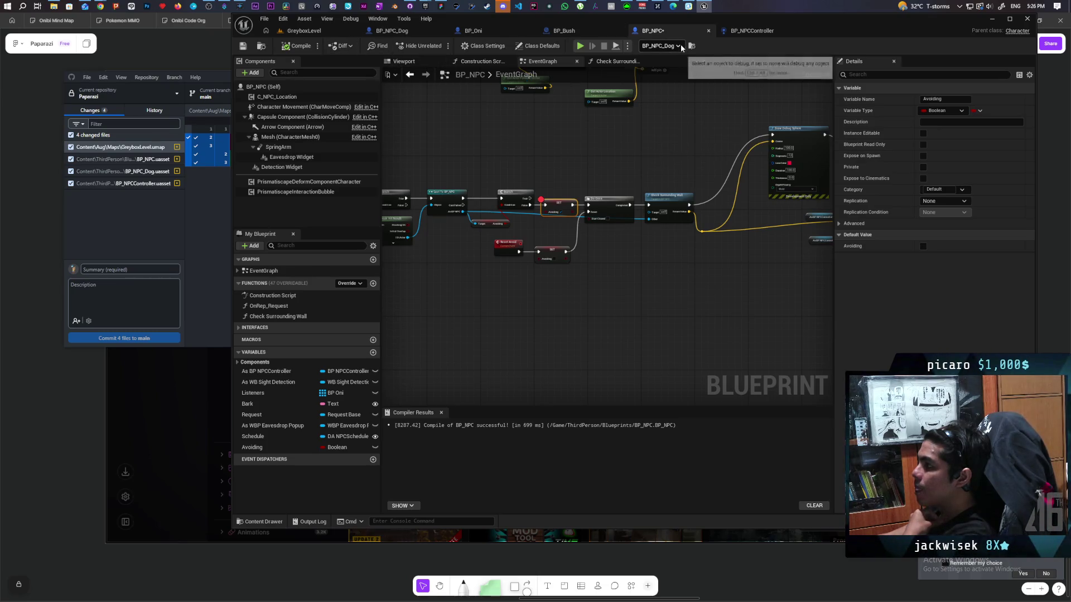
left_click(661, 45)
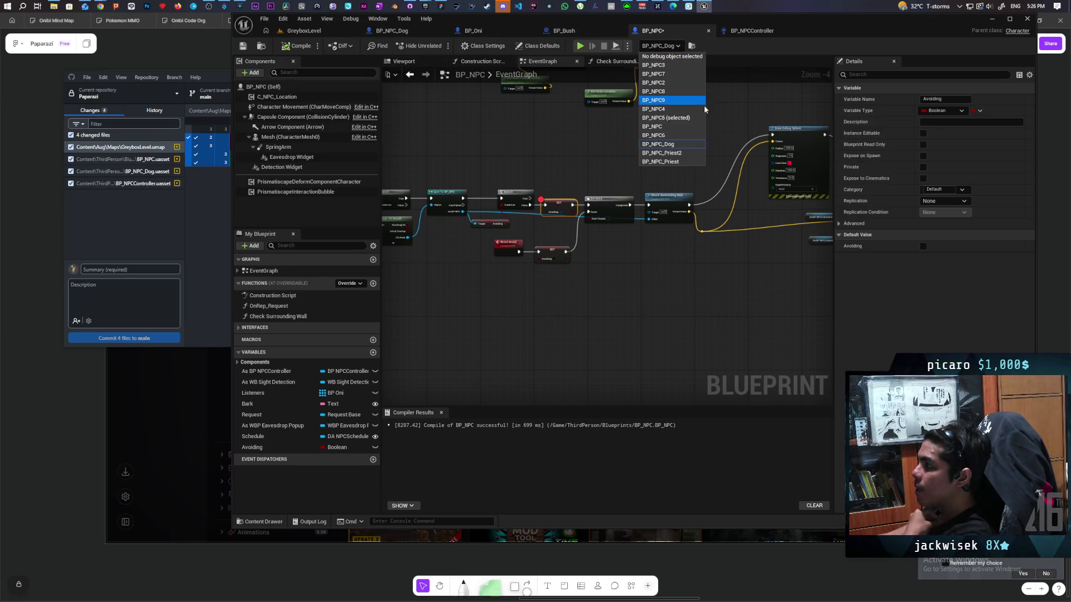
left_click(677, 118)
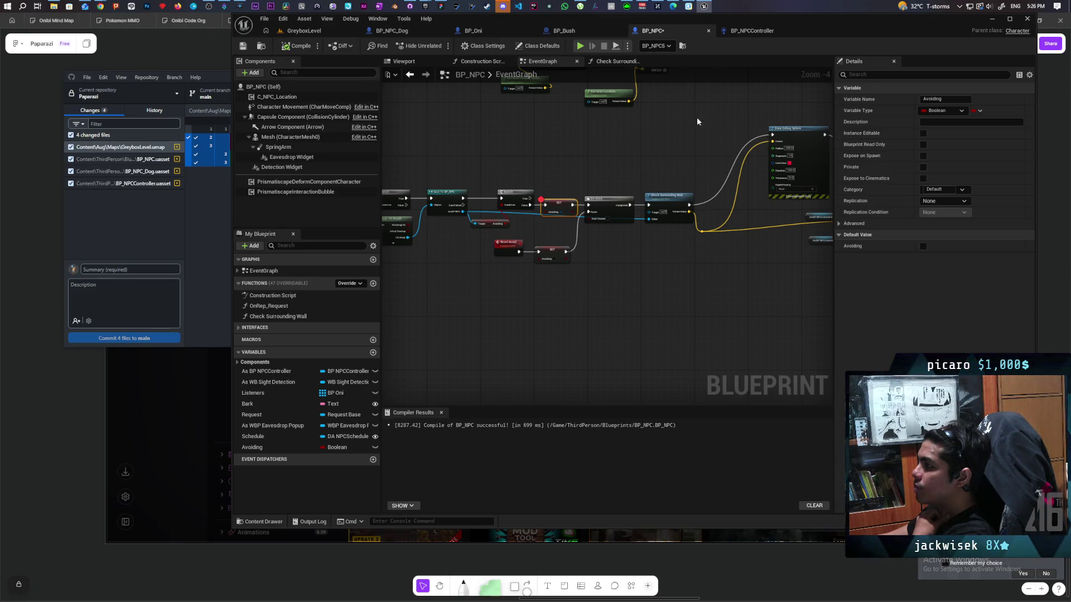
left_click(307, 31)
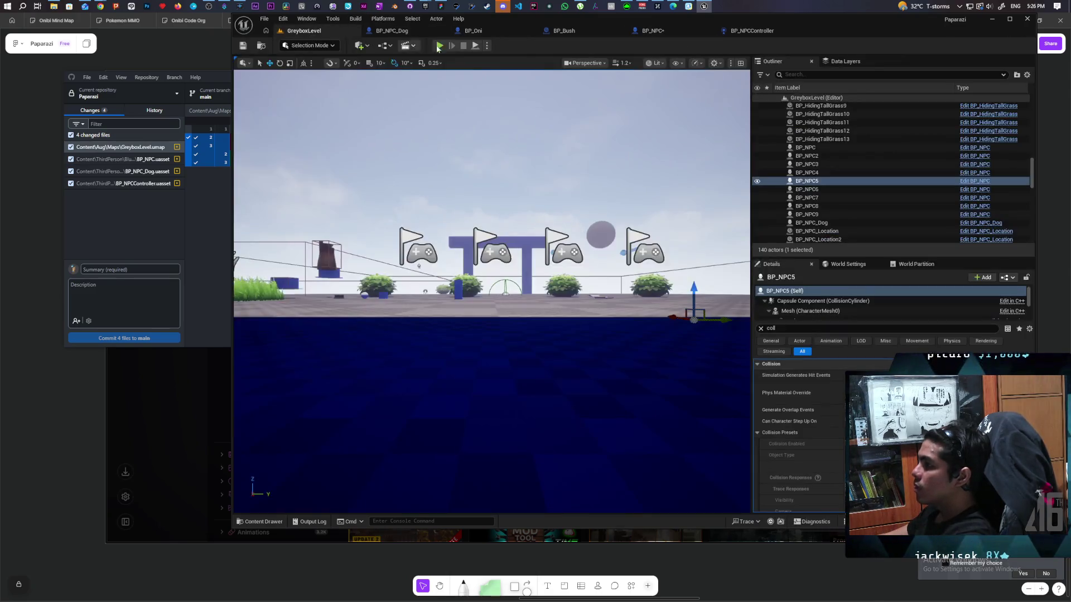
- Play the level and move the character toward the wall until BP_NPC5 hits the SET Avoiding breakpoint
left_click(440, 45)
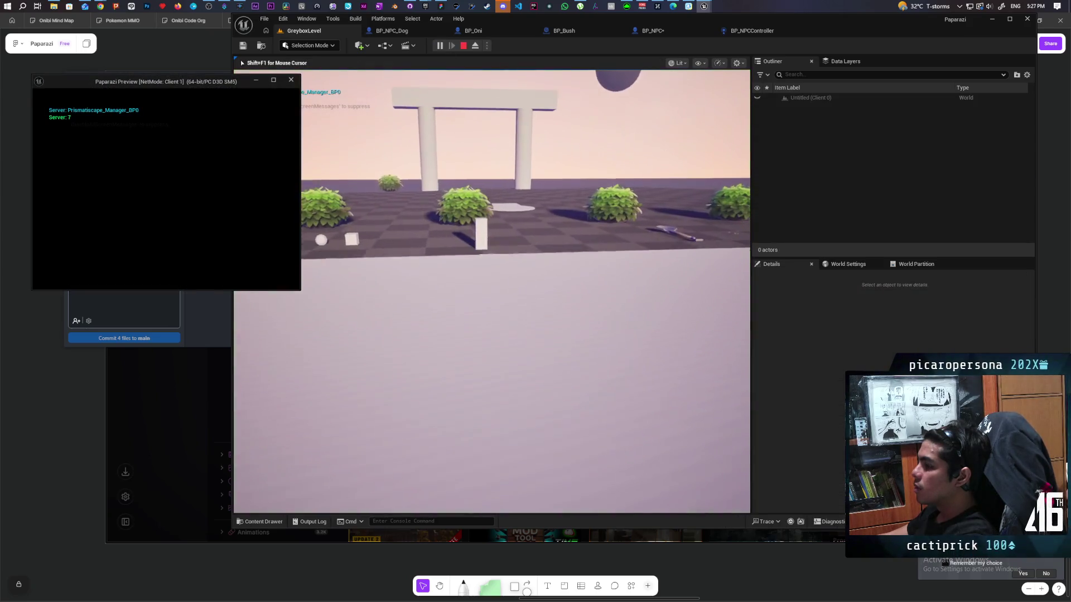
left_click(410, 138)
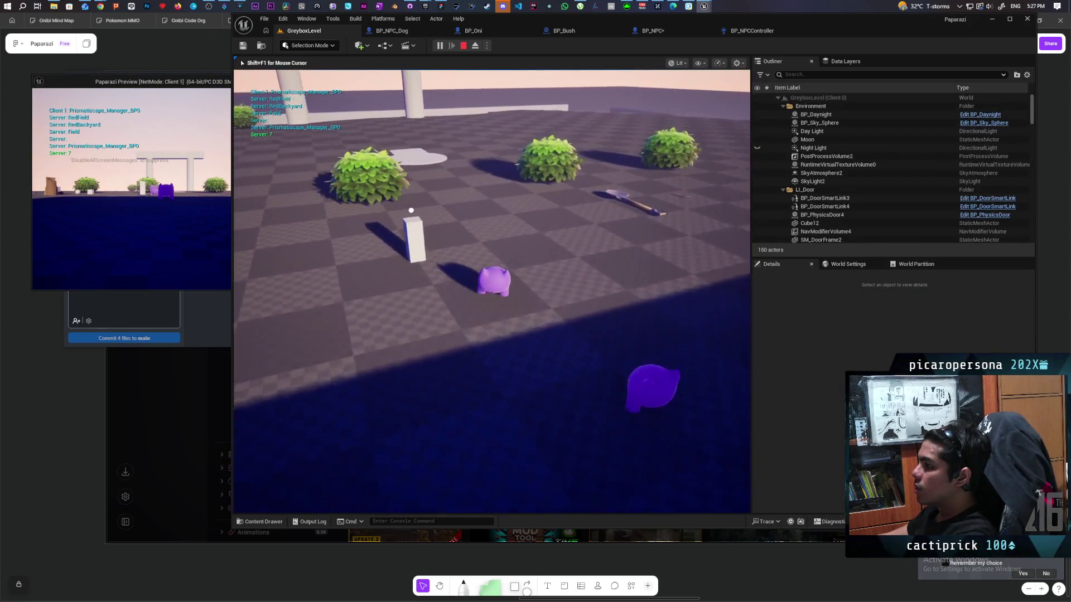
key("w")
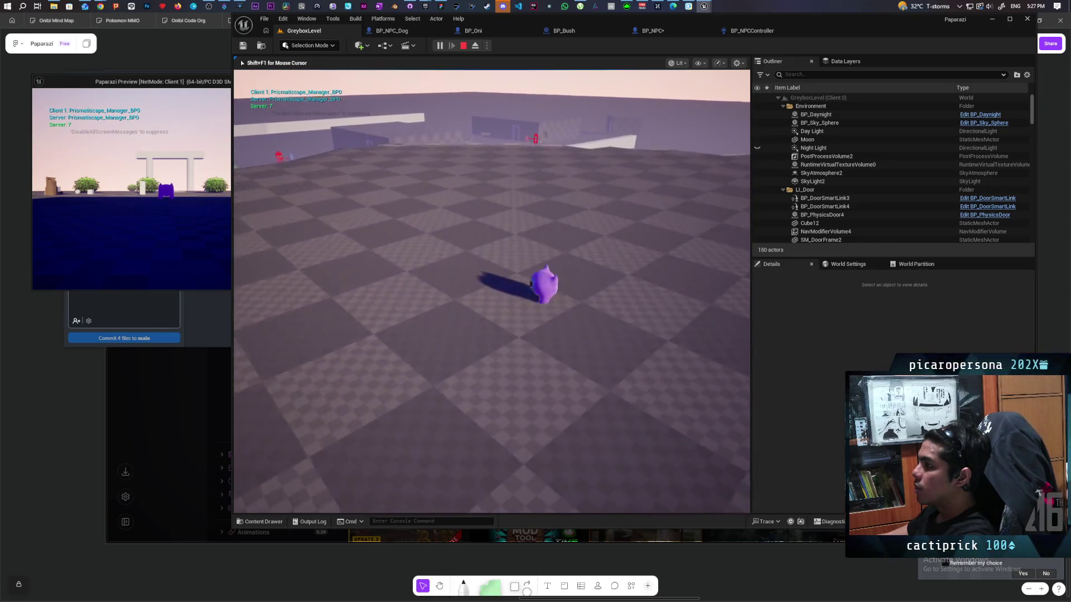
key("w")
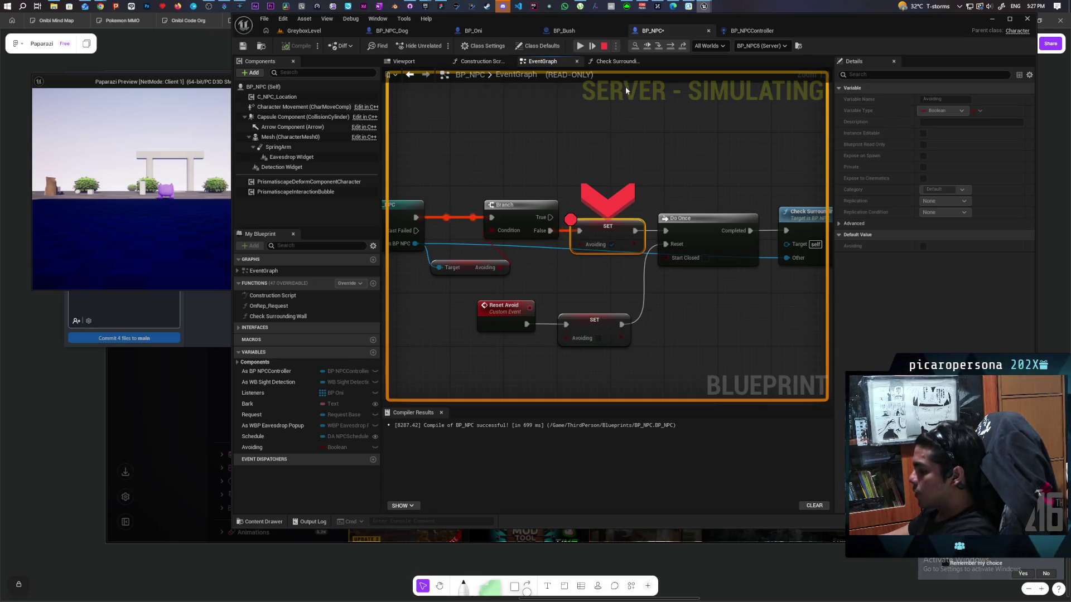
- Step over the SET Avoiding breakpoint, then resume execution three times
left_click(658, 48)
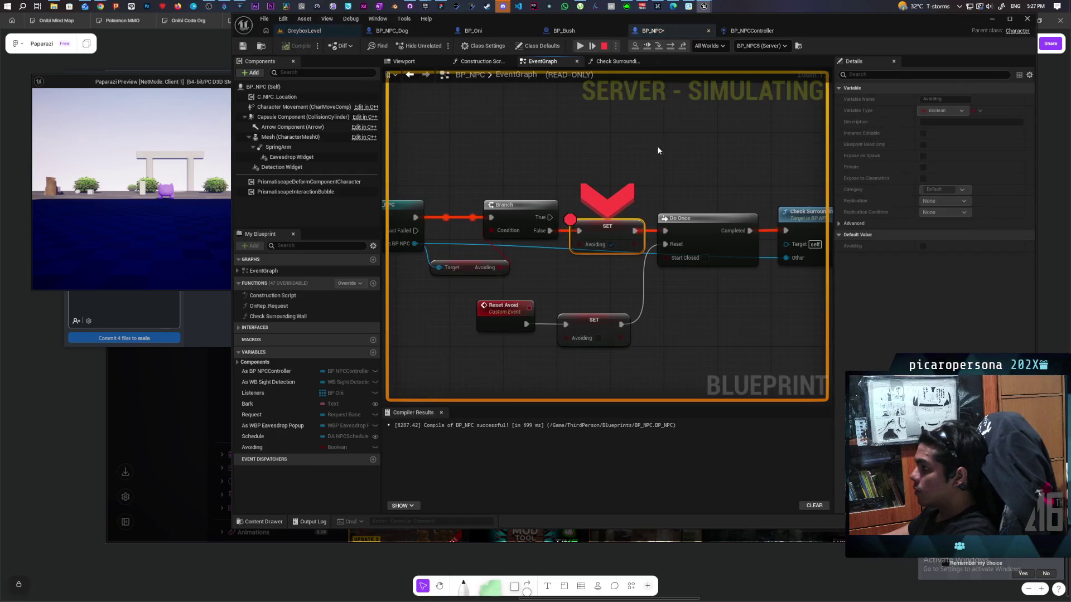
left_click(648, 46)
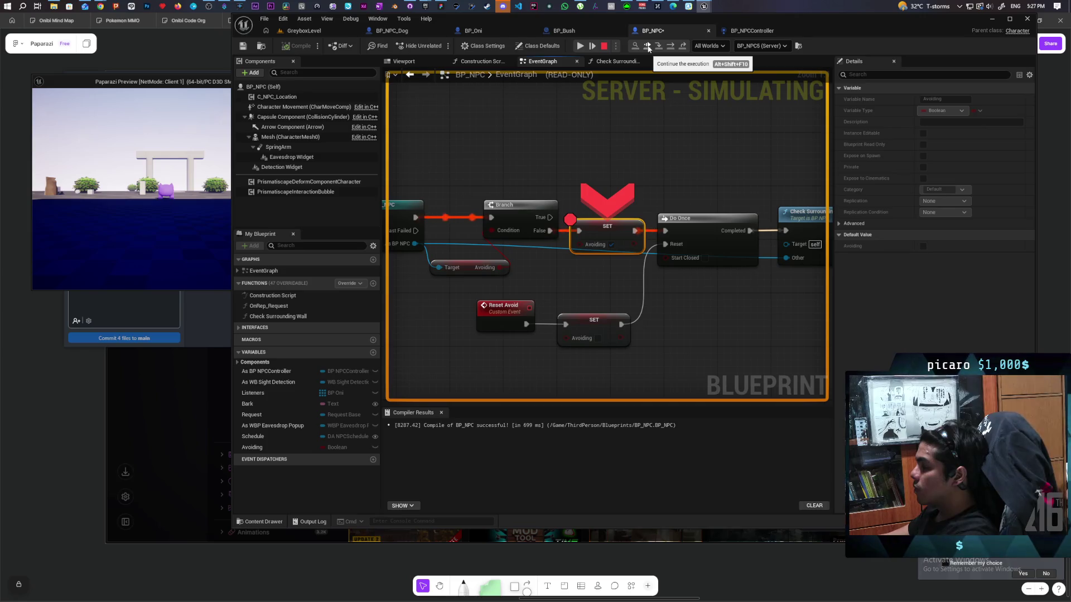
left_click(649, 48)
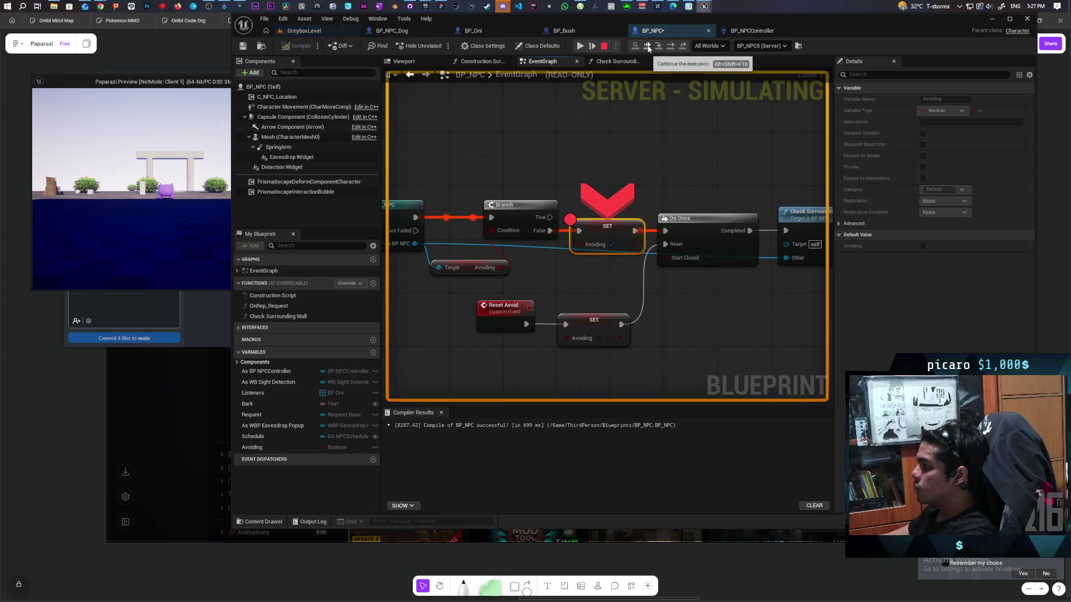
left_click(648, 48)
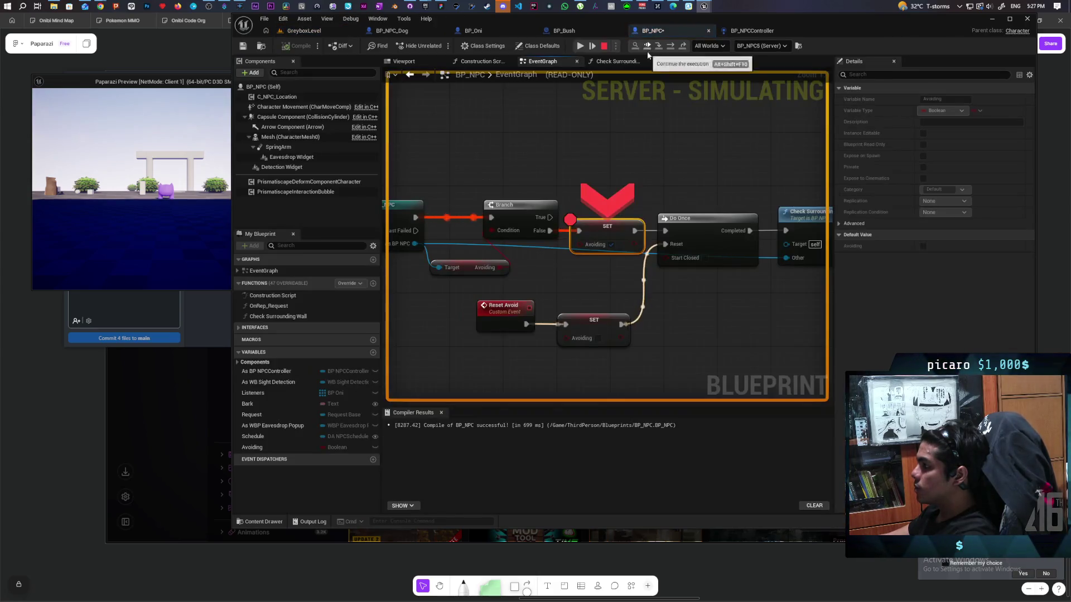
- Pan from the Capsule Trace nodes back to Line Trace and Branch, then stop the play session
scroll(553, 152, "down", 2)
left_click_drag(554, 152, 782, 153)
scroll(674, 163, "down", 2)
left_click_drag(674, 162, 752, 157)
mouse_move(667, 158)
left_mouse_down()
mouse_move(712, 154)
mouse_move(459, 163)
left_mouse_up()
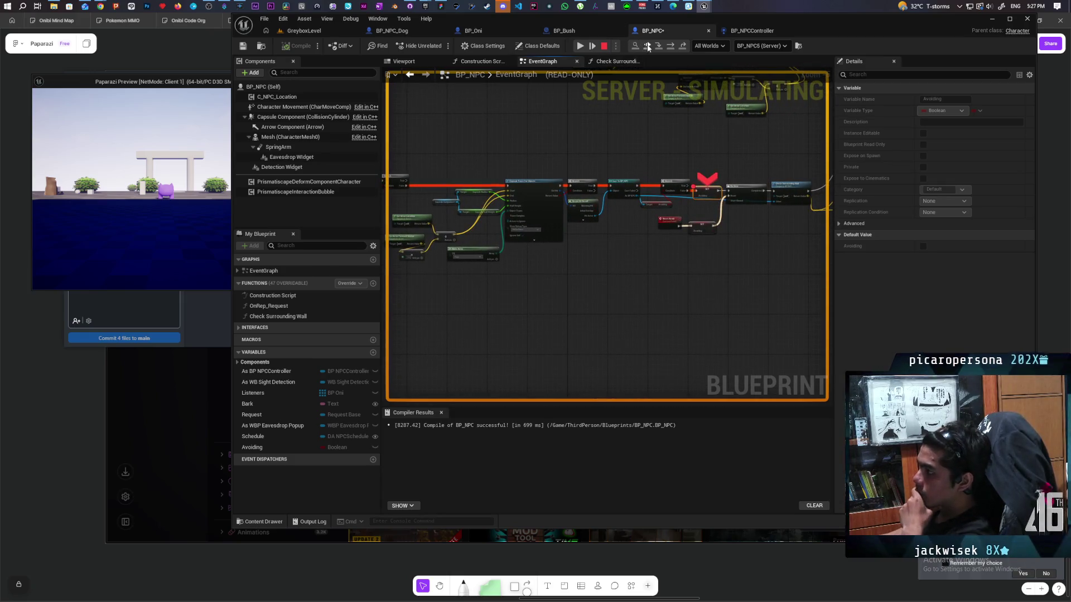
left_click(604, 45)
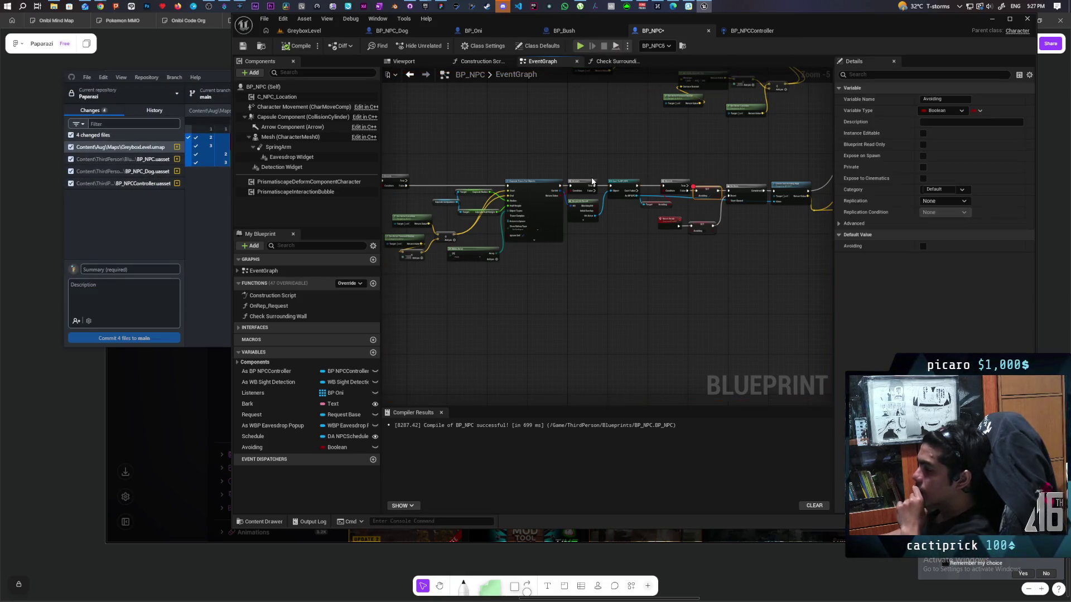
- Bring the Movement Updated event and its Line Trace wall-check nodes into view
mouse_move(519, 160)
left_mouse_down()
mouse_move(719, 158)
mouse_move(456, 162)
left_mouse_up()
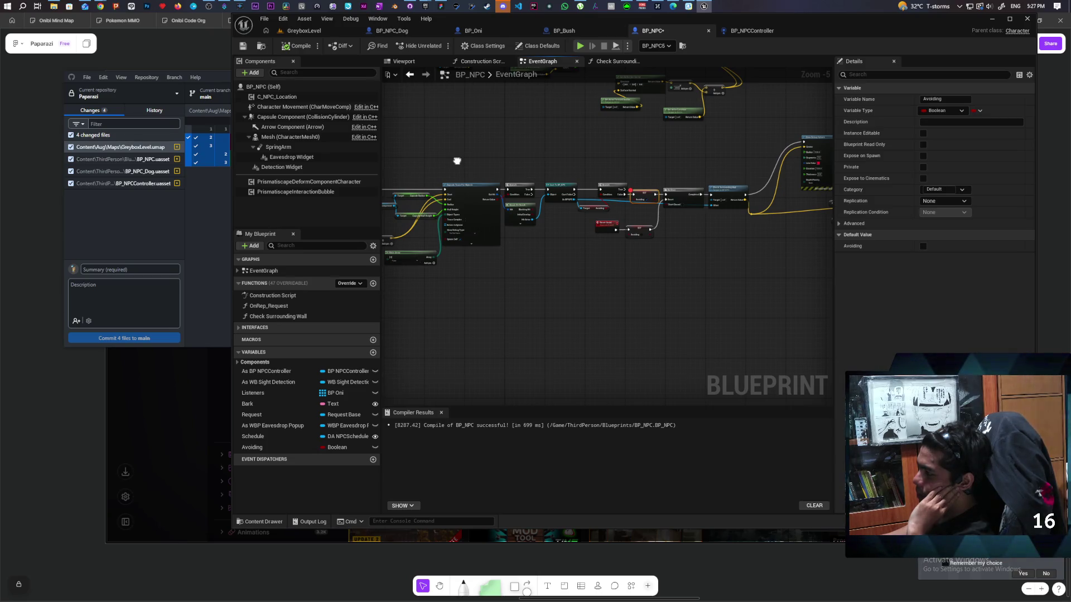
scroll(547, 167, "up", 2)
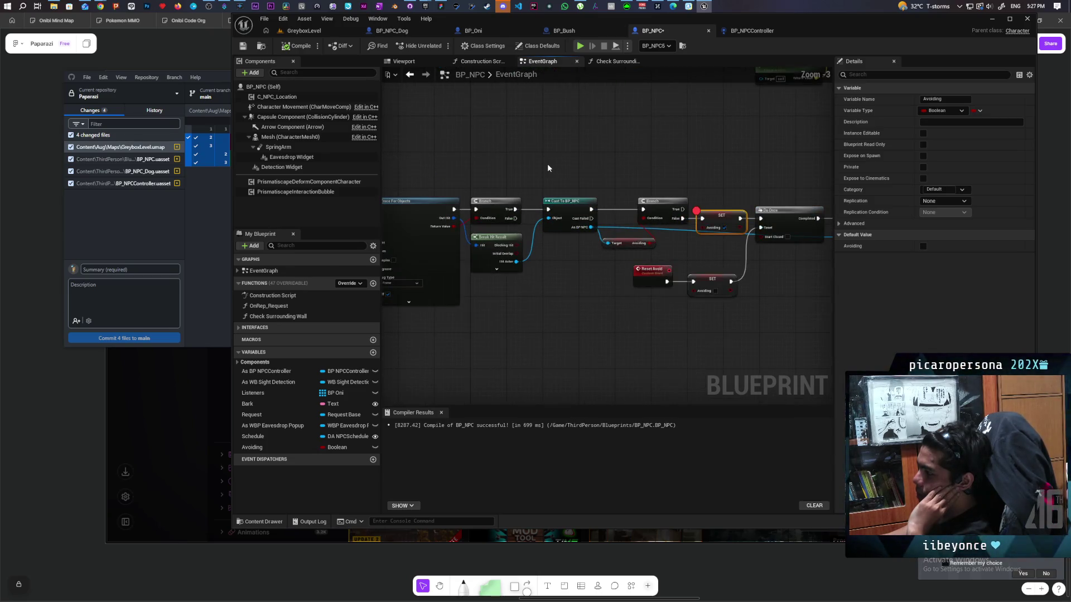
scroll(547, 167, "down", 2)
scroll(547, 167, "up", 1)
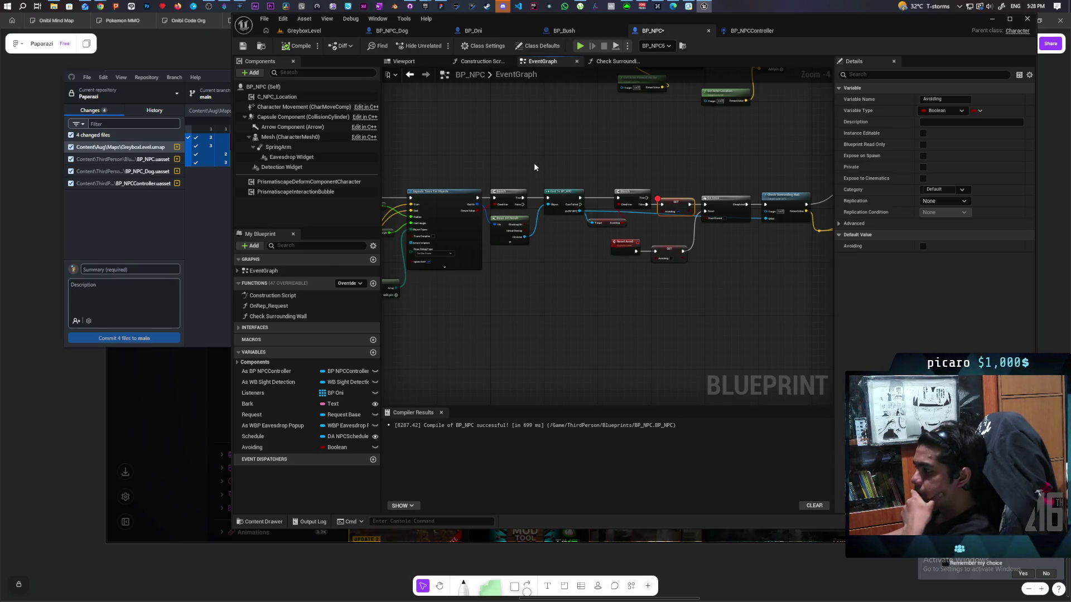
mouse_move(473, 163)
left_mouse_down()
mouse_move(778, 150)
mouse_move(623, 173)
mouse_move(472, 172)
left_mouse_up()
scroll(545, 183, "up", 1)
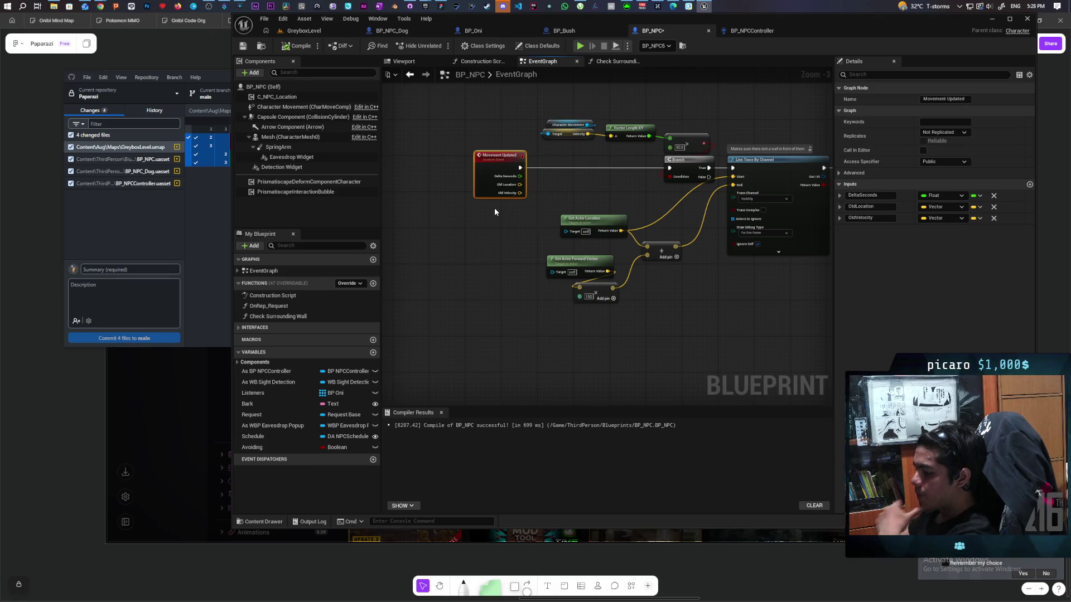
- Drop a Gate on the Movement Updated exec wire, uncheck Start Closed, and space the nodes
left_click(556, 184)
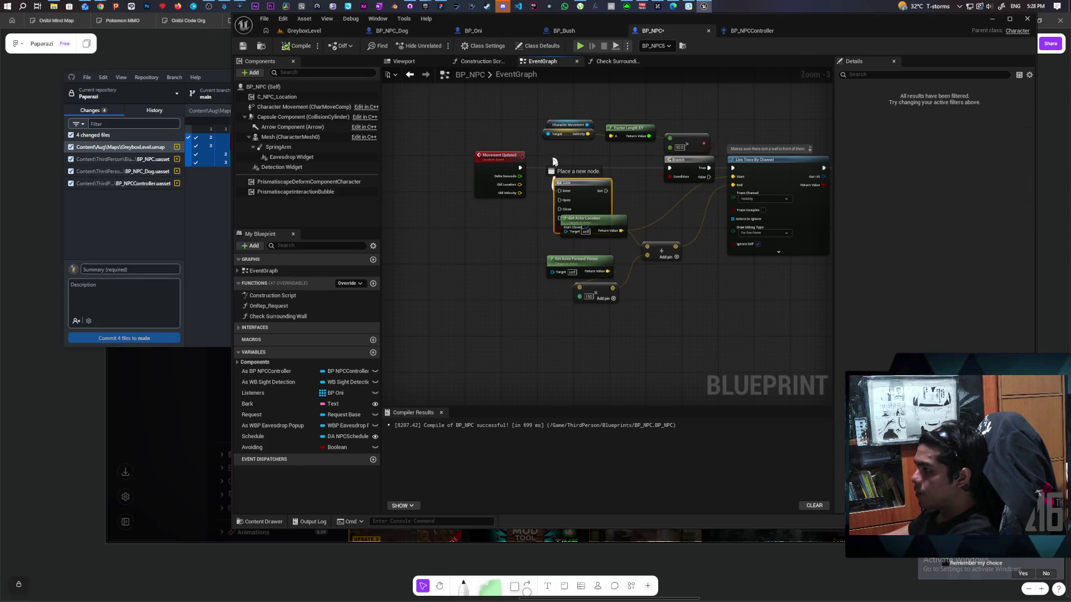
scroll(540, 172, "up", 2)
mouse_move(602, 202)
left_mouse_down()
mouse_move(591, 179)
mouse_move(539, 171)
mouse_move(712, 171)
left_mouse_up()
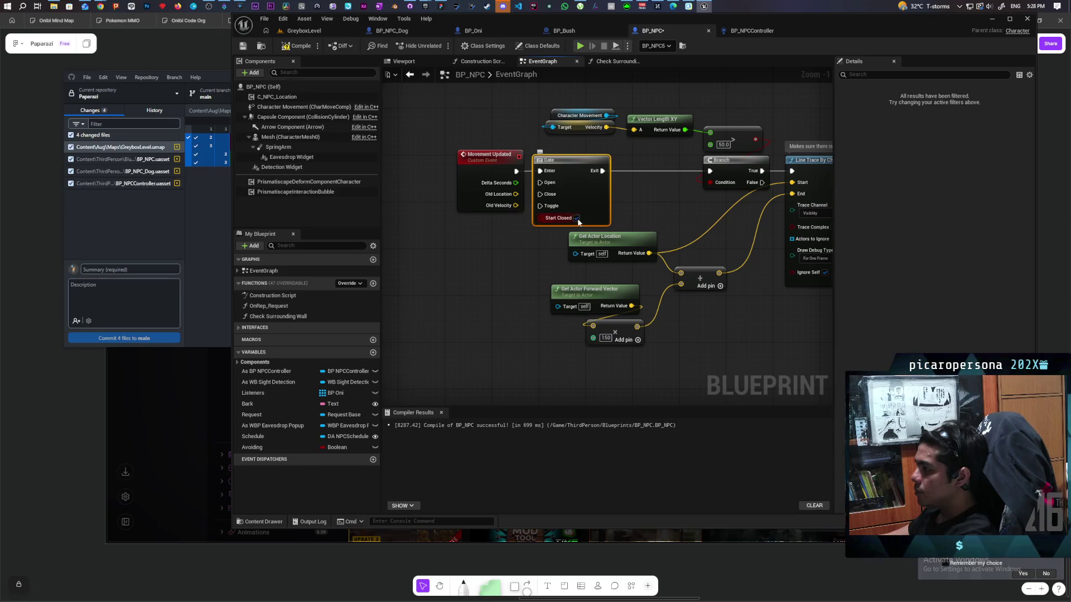
left_click(577, 218)
left_click_drag(485, 154, 433, 155)
left_click_drag(580, 189, 553, 190)
- Inspect the downstream Capsule Trace, Cast, SET Avoiding, Do Once and Branch nodes, then return to the Gate
scroll(553, 189, "down", 2)
left_click_drag(620, 189, 390, 262)
left_click_drag(441, 218, 393, 215)
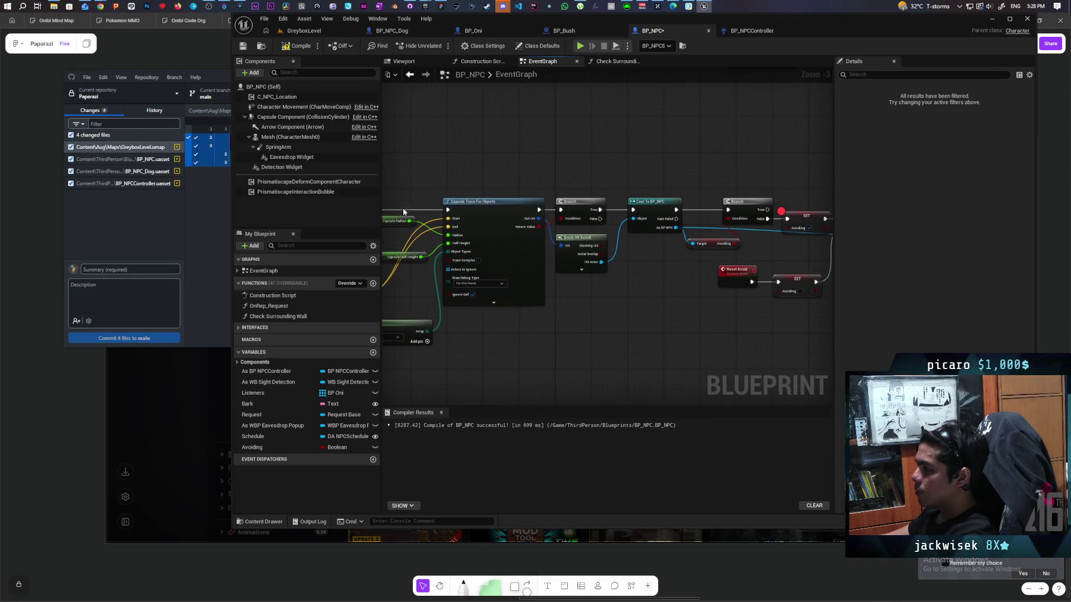
mouse_move(586, 187)
left_mouse_down()
mouse_move(425, 179)
mouse_move(413, 189)
left_mouse_up()
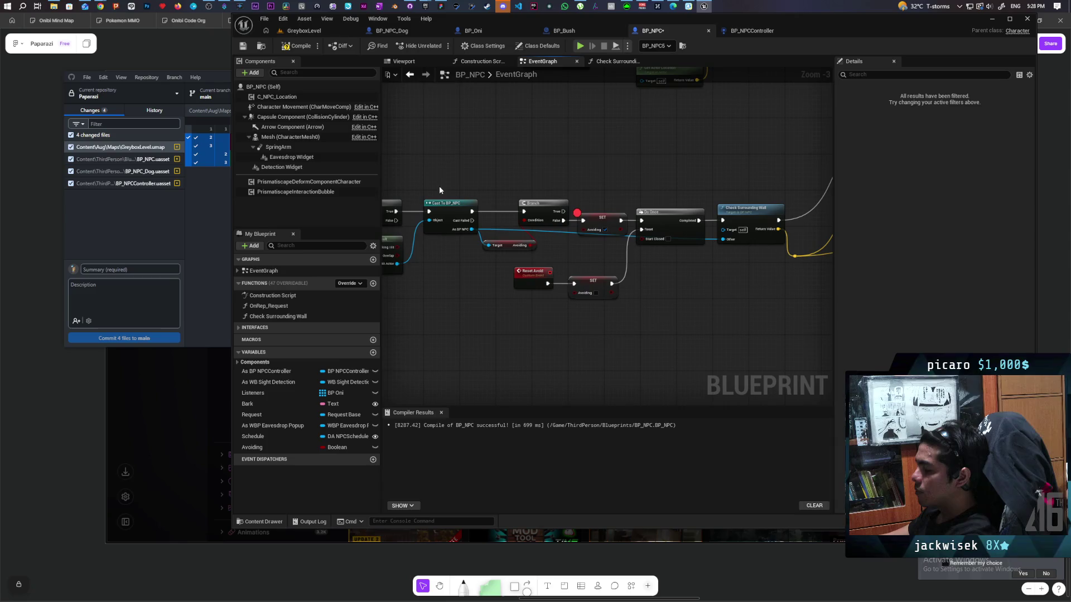
left_click(602, 216)
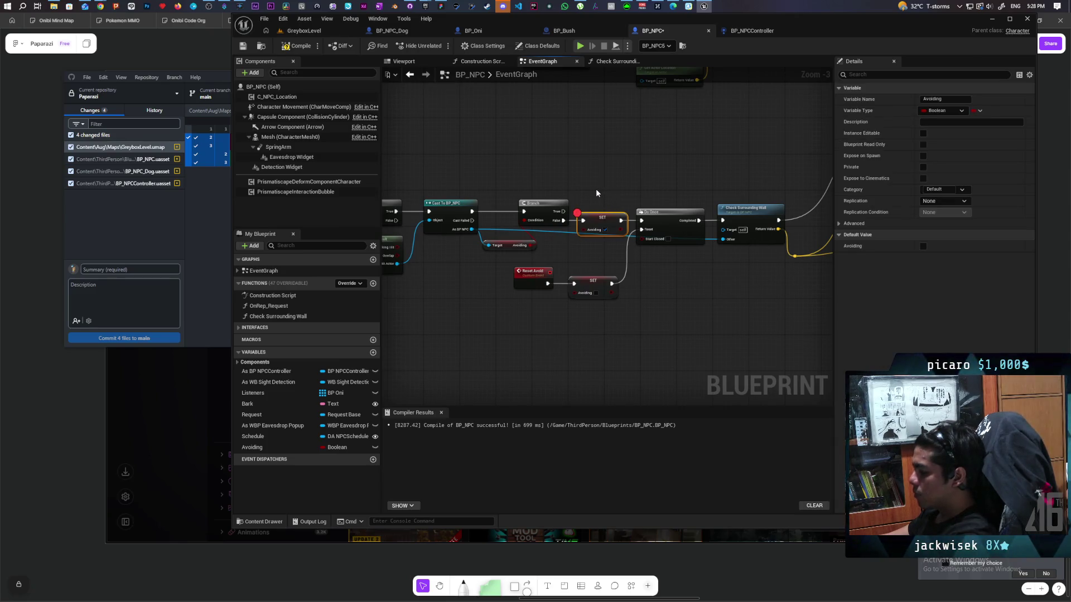
scroll(595, 188, "up", 3)
left_click(484, 218)
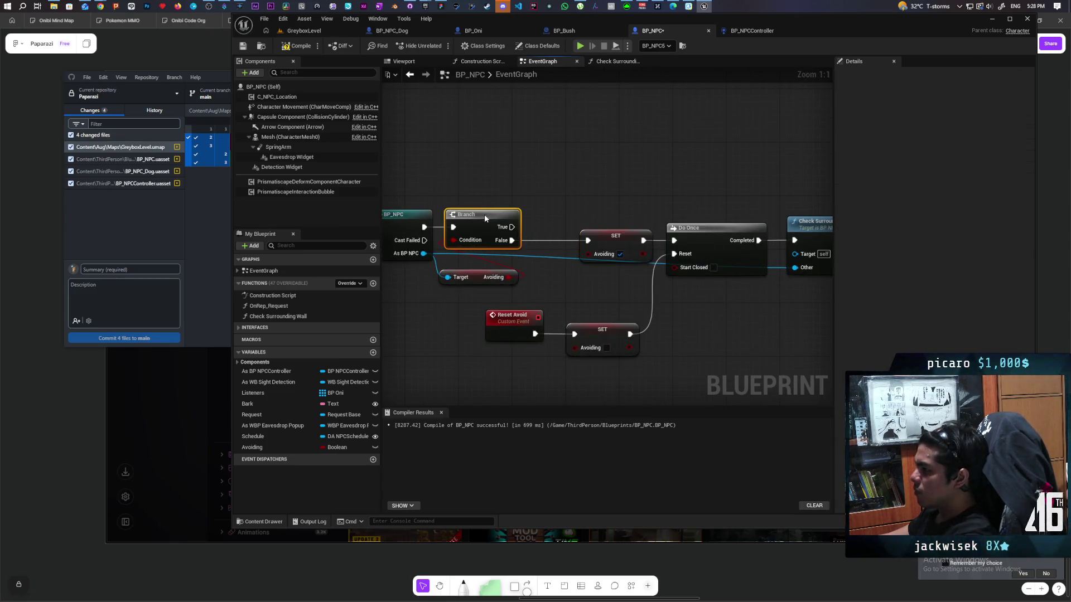
scroll(550, 182, "down", 3)
mouse_move(550, 182)
left_mouse_down()
mouse_move(710, 210)
mouse_move(727, 242)
left_mouse_up()
scroll(727, 242, "up", 1)
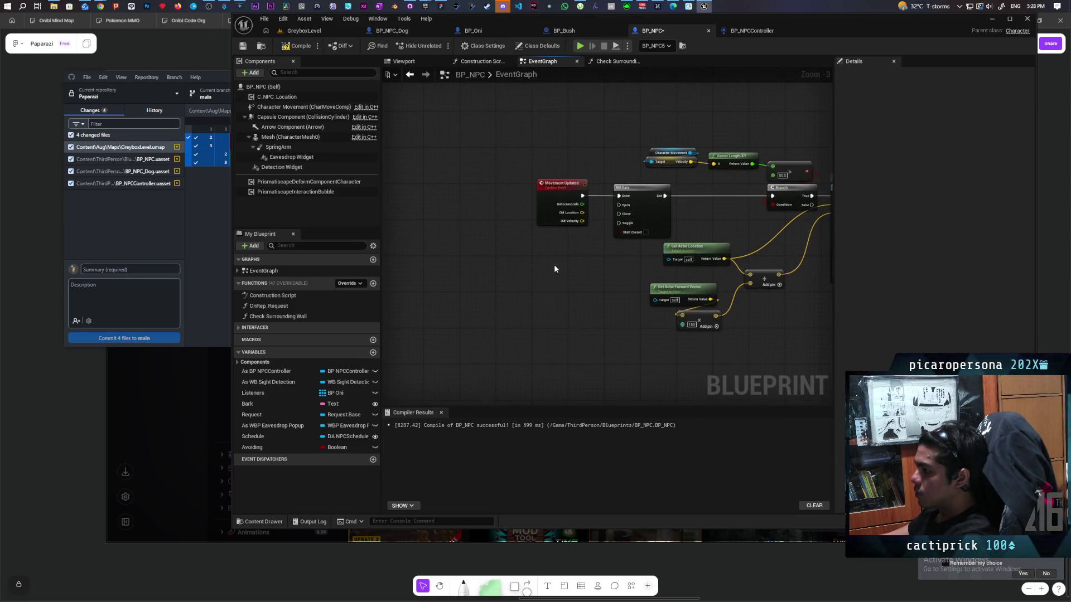
- Create a custom event named 'Open gate'
key("ctrl+v")
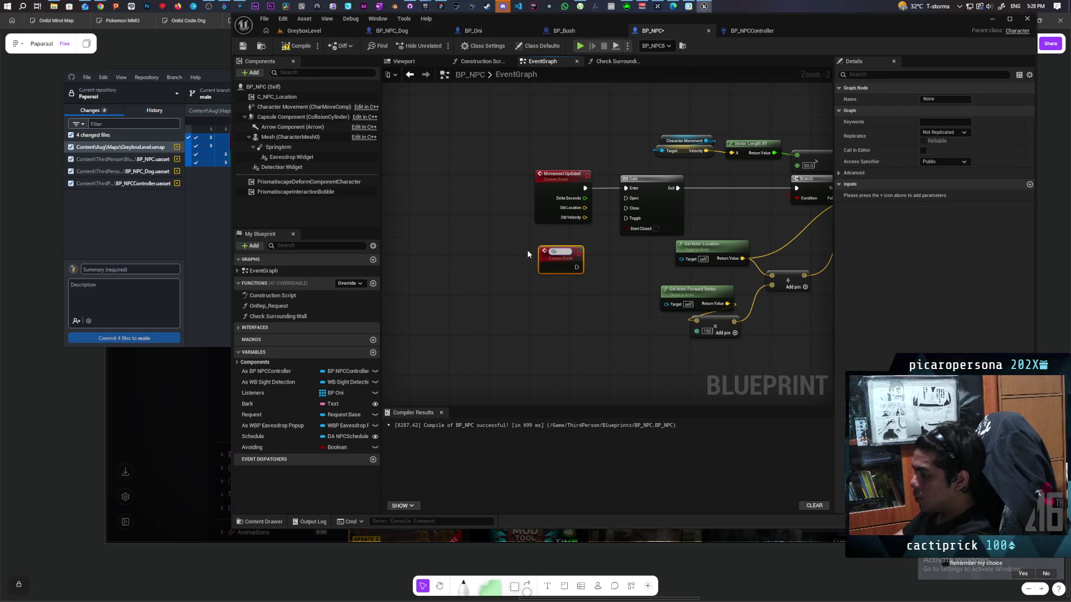
type("en gate")
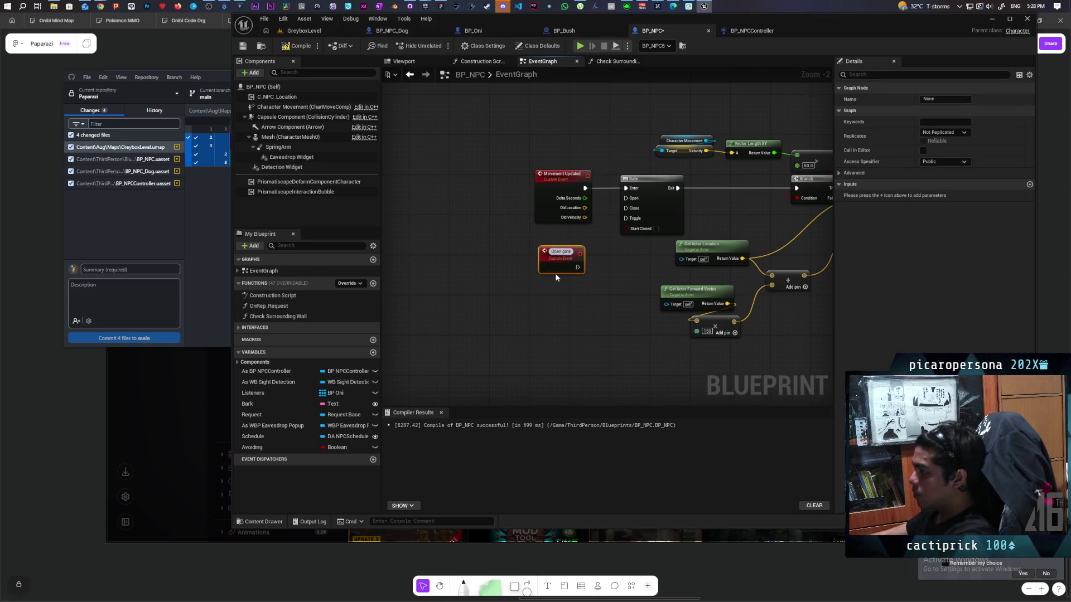
left_click(625, 269)
scroll(597, 258, "up", 3)
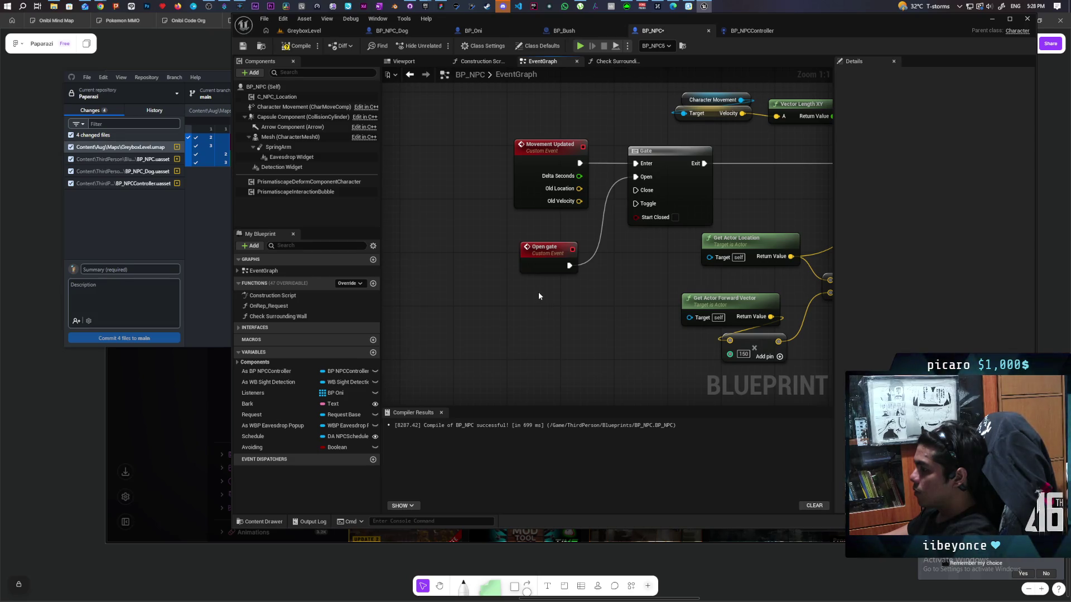
left_click(549, 260)
- Add a Branch after Open gate, wiring True to the Gate's Open and False toward the Gate
left_click(611, 265)
left_click_drag(569, 266, 622, 277)
left_click_drag(551, 251, 544, 262)
left_click(630, 296, "ctrl")
left_click_drag(631, 296, 508, 284)
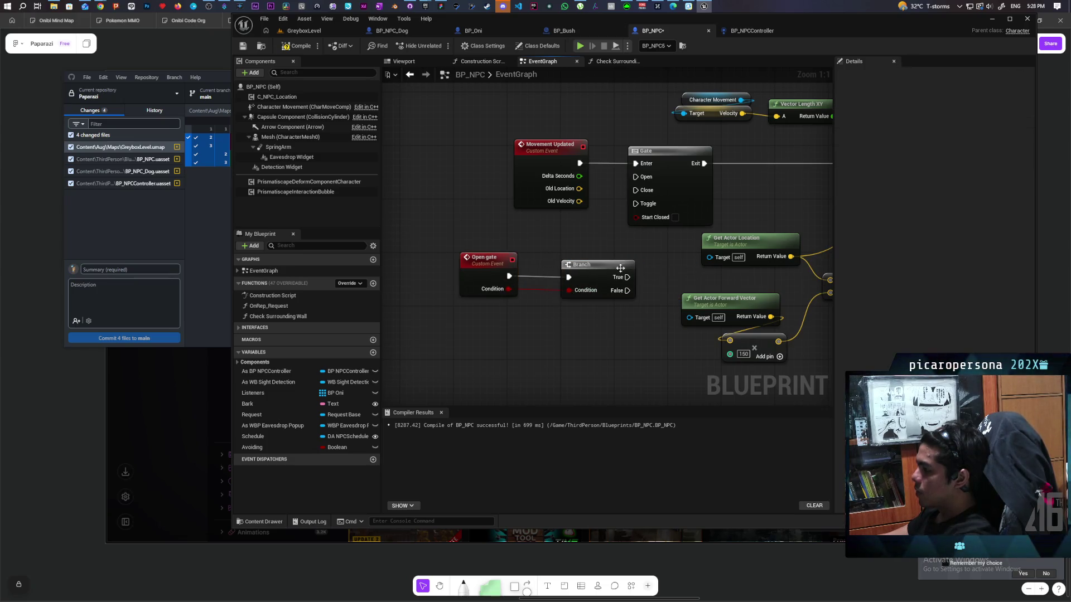
left_click_drag(638, 181, 638, 179)
left_click_drag(627, 291, 640, 199)
mouse_move(488, 258)
left_mouse_down()
mouse_move(583, 286)
mouse_move(558, 283)
mouse_move(557, 271)
mouse_move(597, 265)
mouse_move(520, 243)
left_mouse_up()
mouse_move(599, 245)
left_mouse_down()
mouse_move(543, 252)
mouse_move(565, 253)
left_mouse_up()
left_click(585, 319)
- Move to the Cast, Branch, SET and Do Once nodes and search for 'open gate'
scroll(540, 304, "down", 3)
left_click_drag(539, 304, 389, 294)
scroll(732, 285, "up", 3)
mouse_move(731, 284)
left_mouse_down()
mouse_move(459, 267)
mouse_move(525, 281)
mouse_move(581, 224)
left_mouse_up()
type("open")
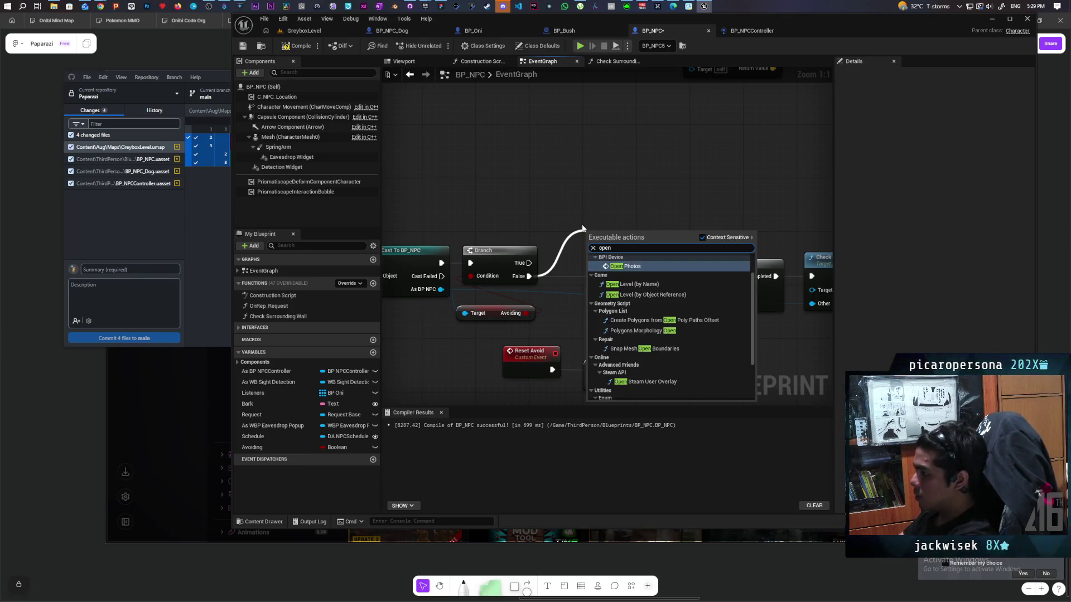
type(" gate")
- Place Open Gate calls on the avoid Branch's False path and after the Reset Avoid SET
key("Return")
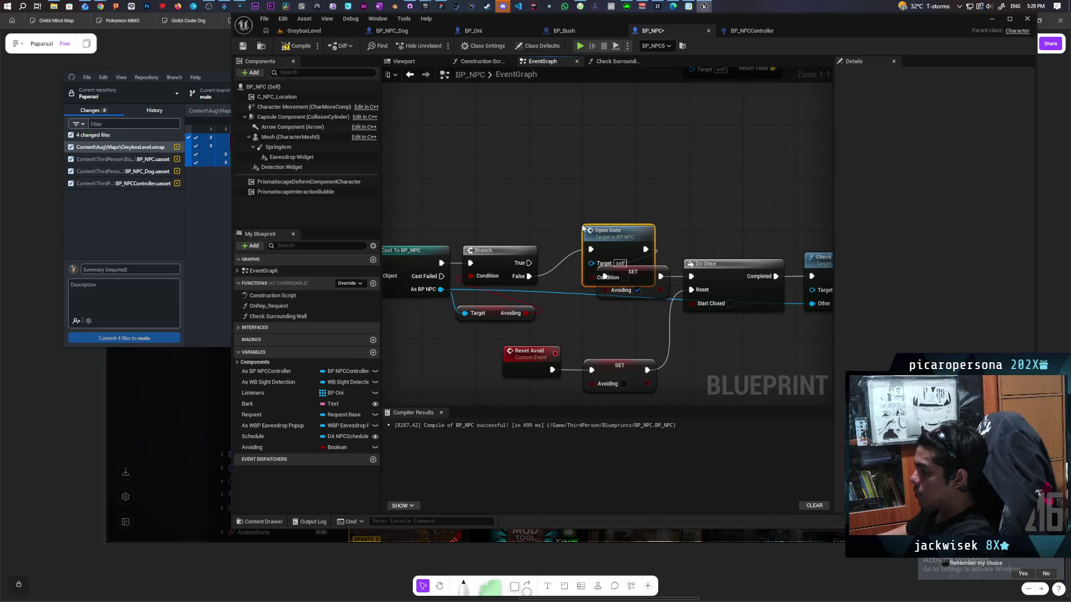
scroll(611, 166, "down", 2)
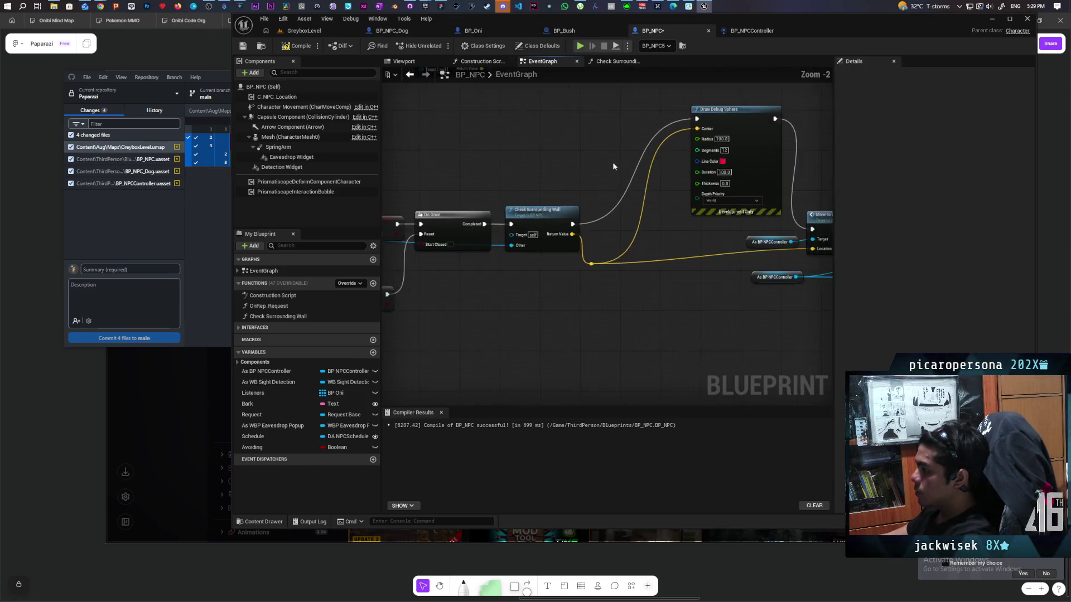
scroll(618, 304, "up", 2)
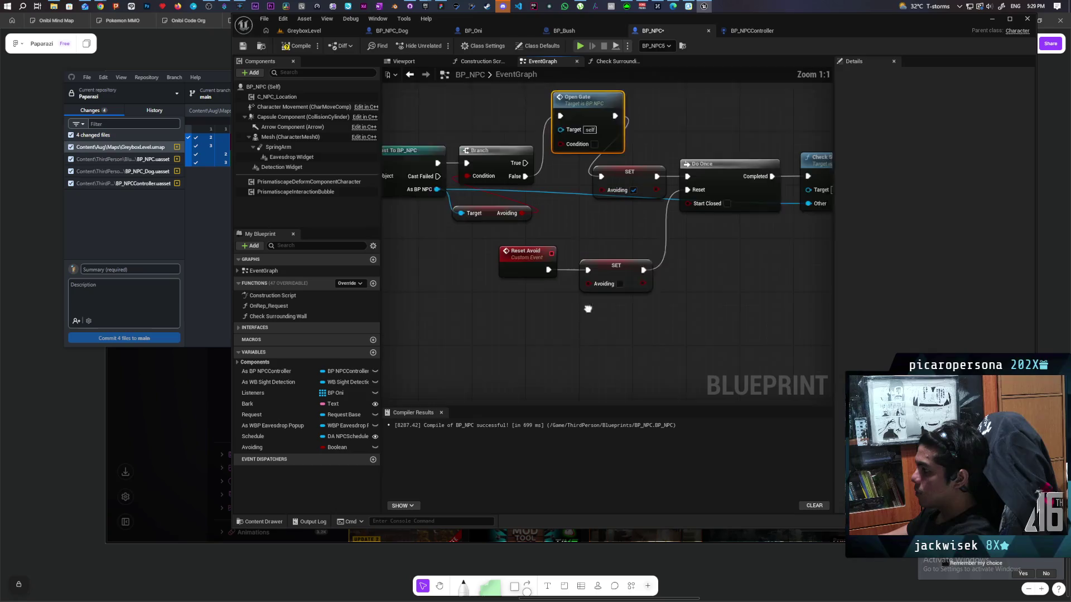
left_click_drag(618, 304, 514, 323)
left_click_drag(569, 284, 612, 285)
type("open gate")
key("Return")
left_click_drag(630, 291, 626, 273)
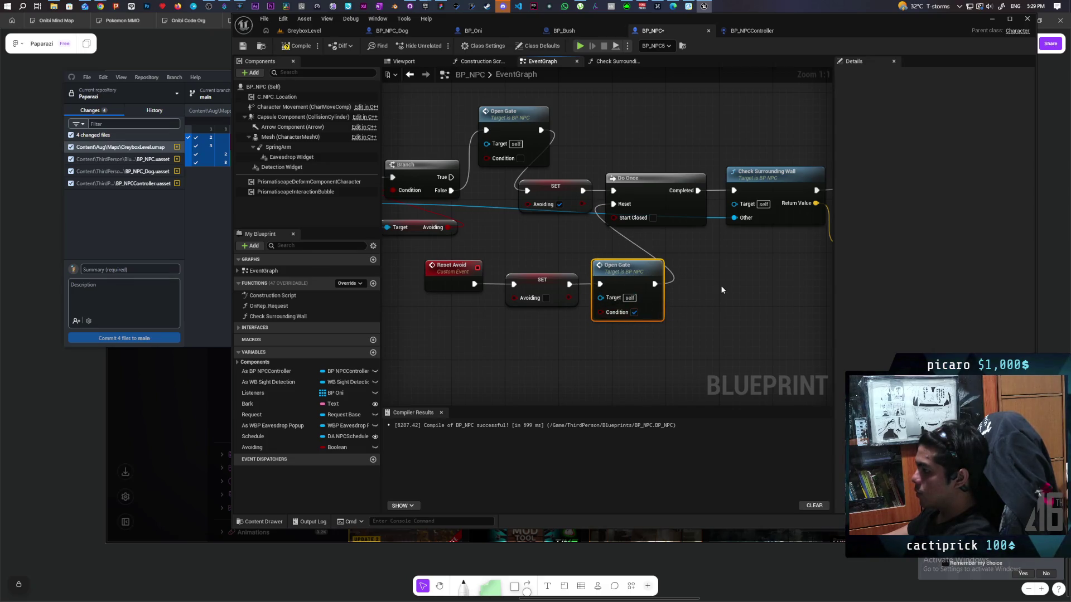
scroll(721, 287, "down", 2)
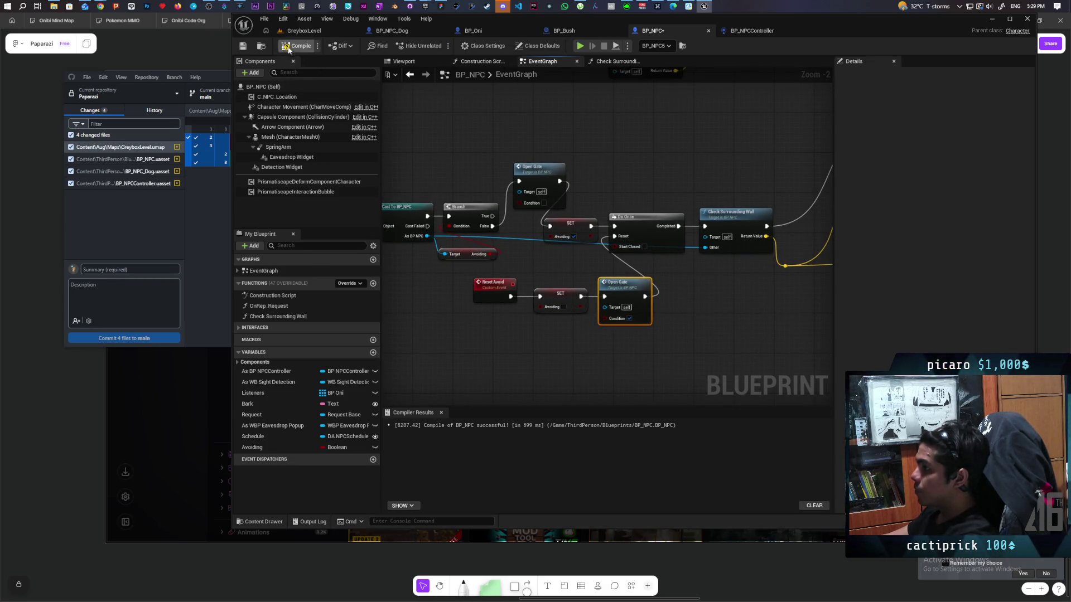
- Compile BP_NPC, save all, and start a Play-In-Editor test in GreyboxLevel
key("F7")
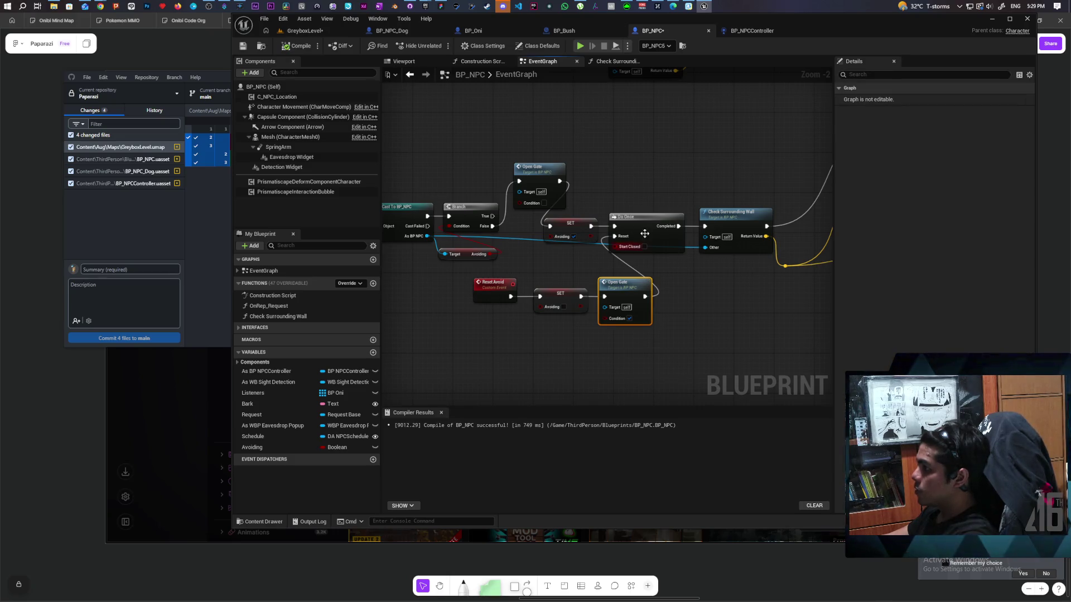
key("ctrl+shift+s")
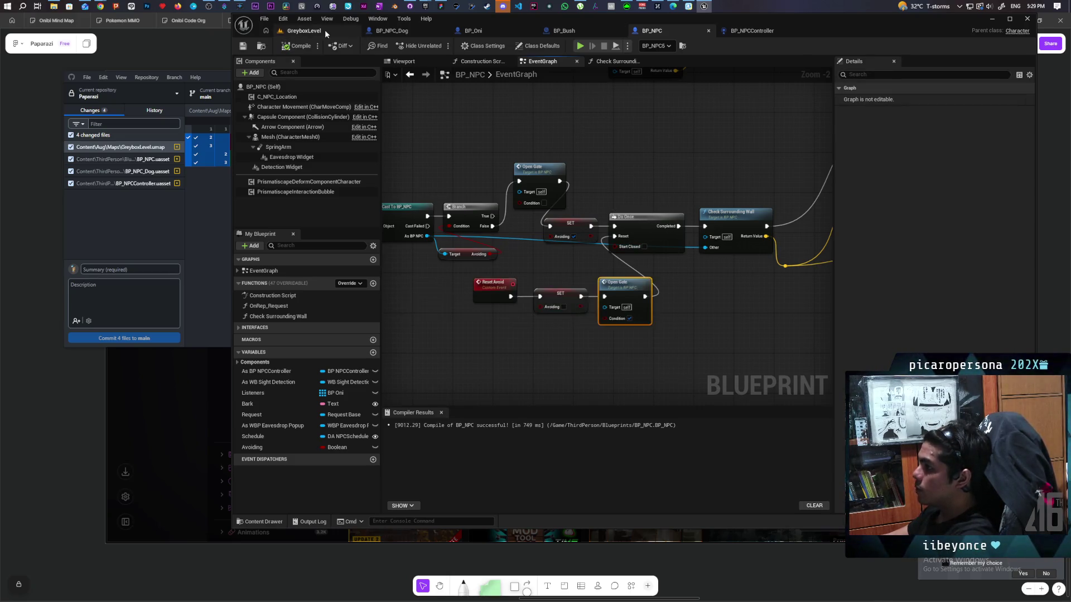
left_click(304, 31)
key("alt+p")
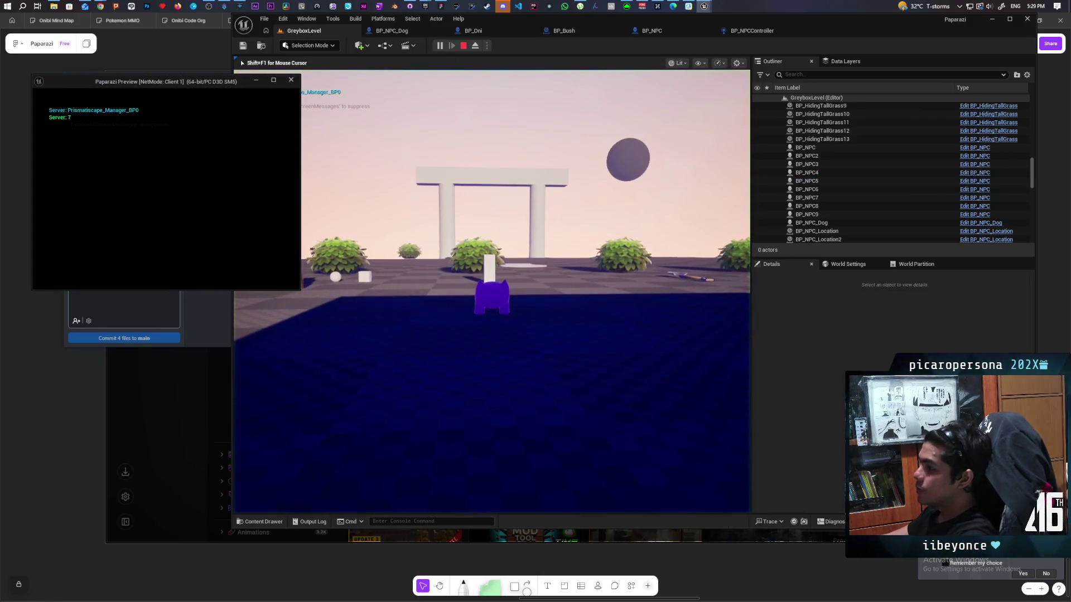
- Walk the character toward the red-caged NPCs, then switch to the free editor camera
key("alt+Tab")
left_click(352, 140)
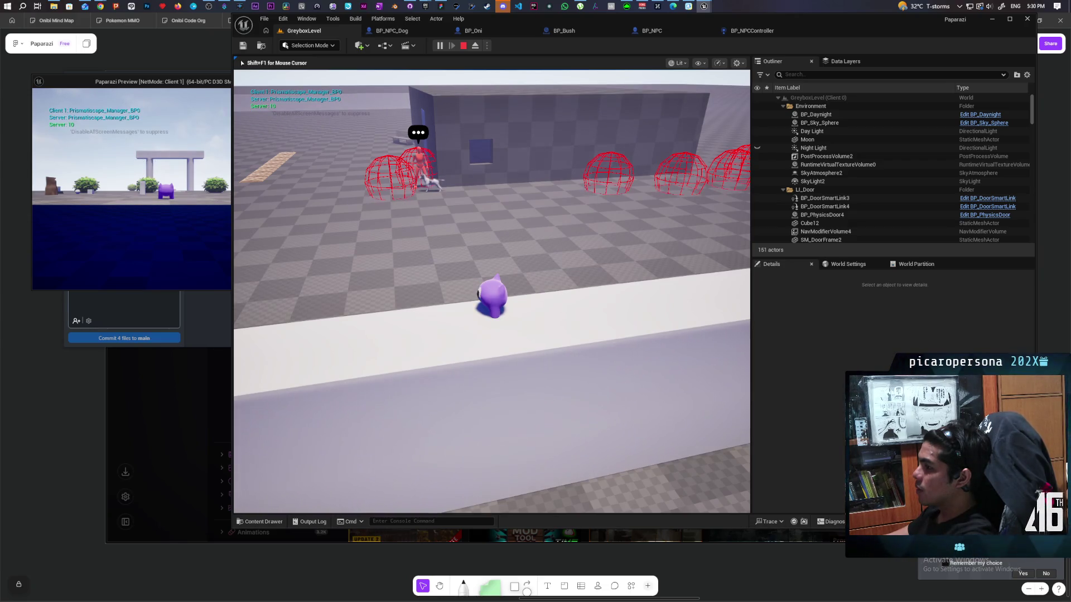
key("w")
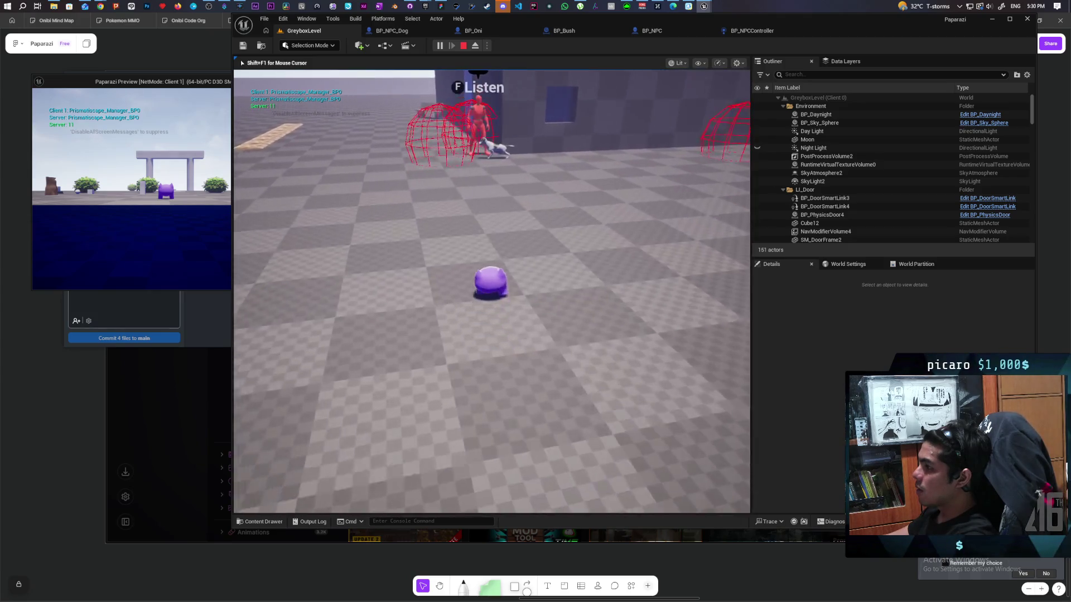
key("w")
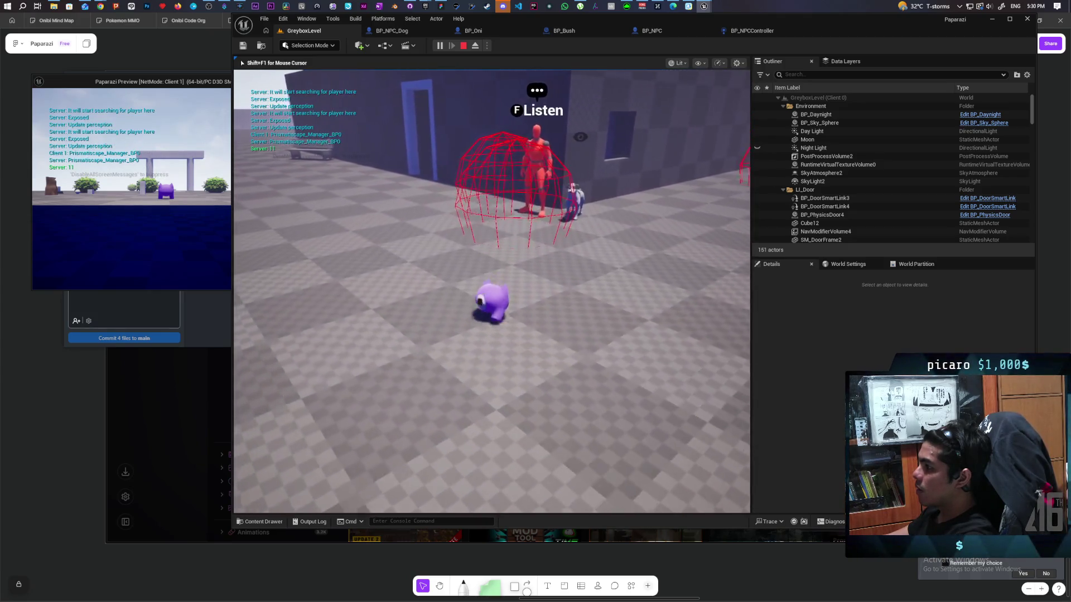
key("s")
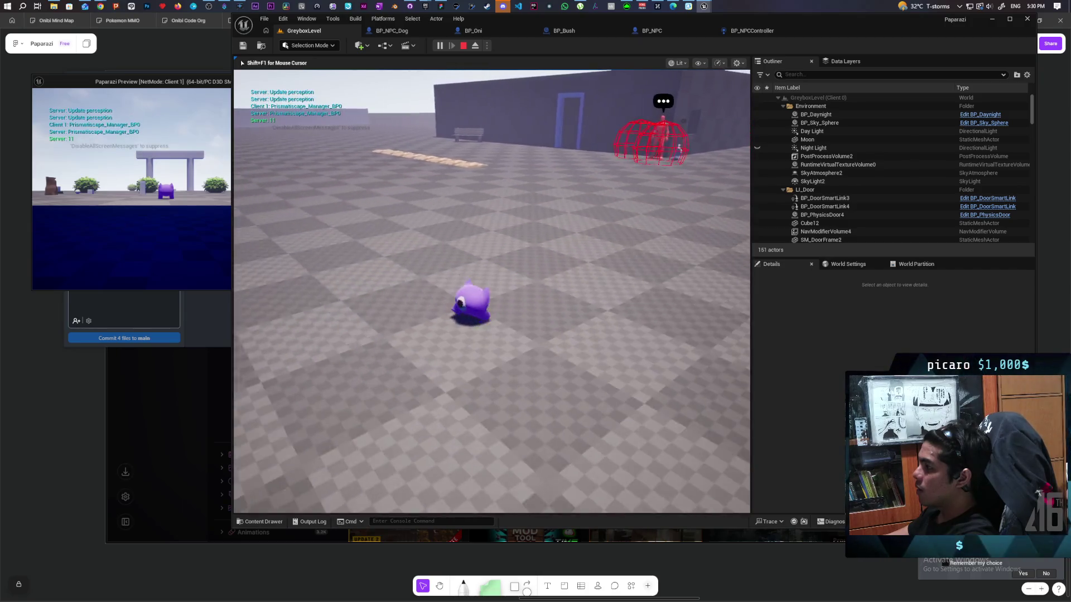
key("w")
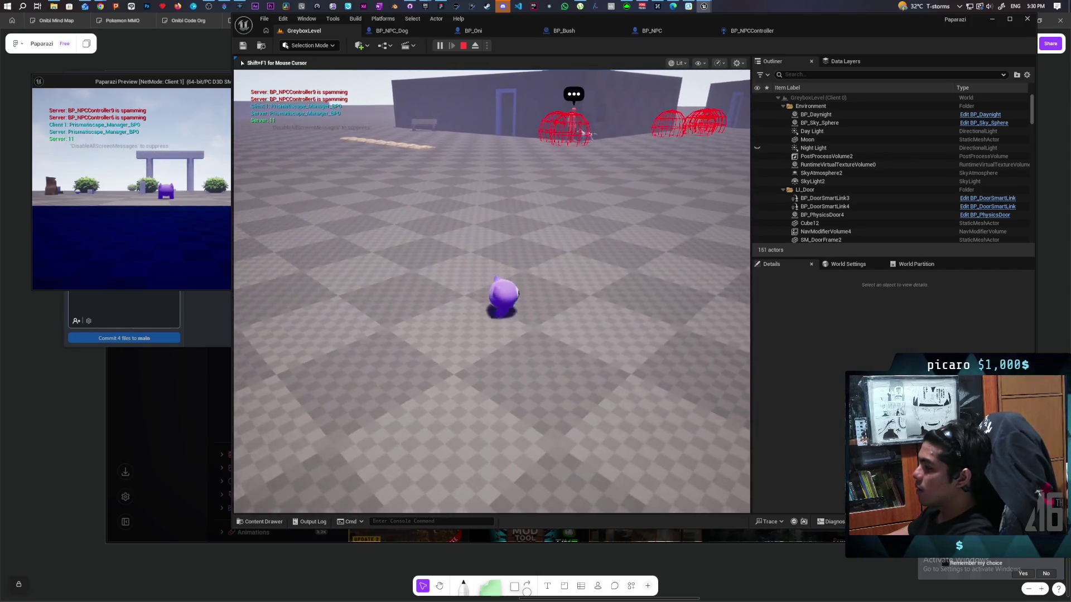
key("w")
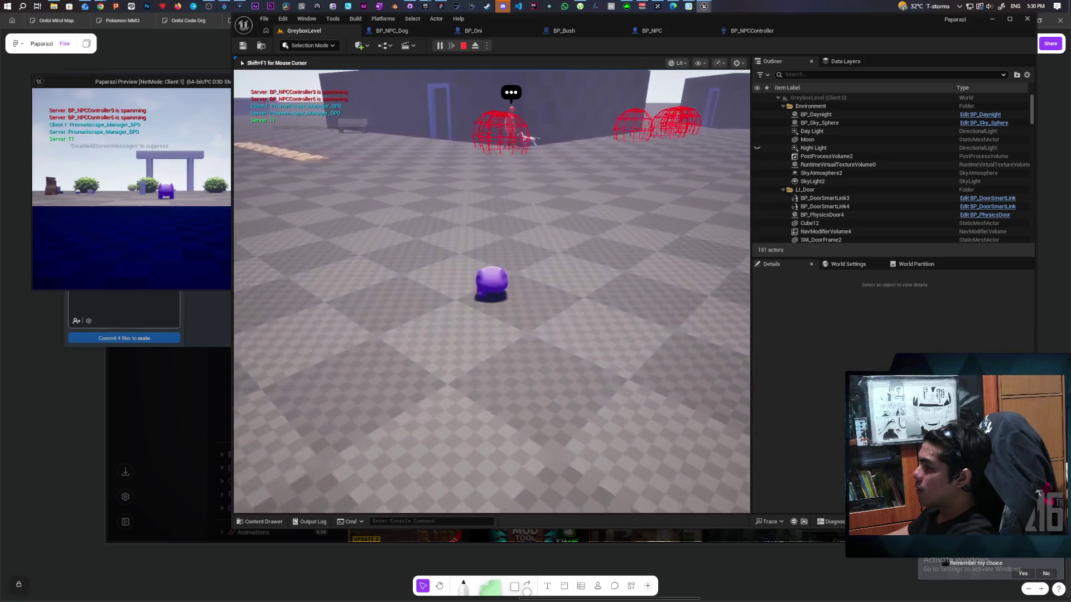
key("w")
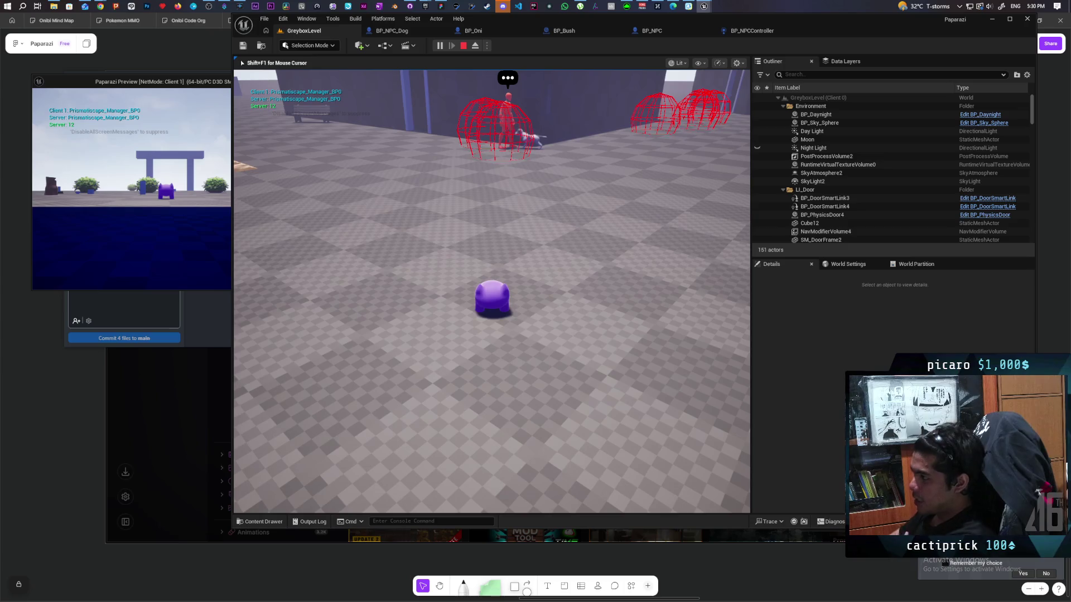
key("w")
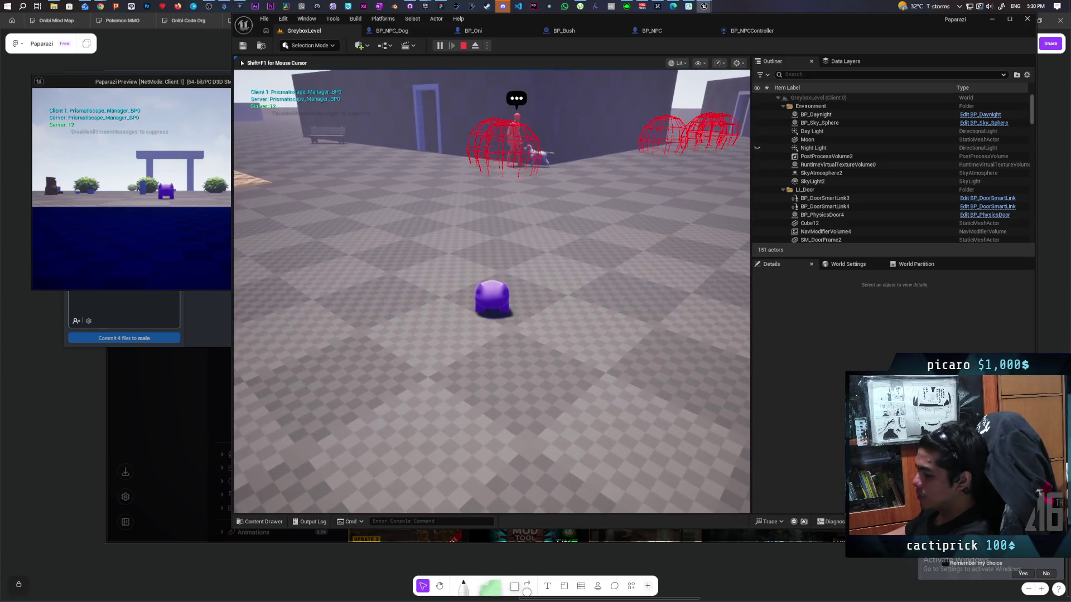
key("shift+F1")
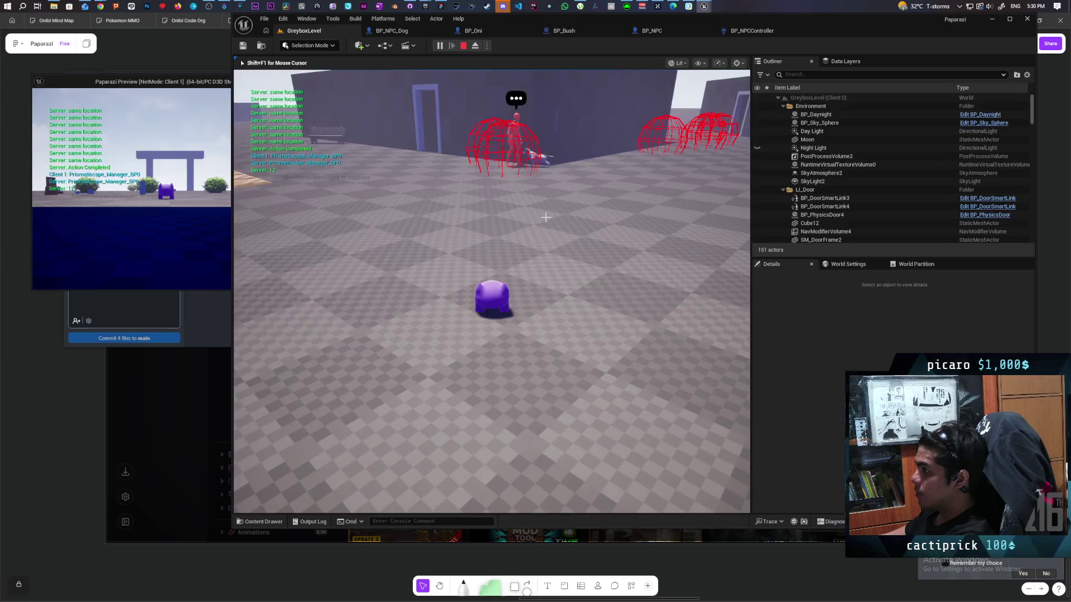
- Bring up BP_NPC's Event Graph during the running test and look over its node clusters
left_click(476, 45)
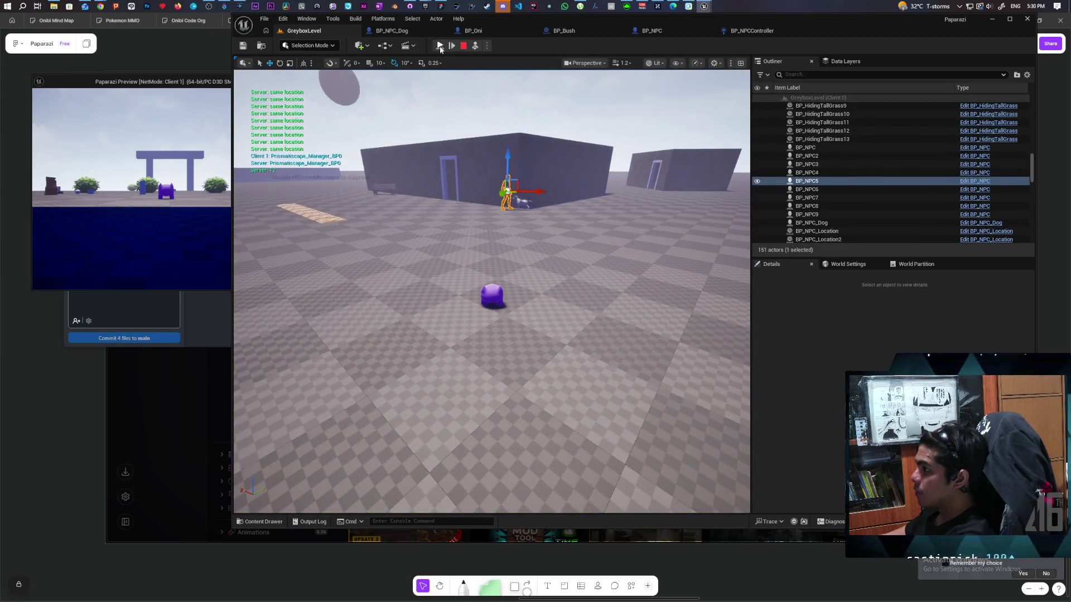
left_click(475, 46)
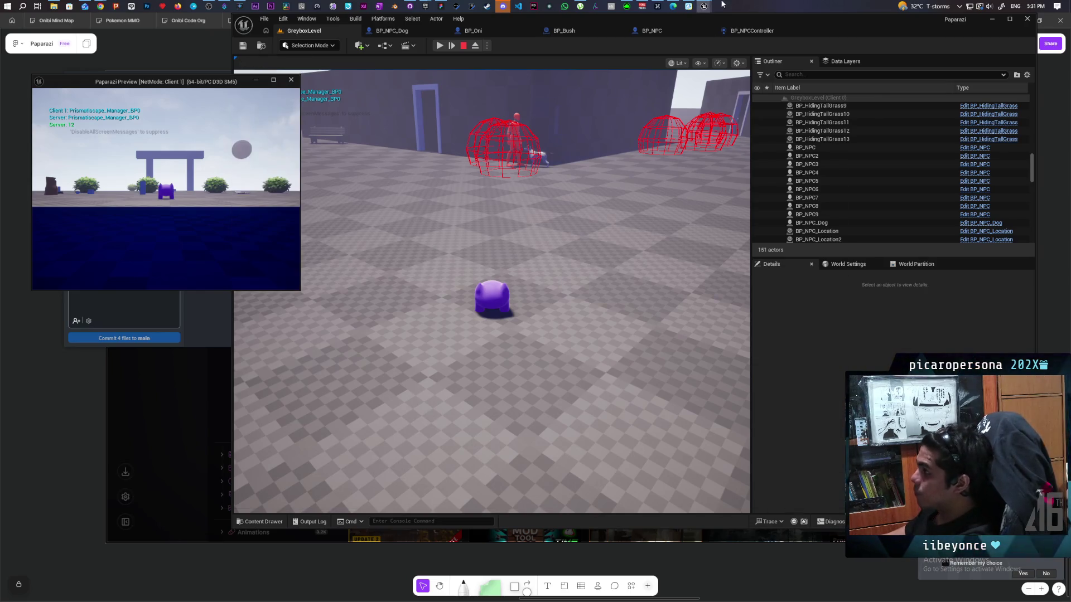
left_click(652, 31)
scroll(666, 137, "down", 6)
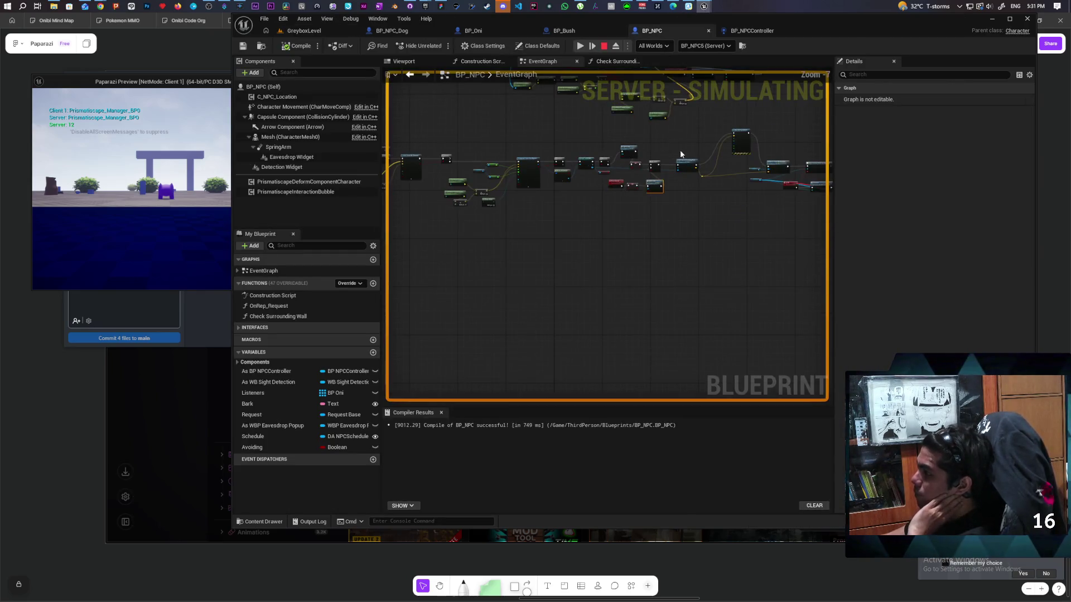
mouse_move(766, 289)
left_mouse_down()
mouse_move(808, 279)
mouse_move(695, 263)
mouse_move(702, 252)
mouse_move(616, 219)
left_mouse_up()
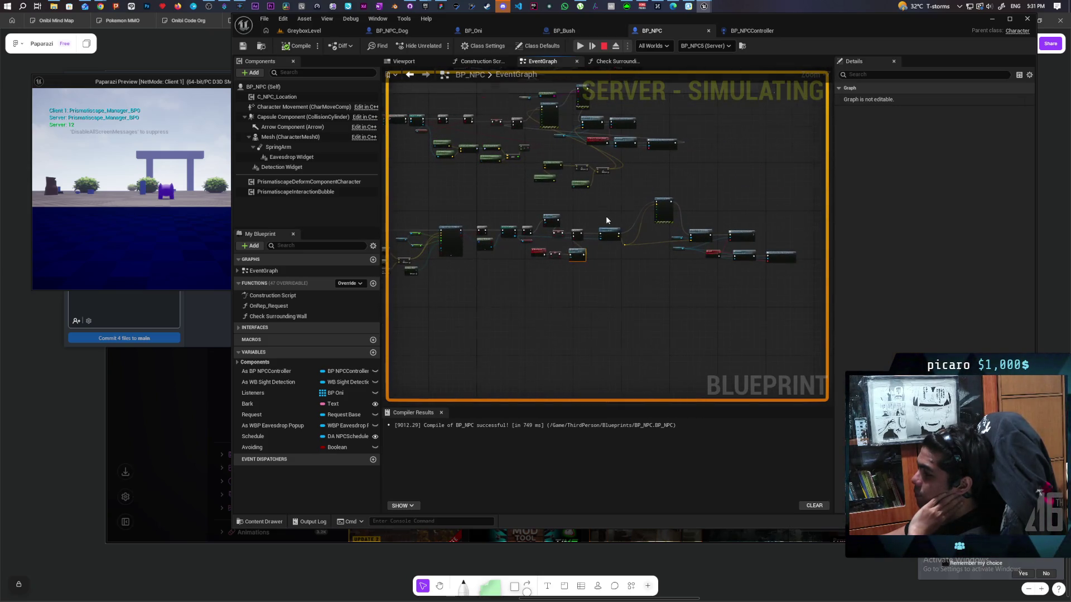
scroll(607, 221, "up", 3)
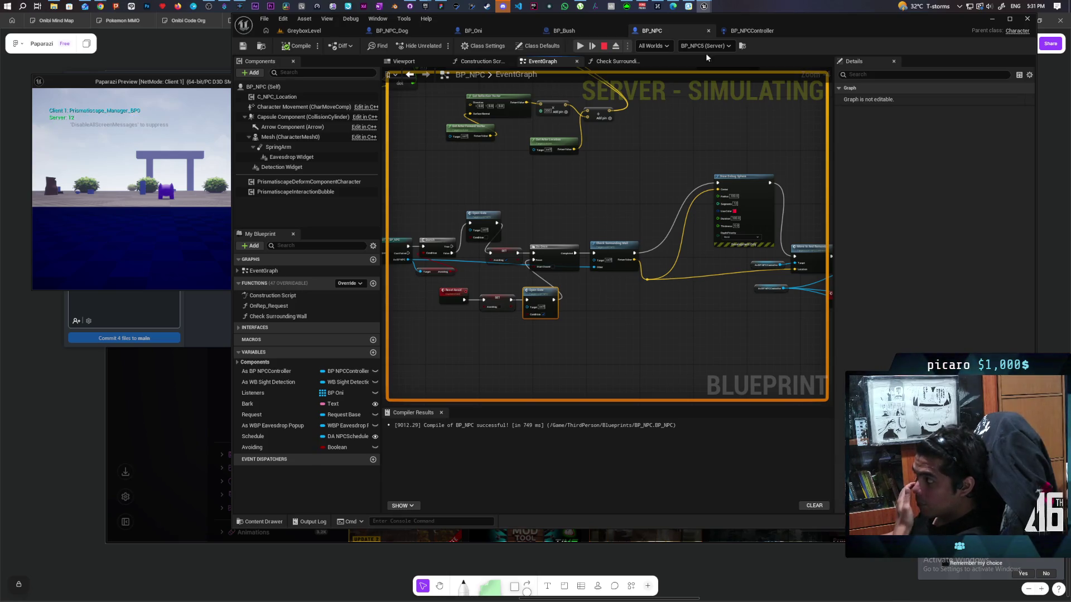
- Check the BP_NPCController graph, then pause the session and advance one frame
left_click(747, 32)
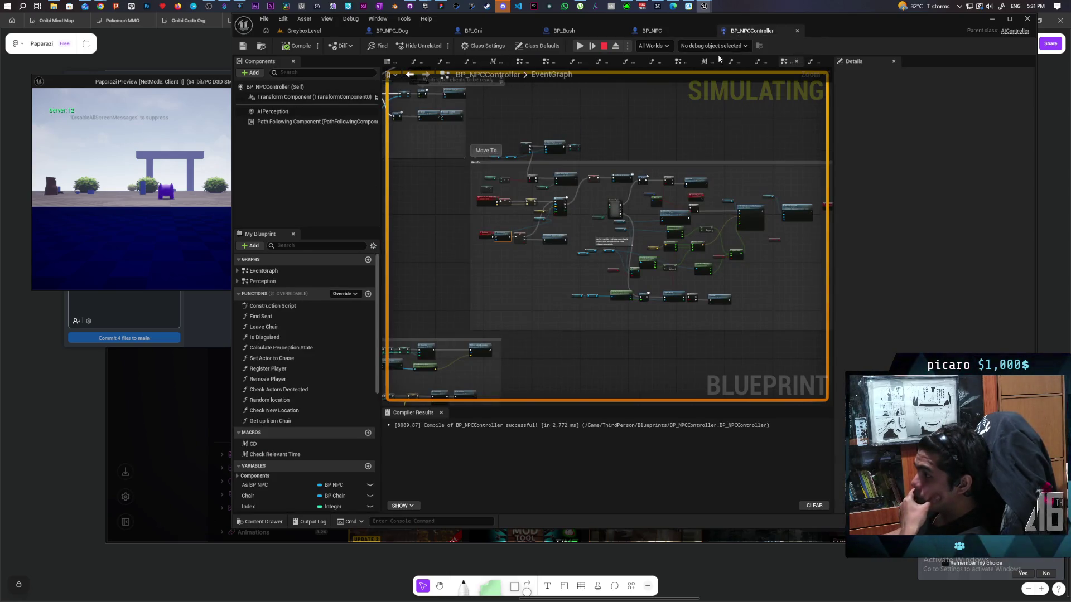
scroll(683, 225, "down", 3)
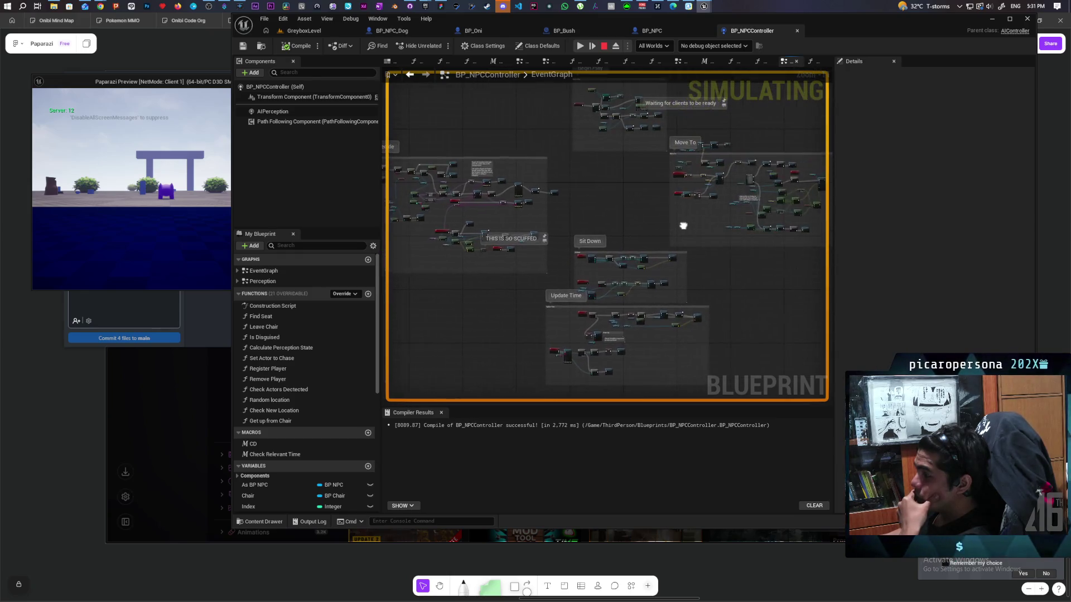
left_click_drag(683, 225, 619, 209)
left_click(591, 47)
left_click(592, 47)
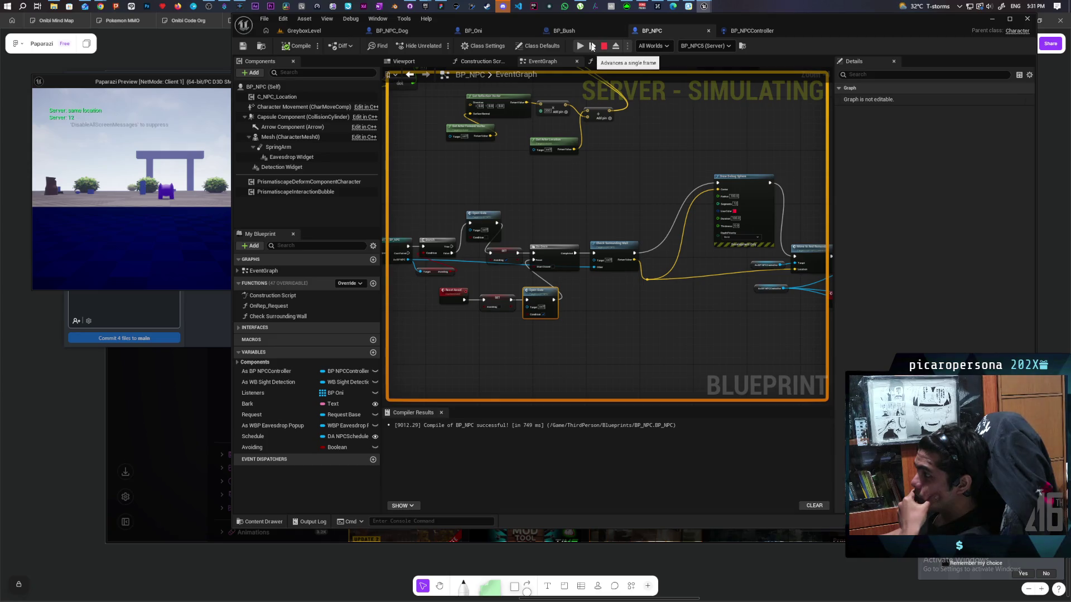
scroll(615, 166, "down", 6)
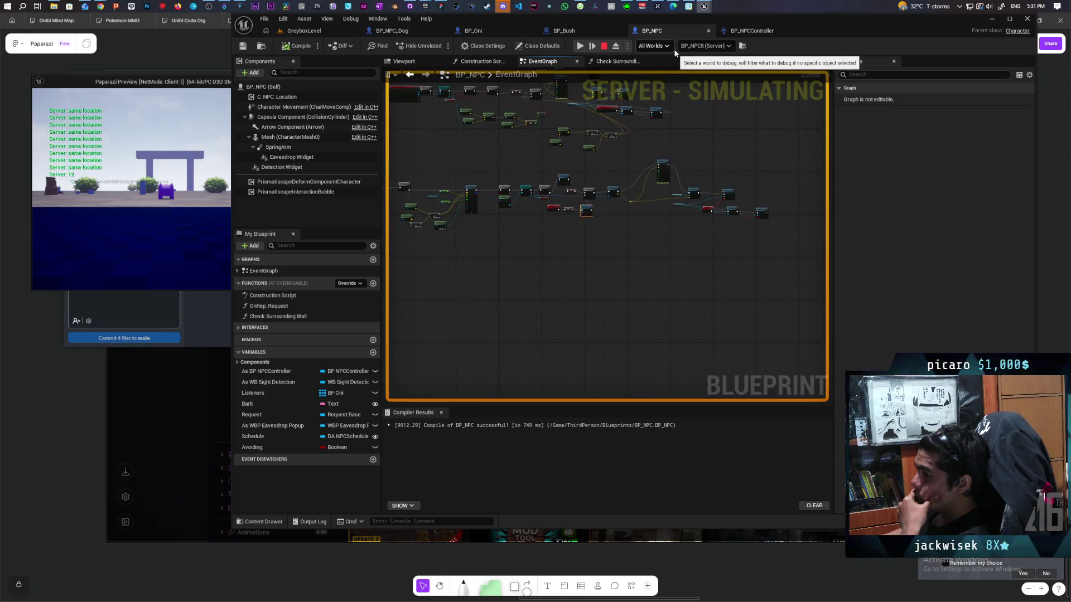
- In BP_NPCController, set BP_NPCController9 as the debug object
left_click(747, 32)
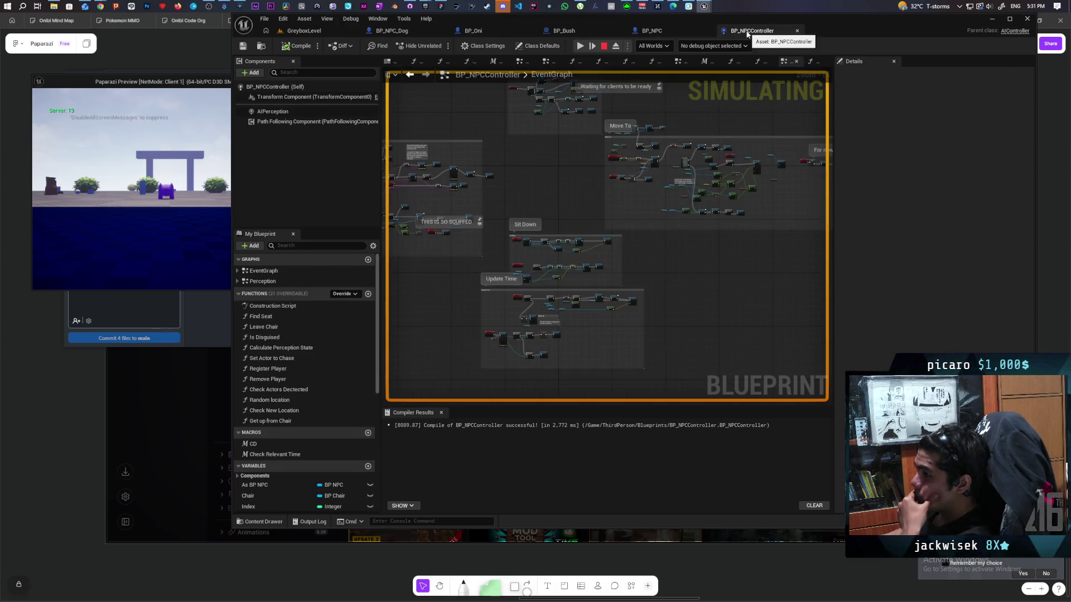
mouse_move(644, 199)
left_mouse_down()
mouse_move(628, 213)
mouse_move(691, 223)
mouse_move(751, 208)
mouse_move(720, 195)
left_mouse_up()
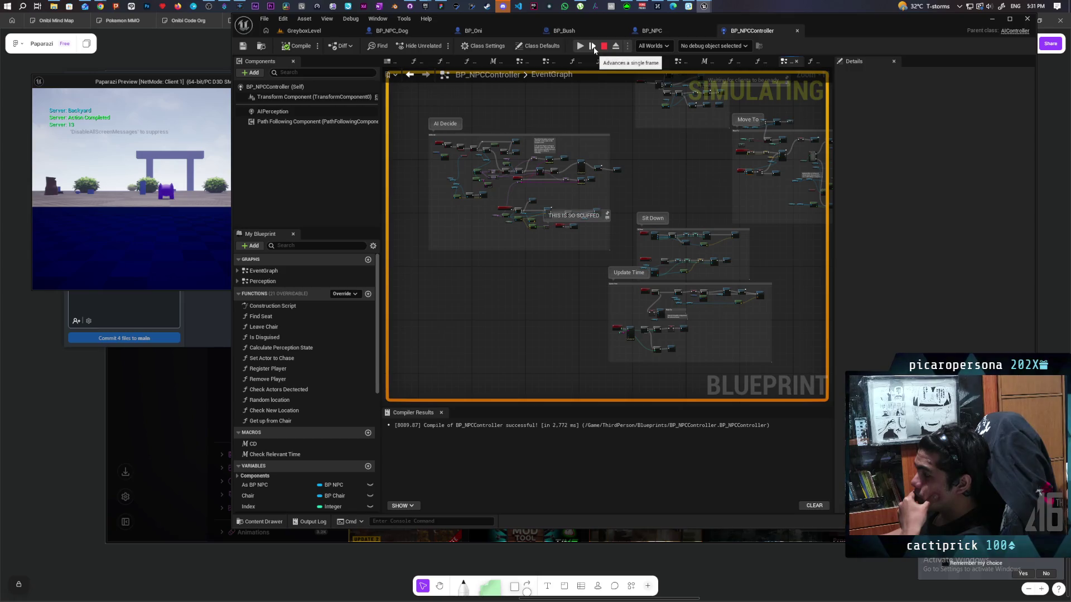
left_click_drag(658, 127, 620, 118)
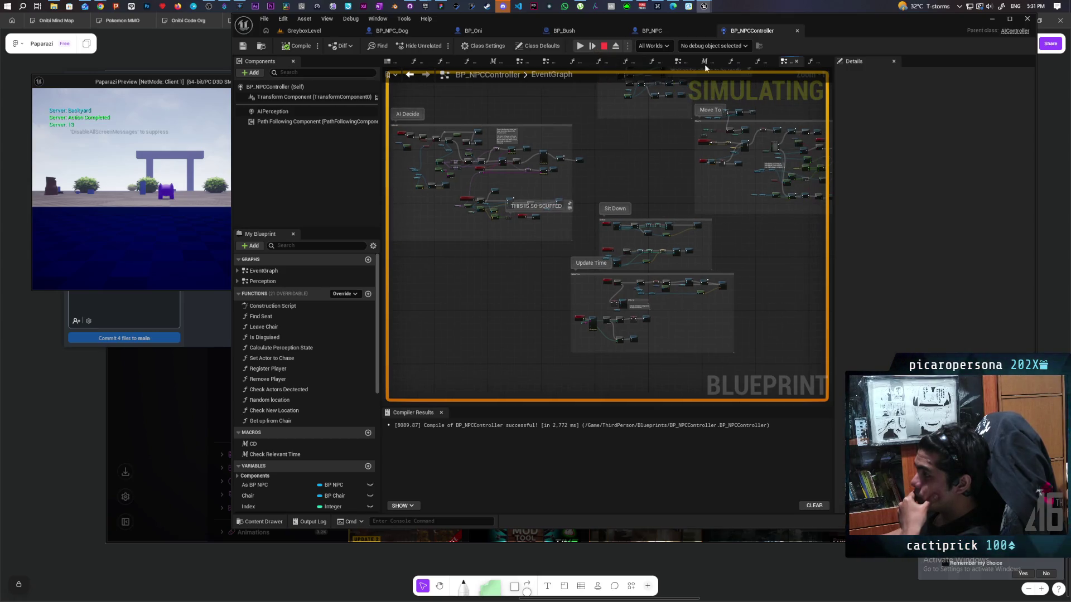
left_click(715, 46)
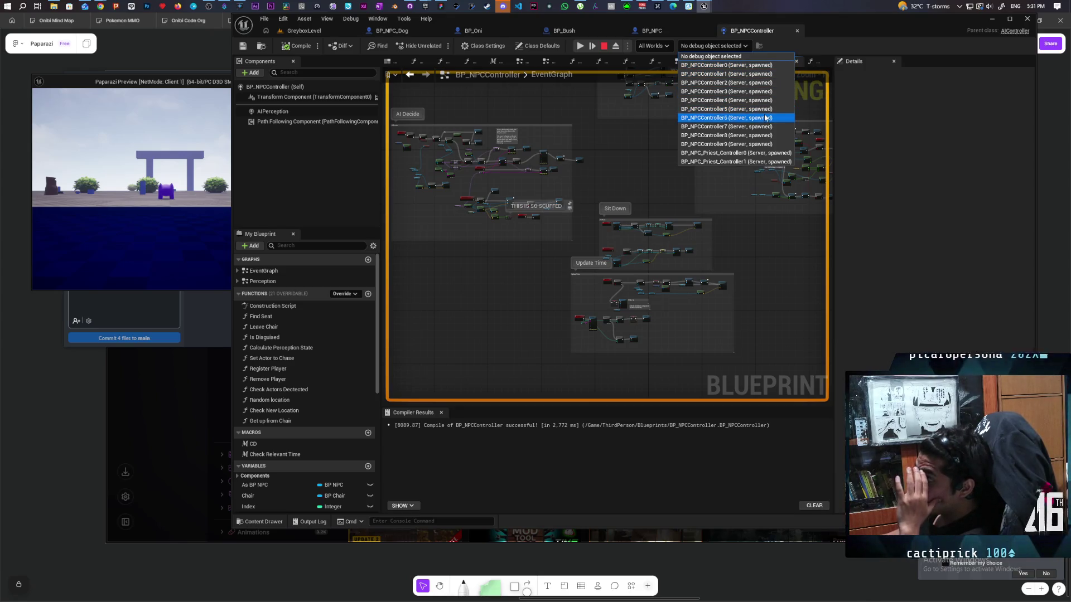
left_click(759, 144)
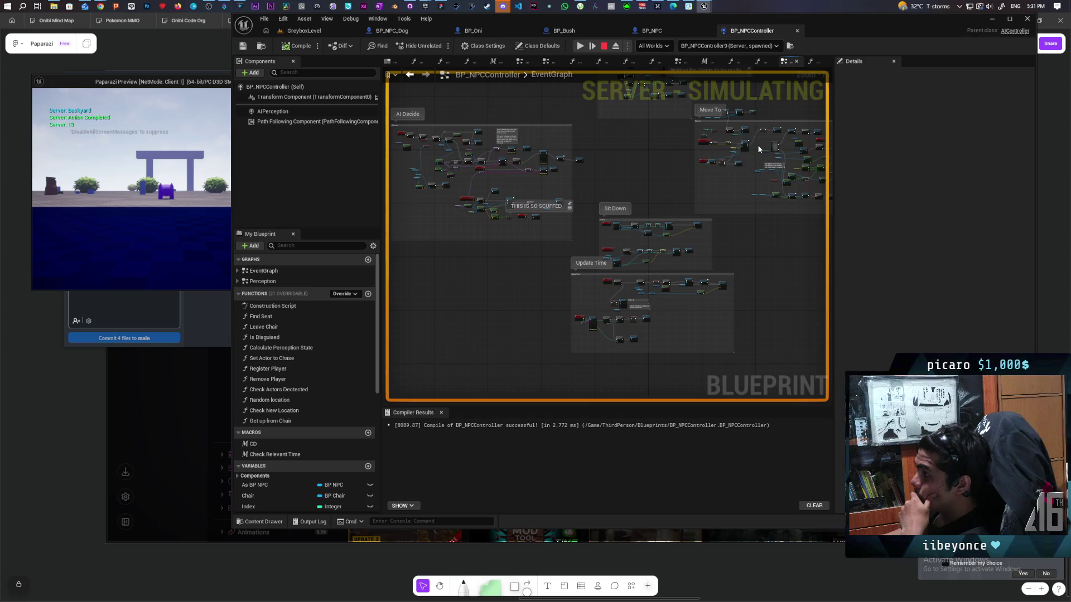
- Eject from the player in GreyboxLevel and select the BP_NPC_Dog actor
left_click(334, 32)
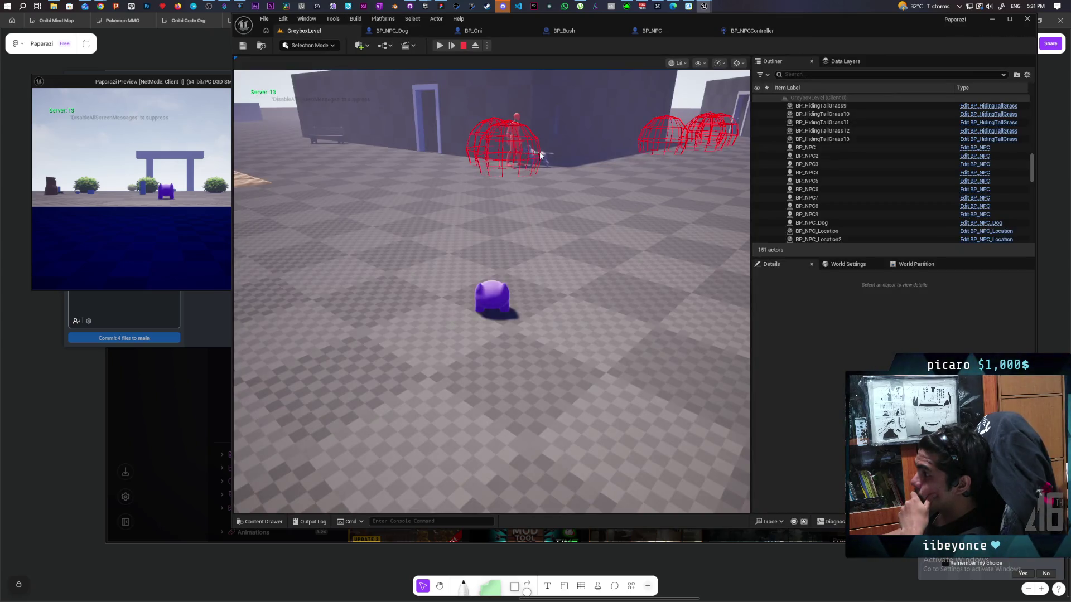
key("F8")
left_click(534, 197)
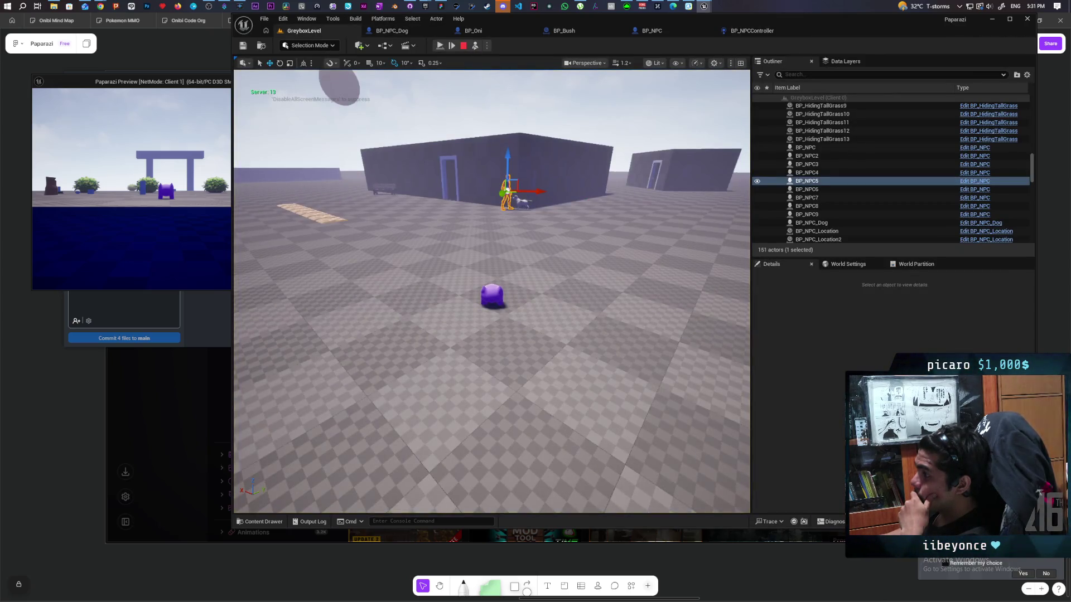
left_click(523, 202)
- Recheck BP_NPCController's debug-object list, then go via BP_NPC back to the level
left_click(752, 30)
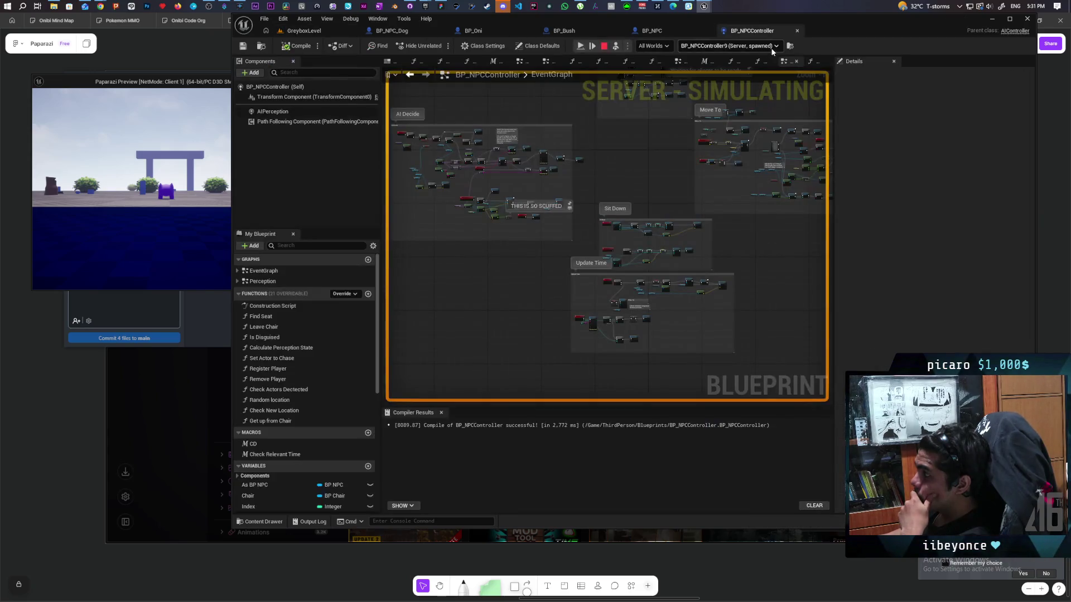
left_click(778, 46)
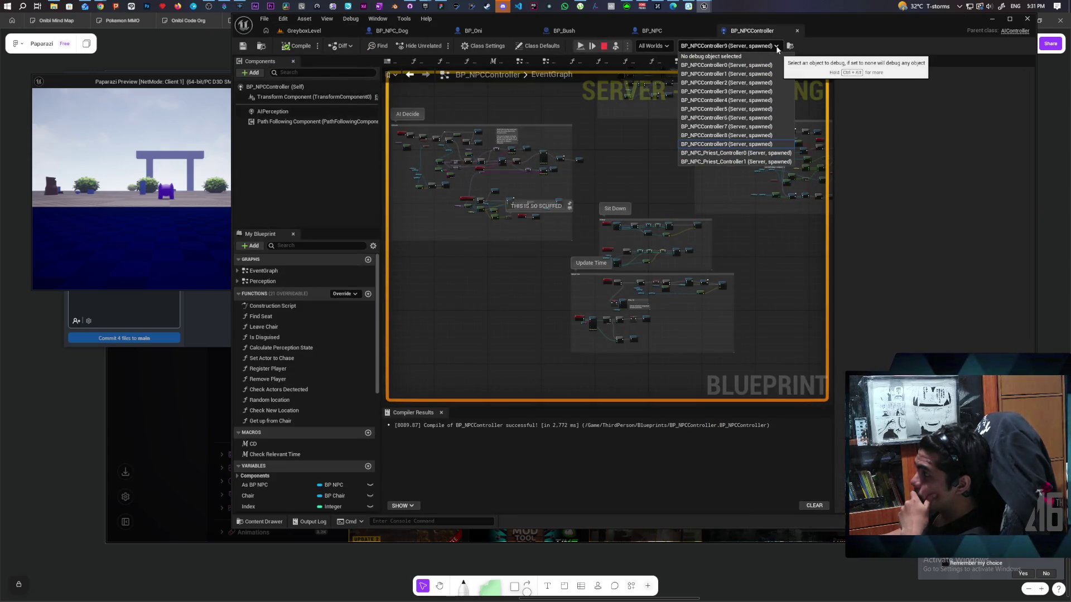
left_click(676, 31)
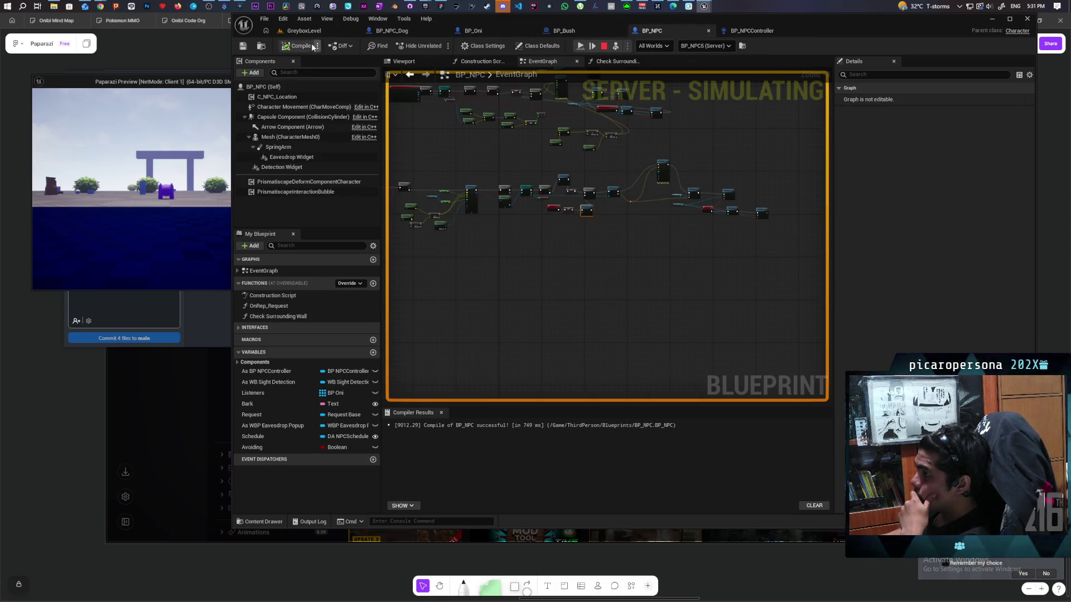
left_click(309, 35)
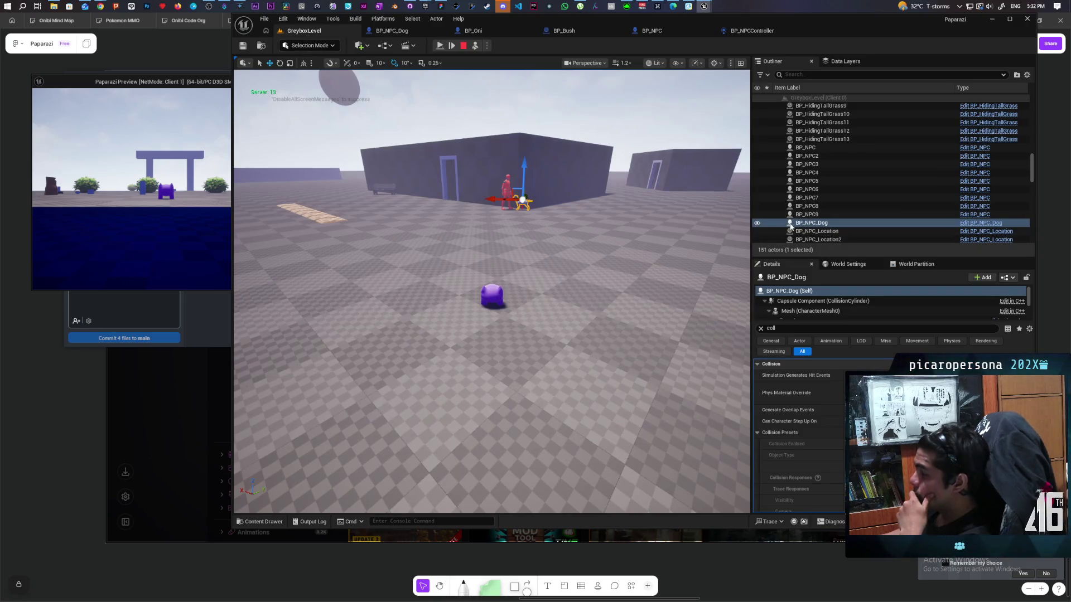
- Walk the cat up to the red NPC and dog, then back away
scroll(853, 214, "down", 3)
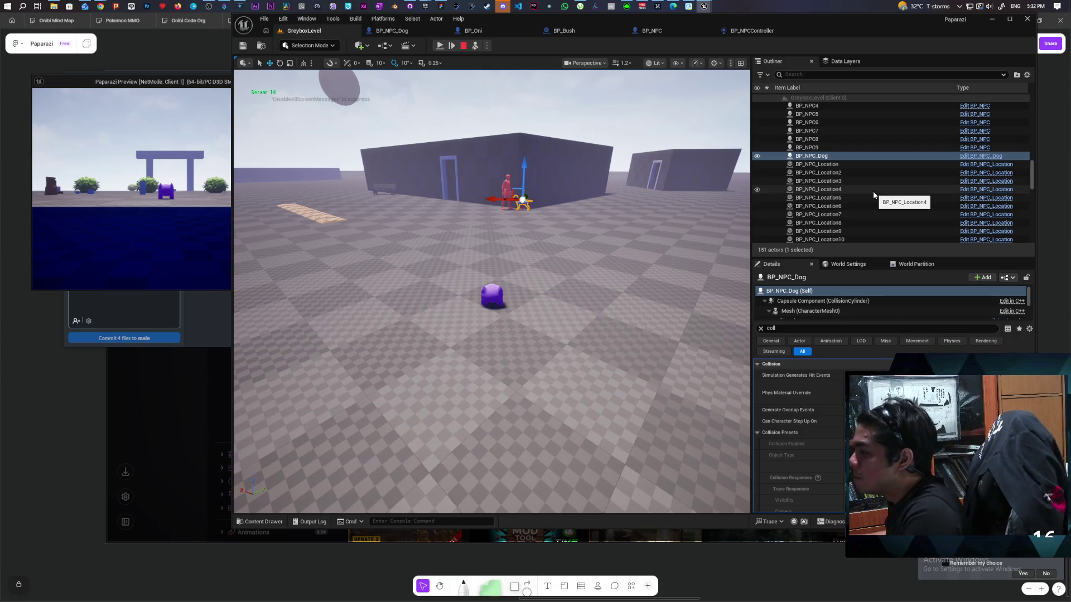
left_click(481, 45)
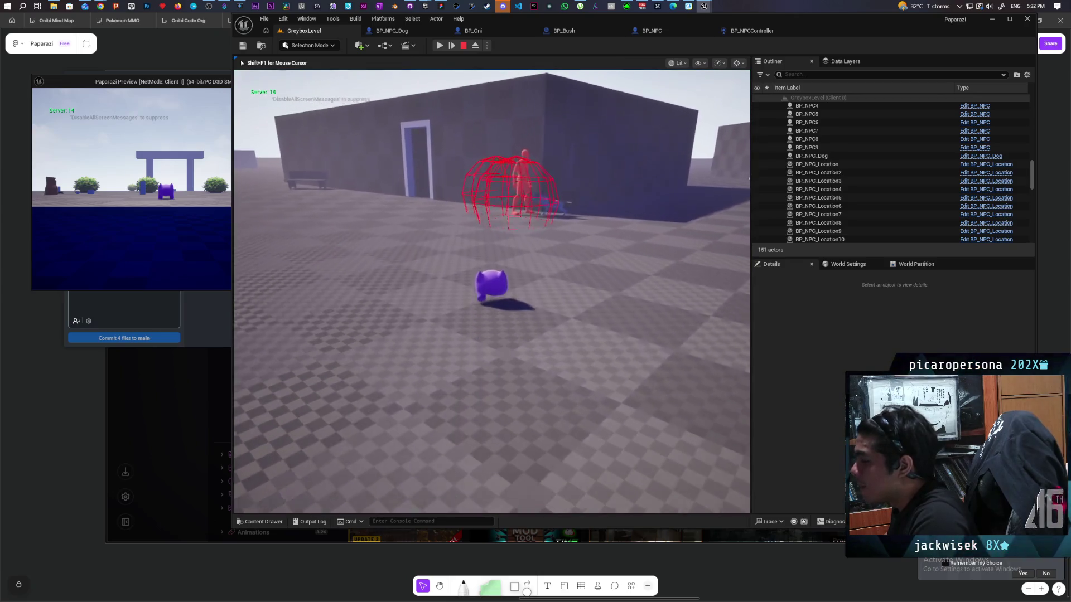
key("w")
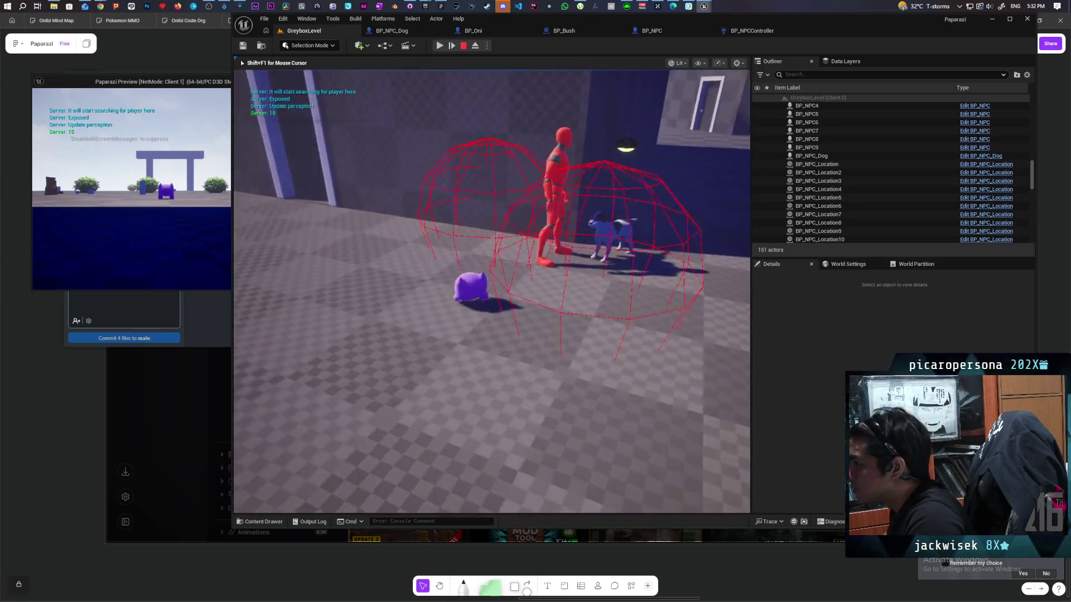
key("w")
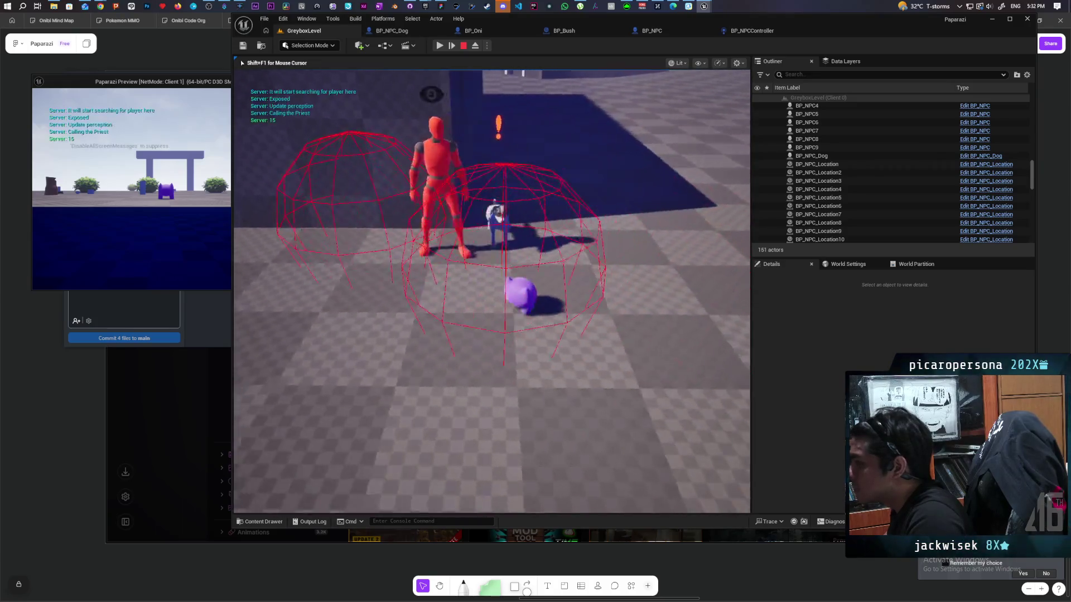
key("s")
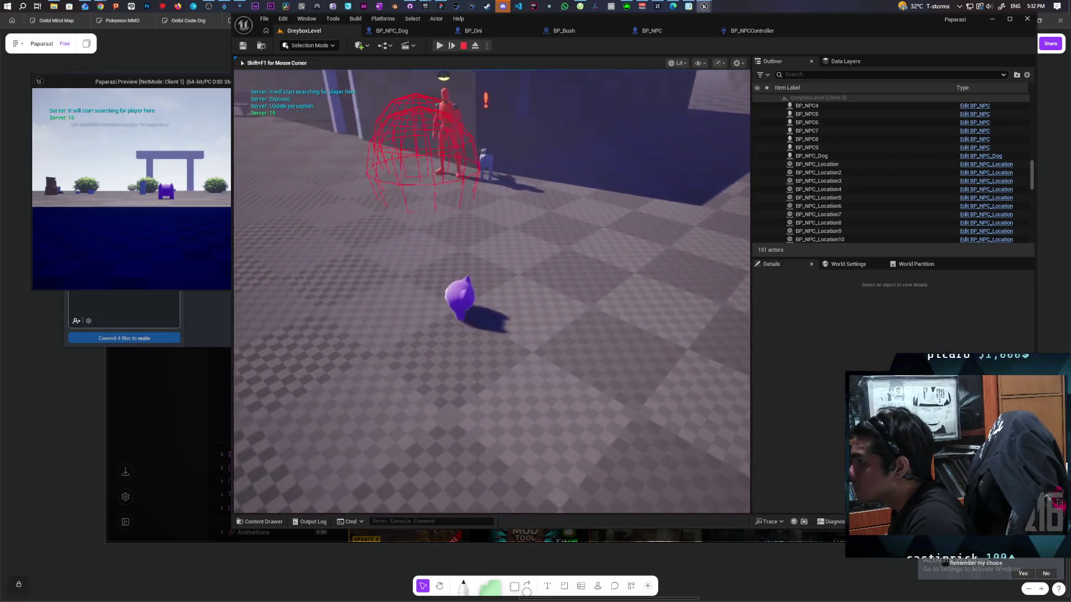
- Walk the cat toward the bench and along the wall, then stop the play session
key("a")
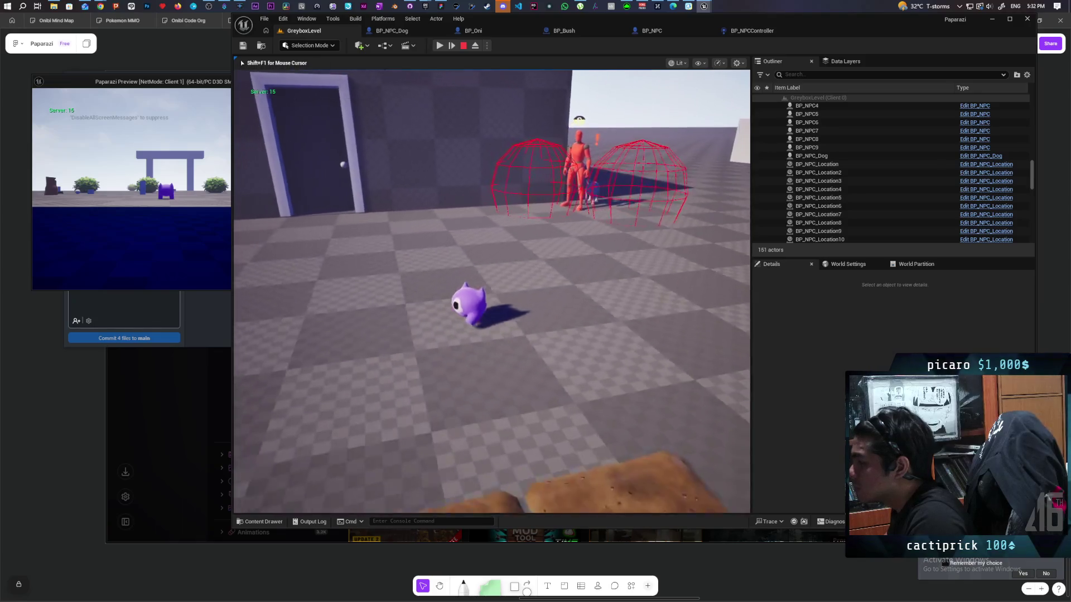
key("a")
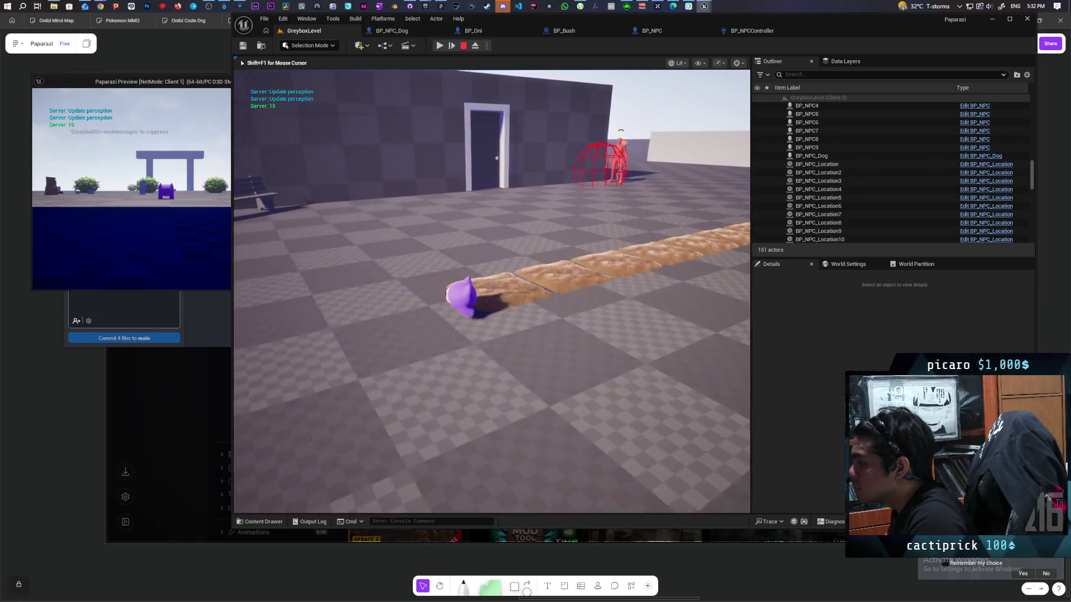
key("a")
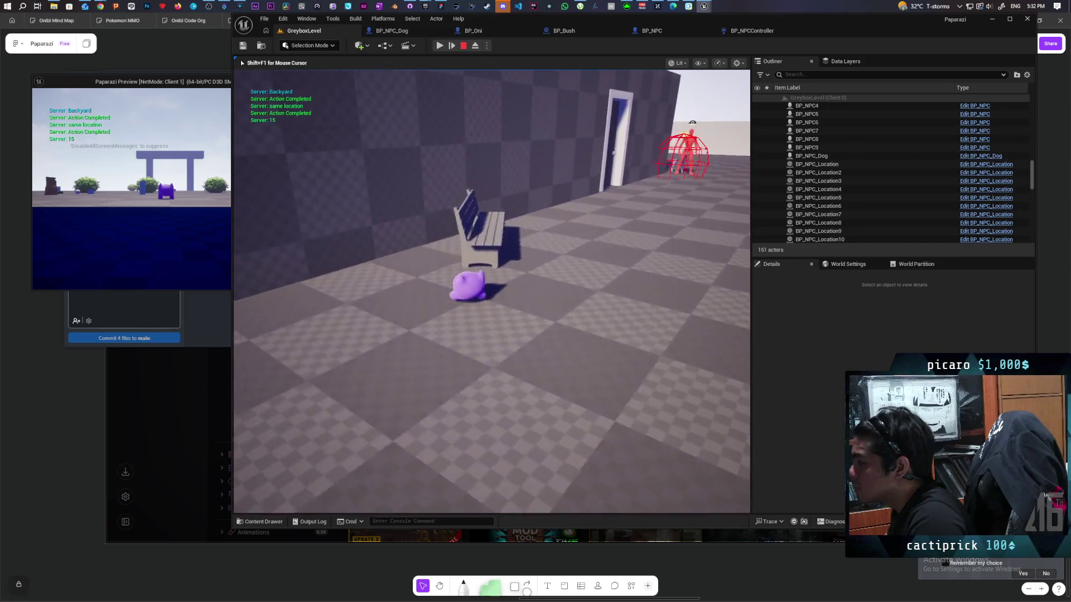
key("w")
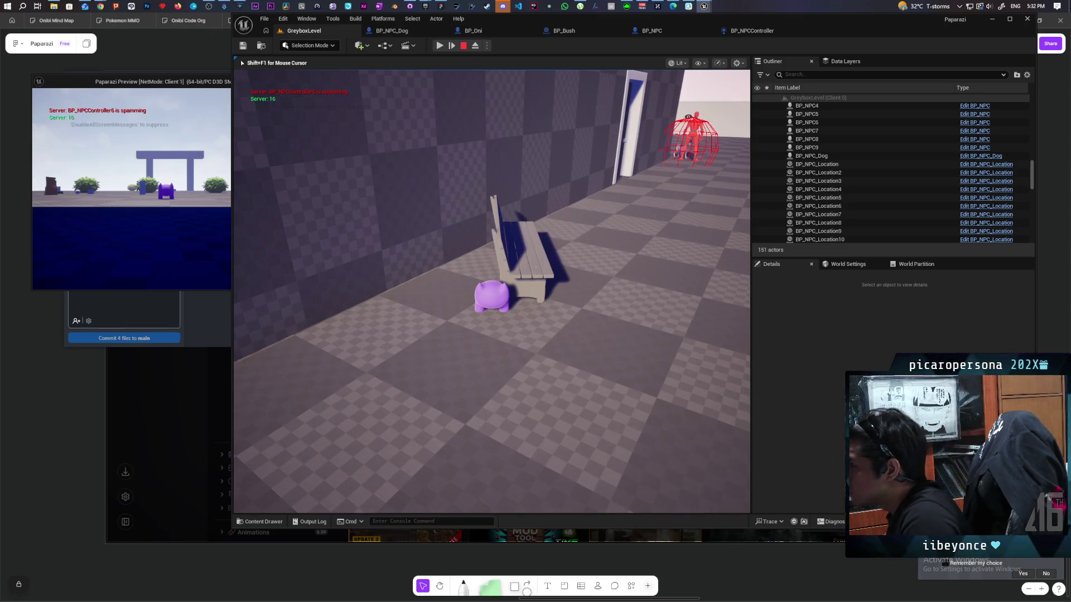
key("a")
key("w")
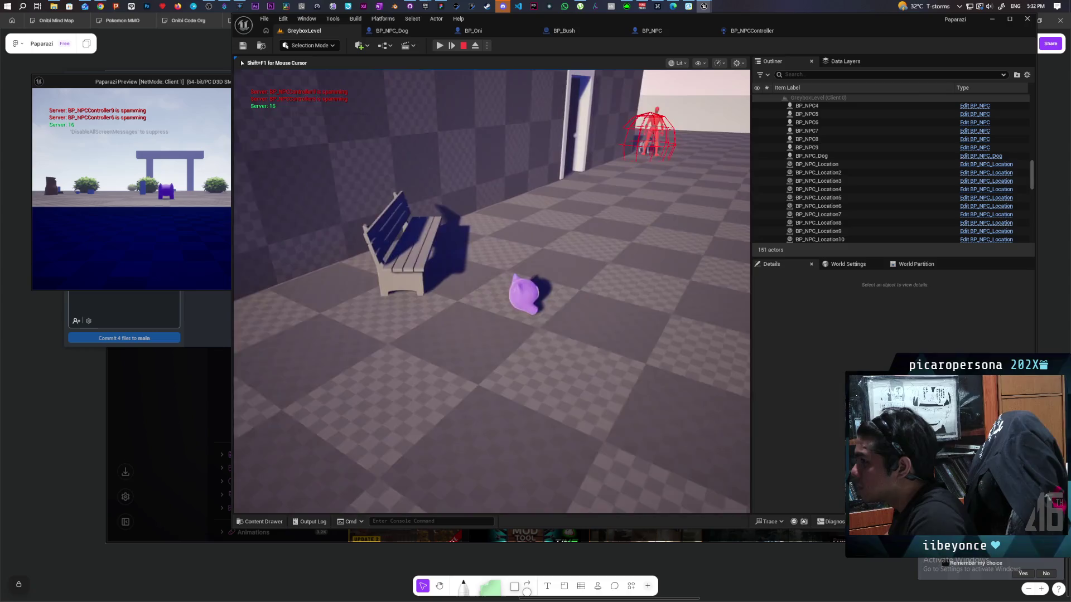
key("w")
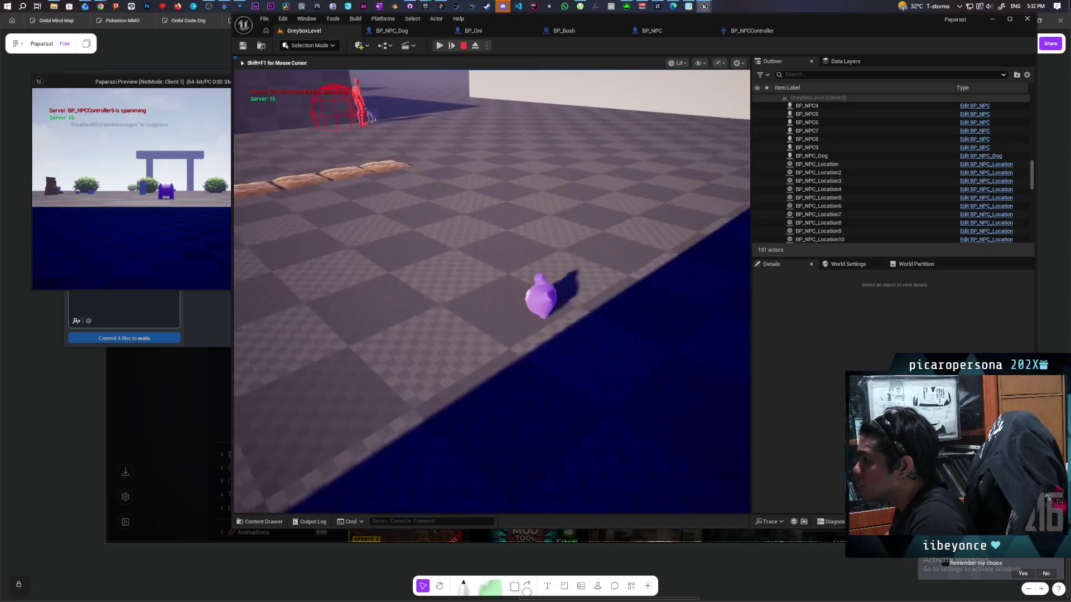
key("w")
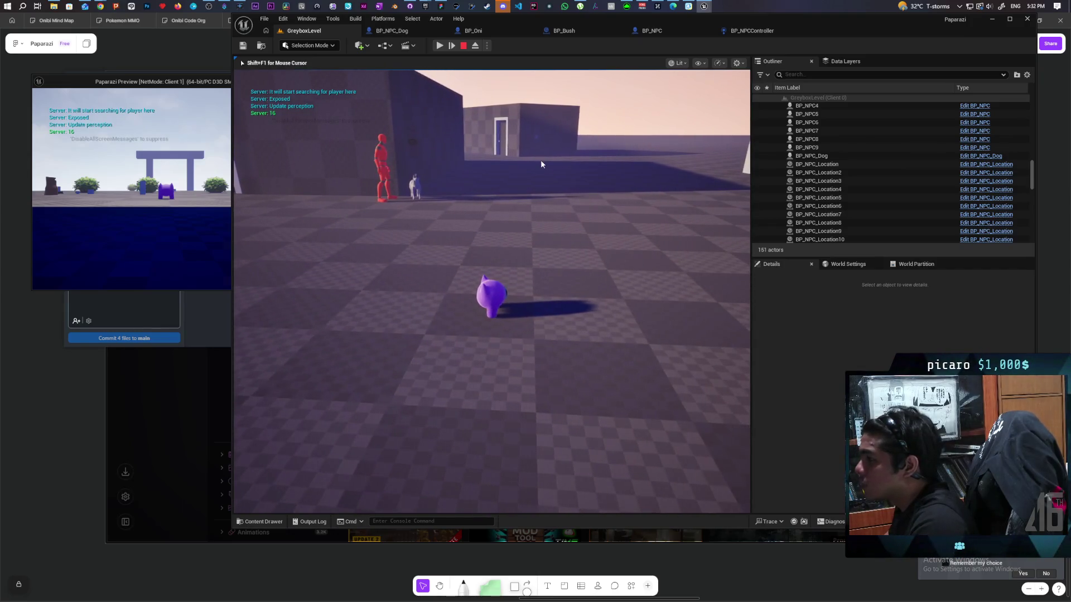
key("Escape")
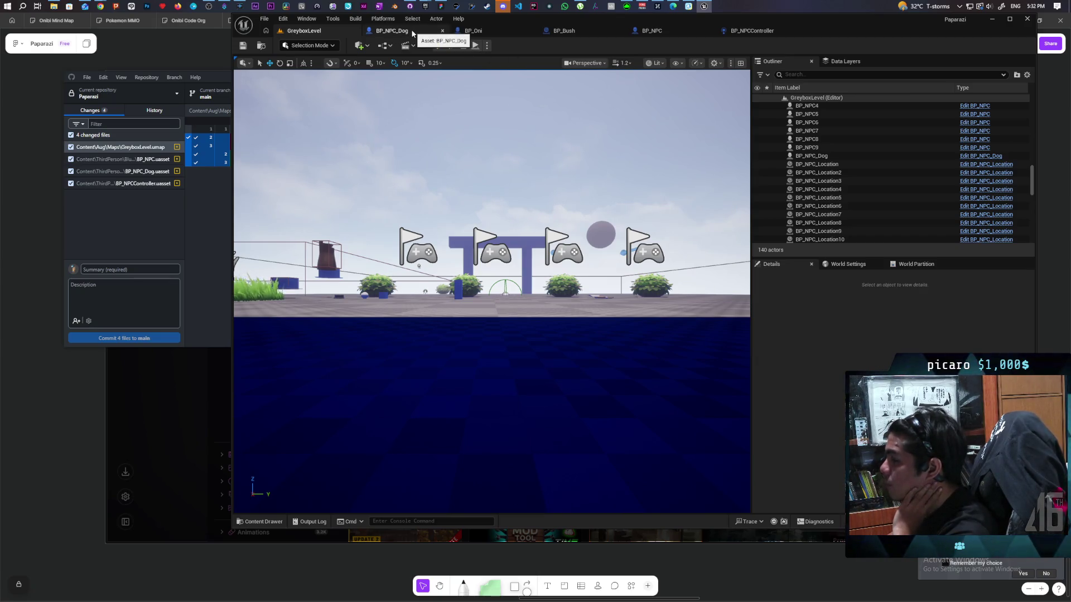
- Raise the line trace nodes and wire actor location and the offset Add into Capsule Trace Start/End
left_click(658, 31)
scroll(528, 240, "down", 3)
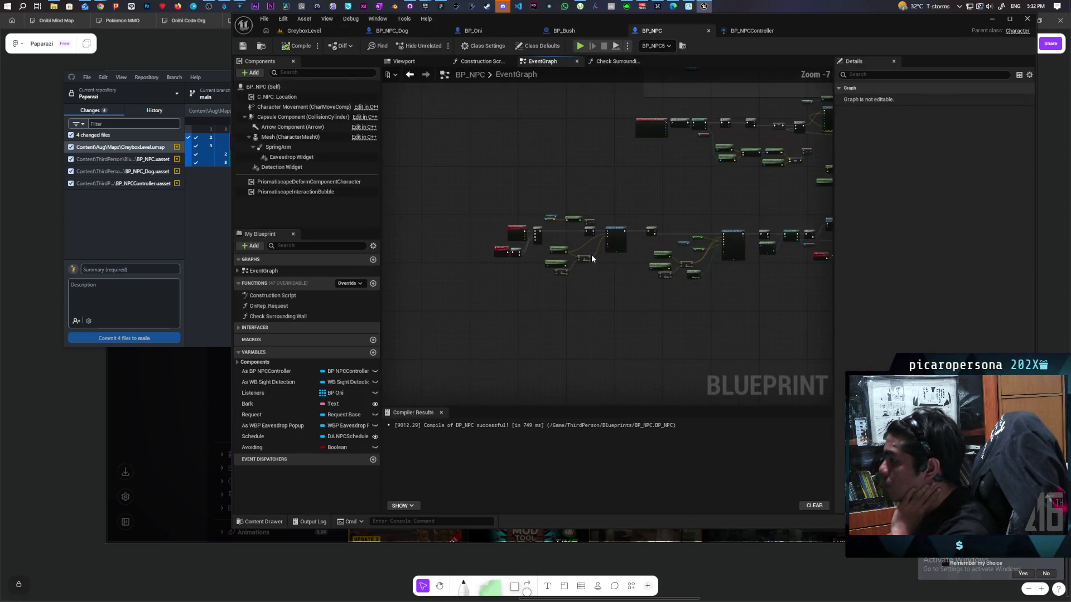
scroll(591, 258, "up", 5)
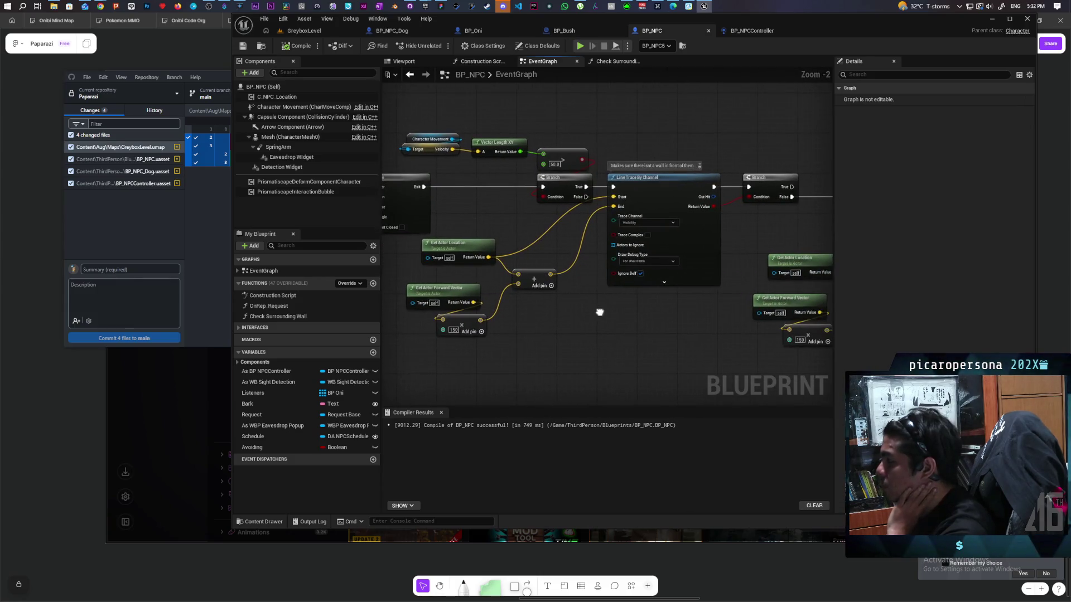
mouse_move(613, 274)
left_mouse_down()
mouse_move(554, 251)
mouse_move(548, 313)
mouse_move(588, 275)
left_mouse_up()
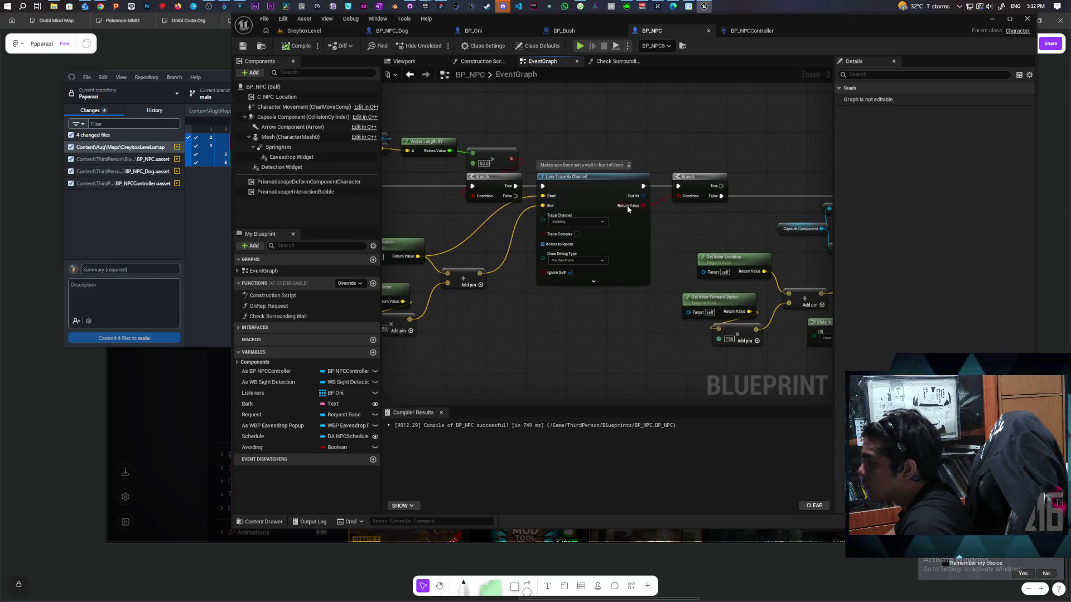
mouse_move(730, 206)
left_mouse_down()
mouse_move(636, 190)
mouse_move(610, 111)
left_mouse_up()
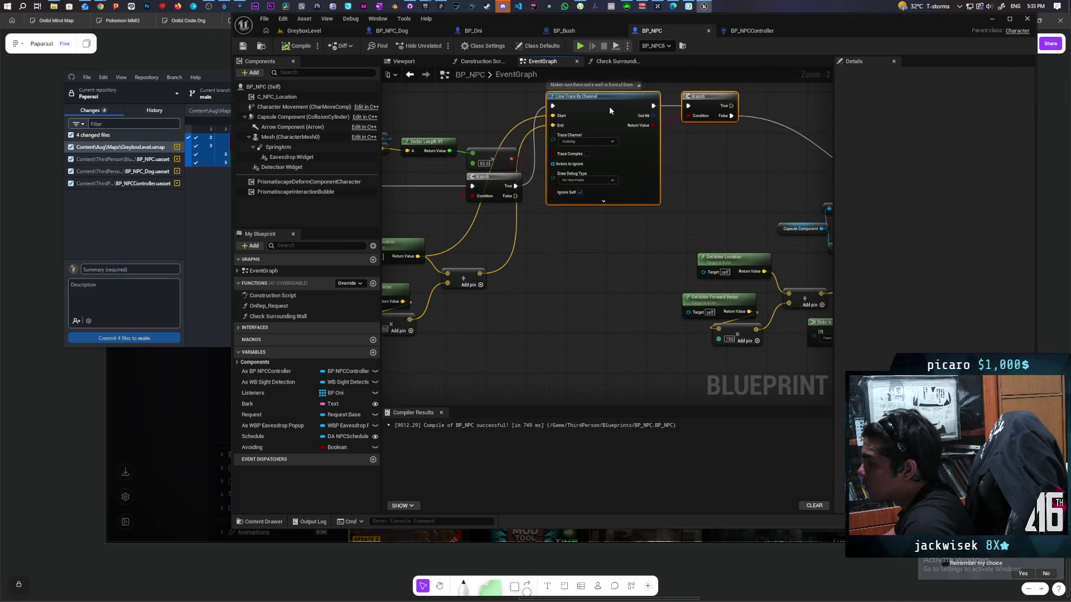
scroll(609, 107, "down", 2)
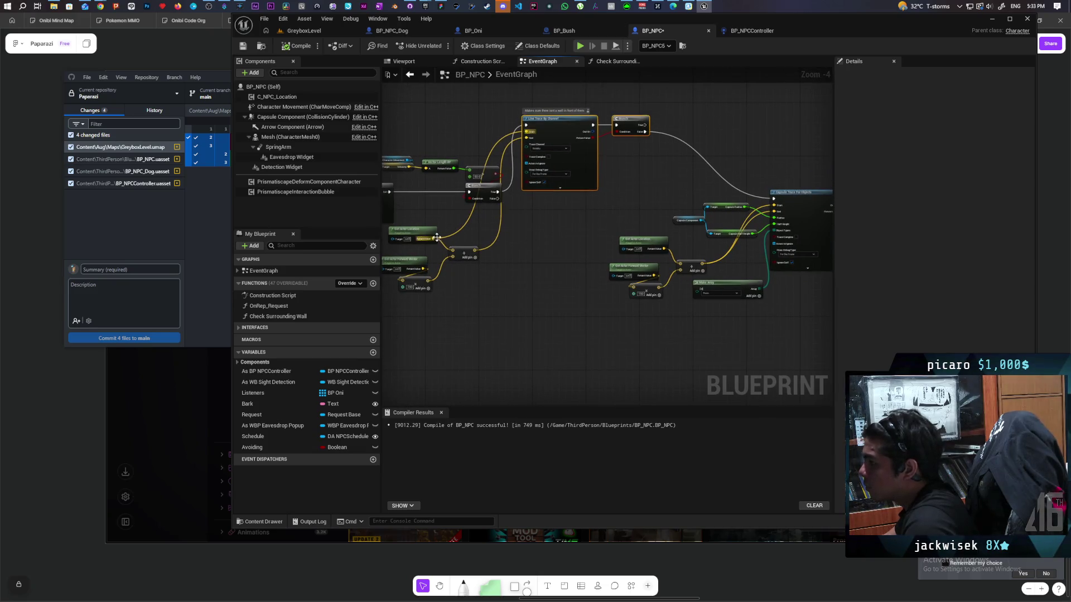
mouse_move(439, 239)
left_mouse_down()
mouse_move(777, 200)
mouse_move(778, 209)
left_mouse_up()
left_click_drag(477, 254, 776, 211)
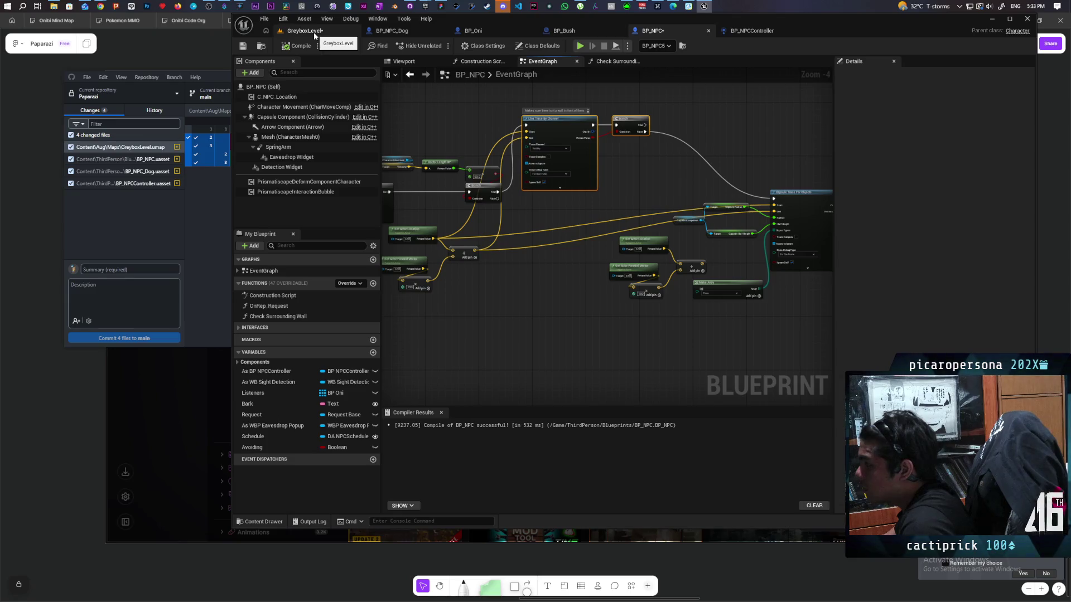
- Run the cat past the bushes and up the white ramp near an NPC, then stop the session
left_click(314, 32)
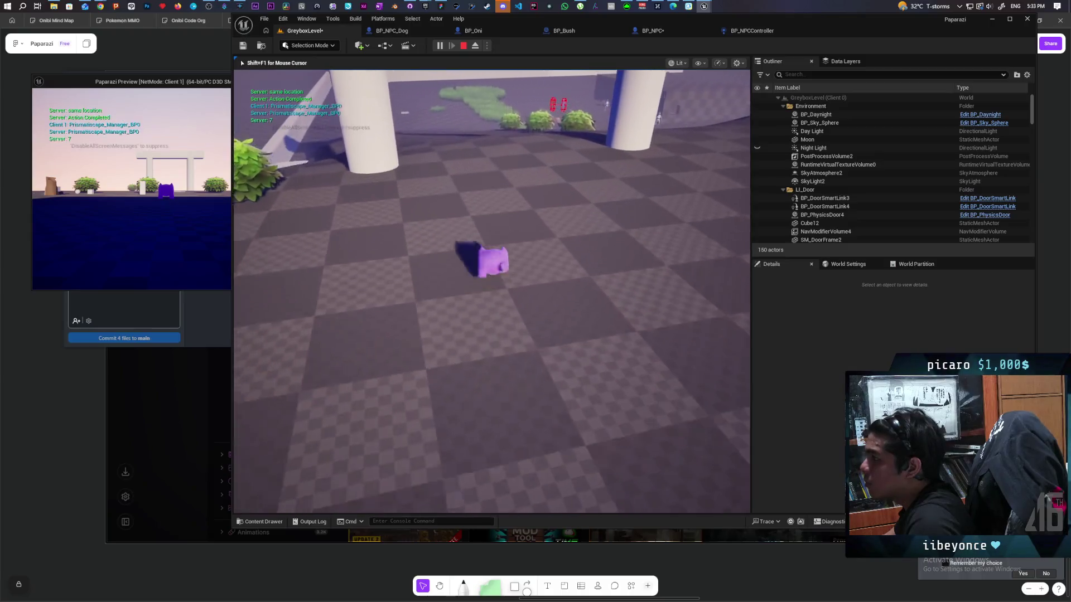
key("w")
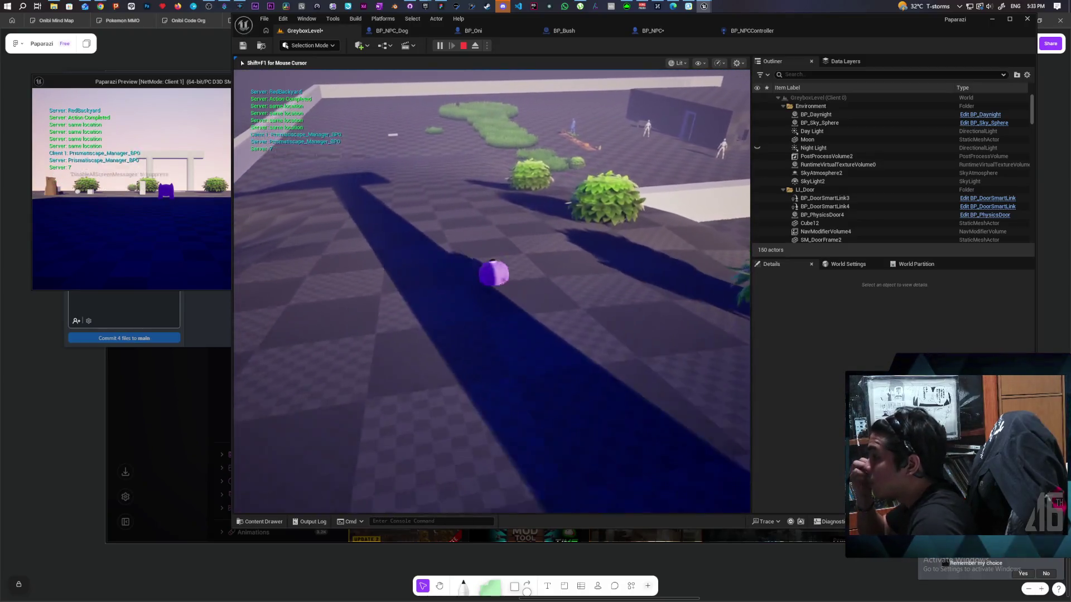
key("w")
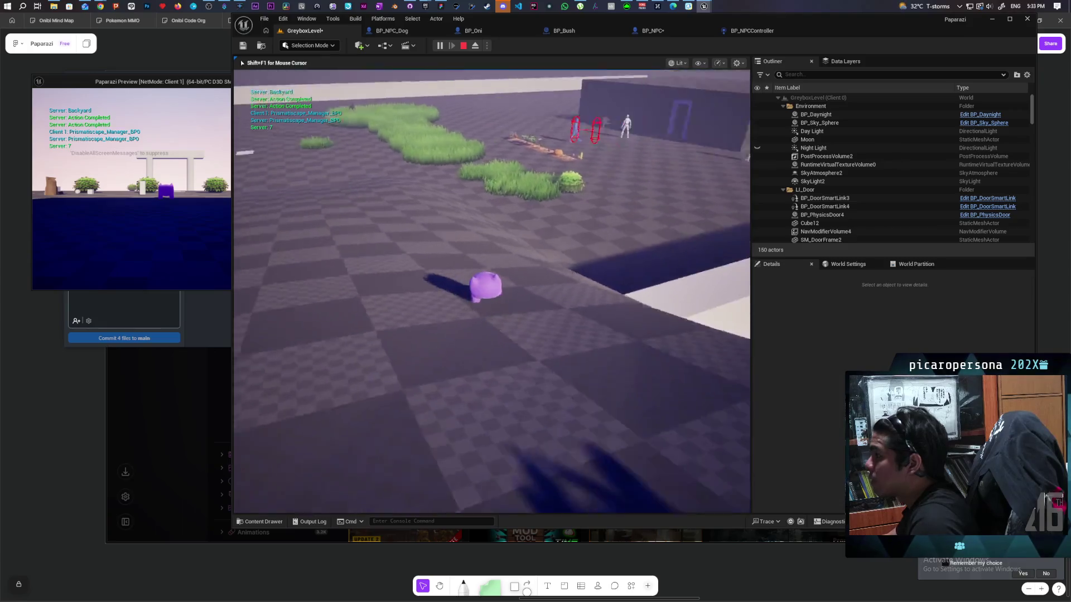
key("w")
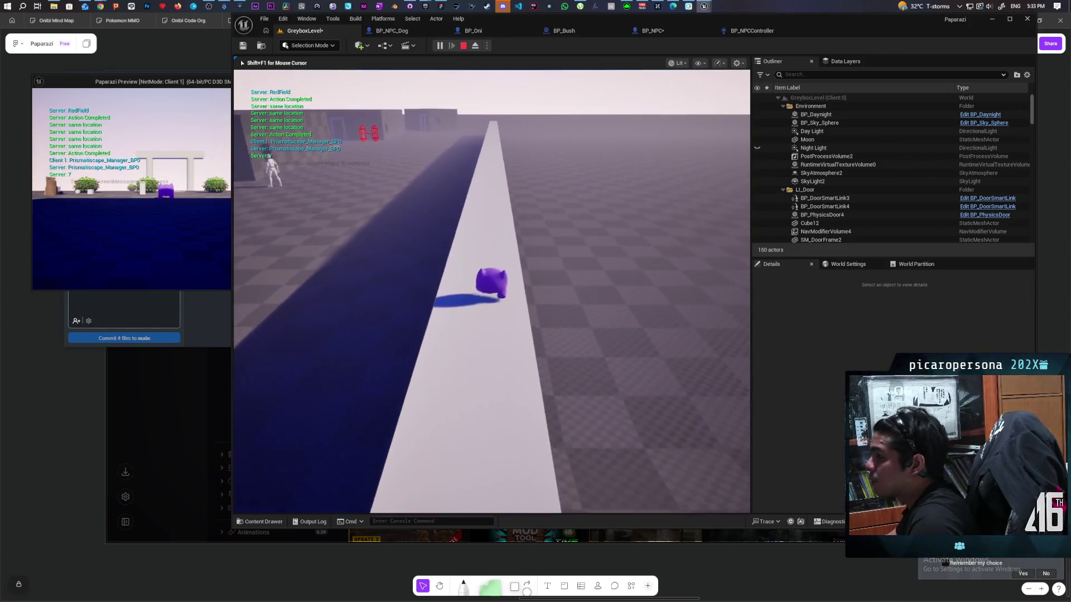
key("w")
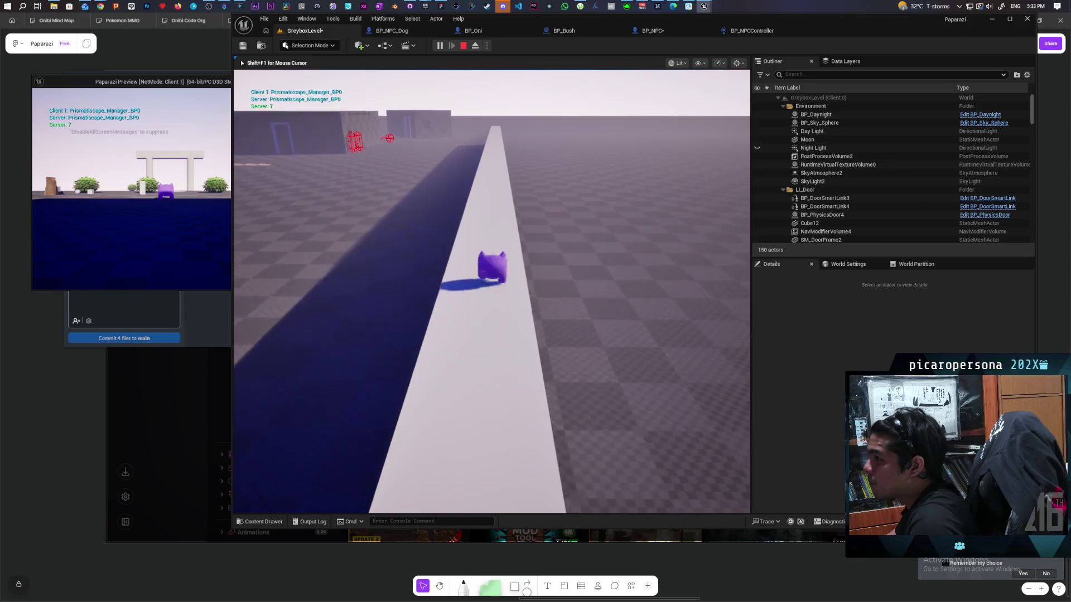
key("w")
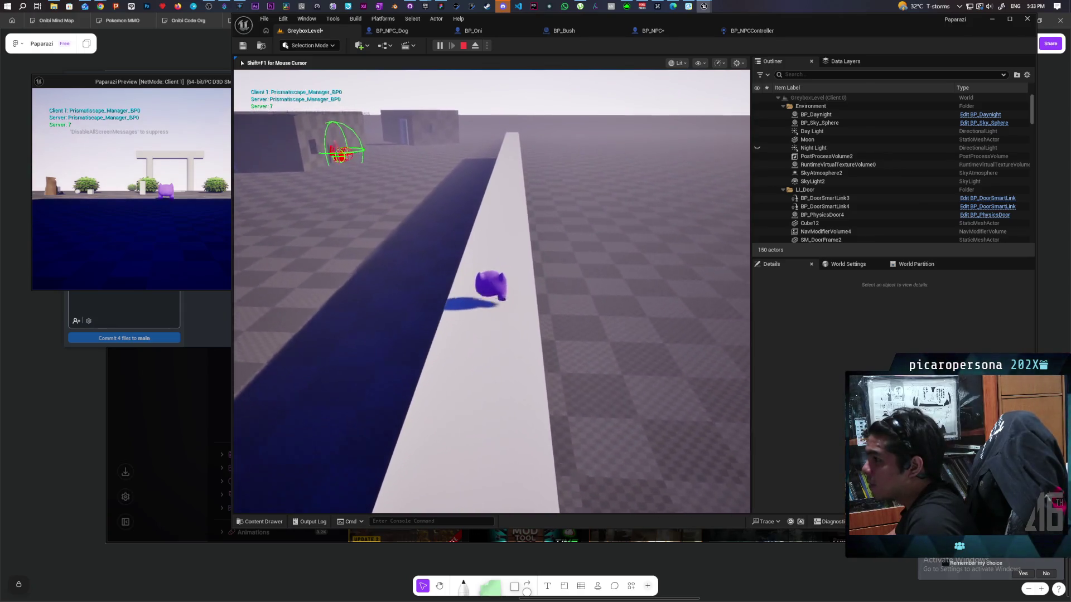
key("w")
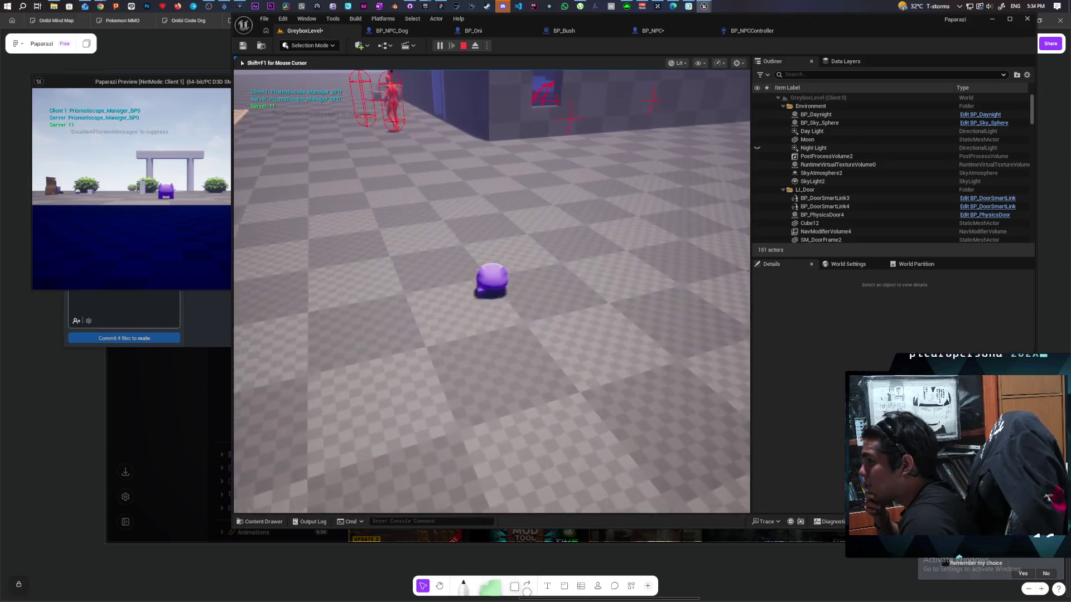
key("Escape")
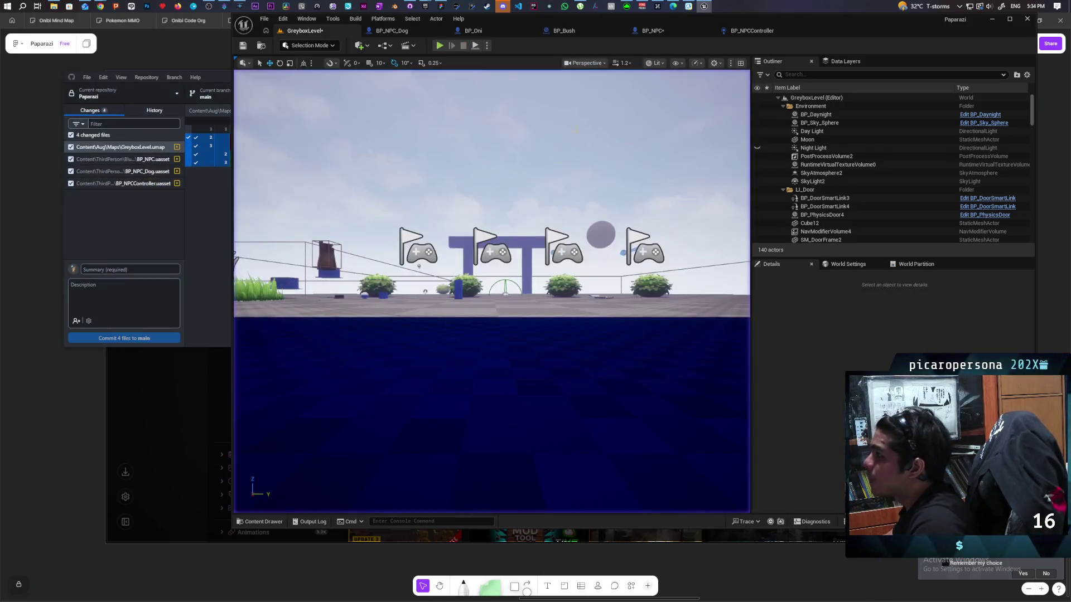
- Add WorldStatic as a second object type on BP_NPC's capsule trace array, then save GreyboxLevel
left_click(673, 33)
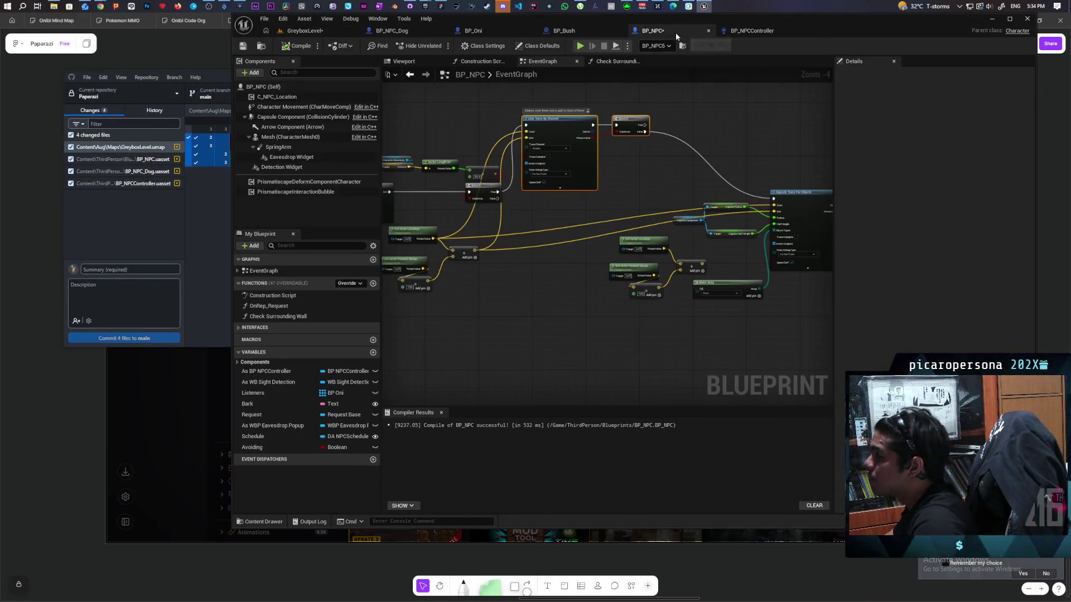
scroll(547, 190, "down", 1)
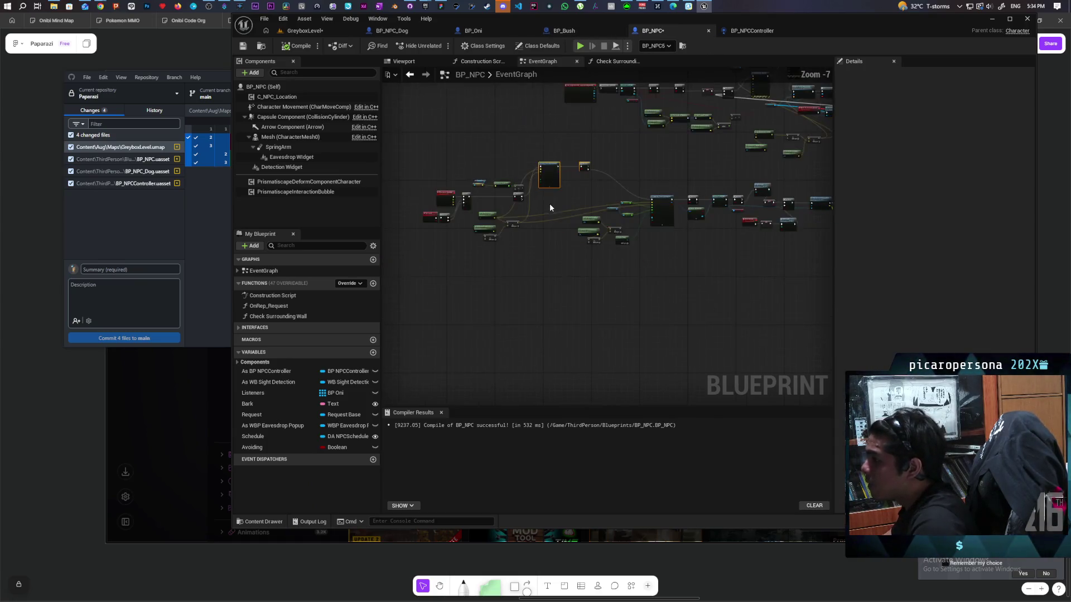
scroll(654, 212, "up", 4)
left_click_drag(475, 163, 352, 146)
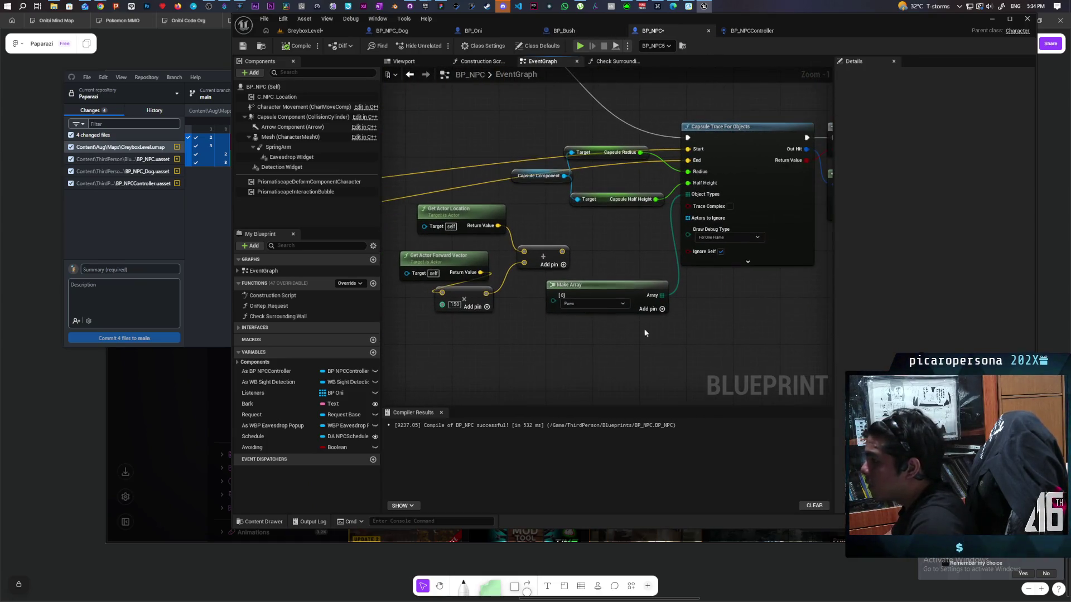
left_click(660, 309)
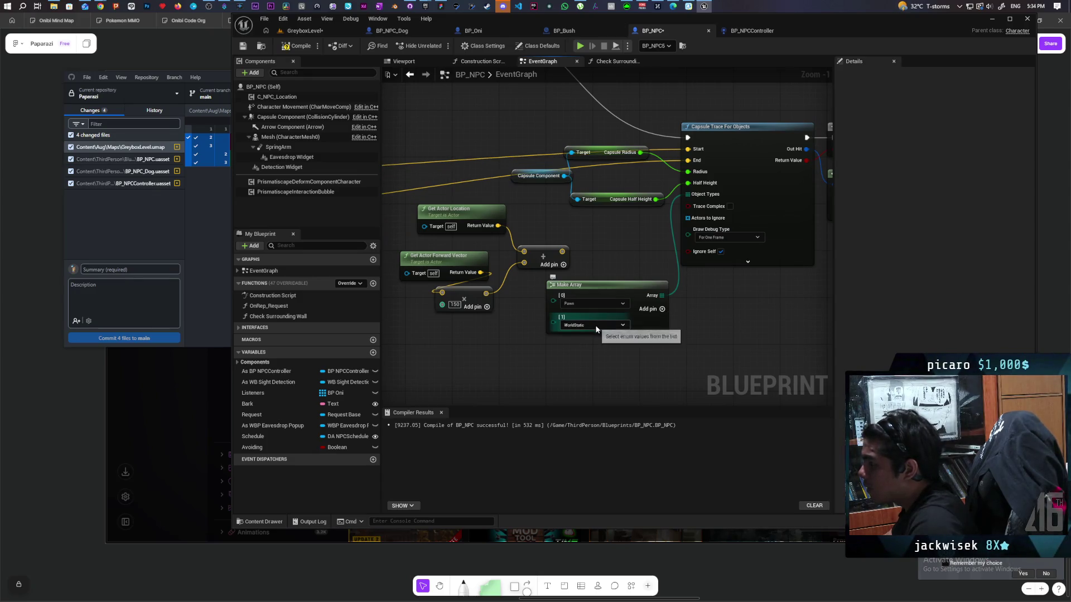
left_click(313, 31)
key("ctrl+s")
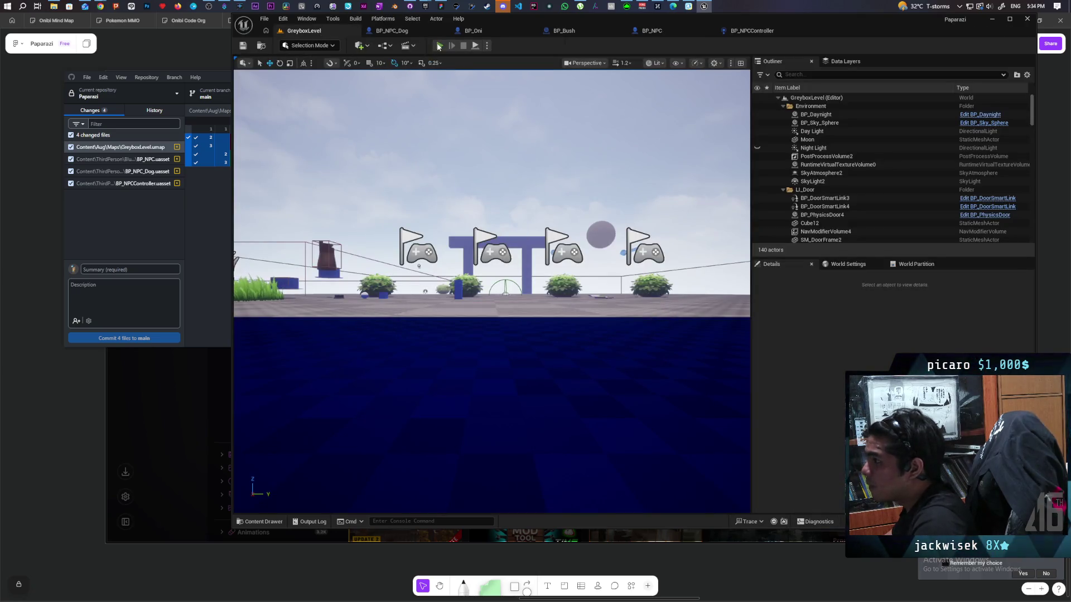
- Start the multiplayer play test and run the character through the backyard onto the white ramp
left_click(439, 46)
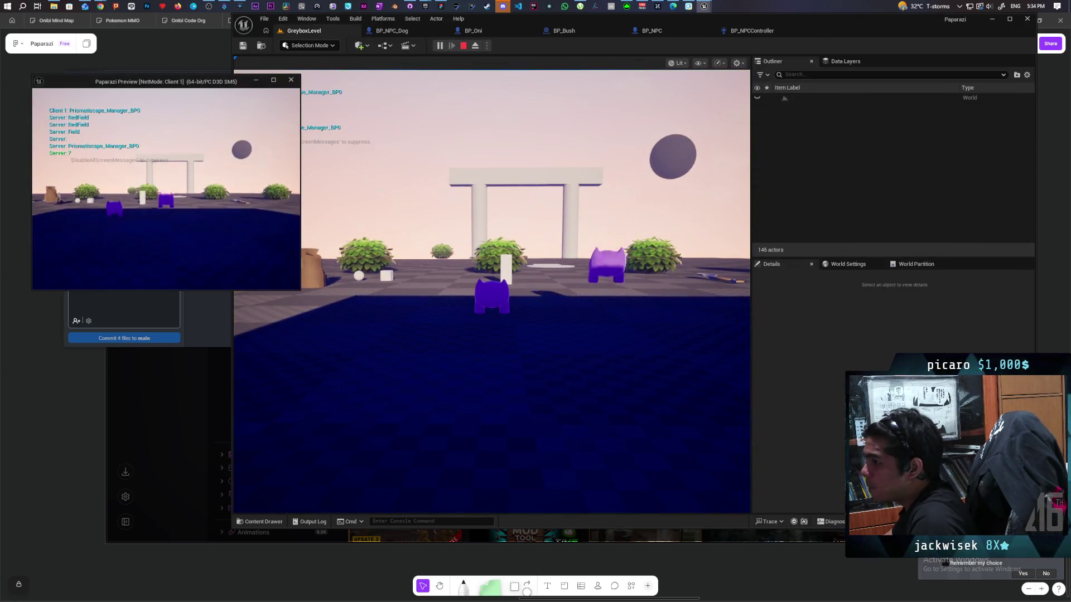
key("w")
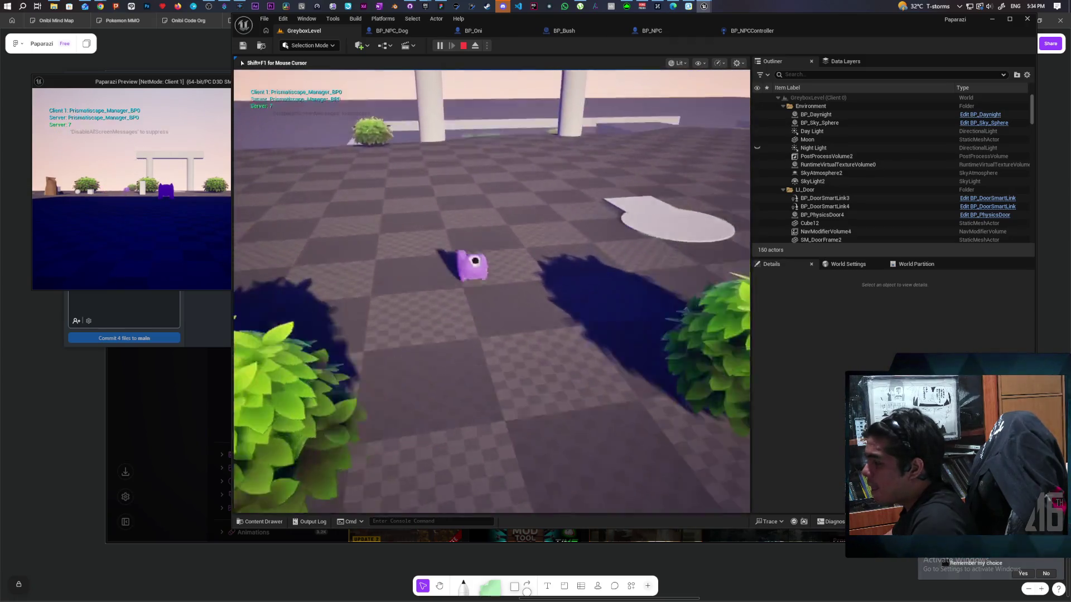
key("w")
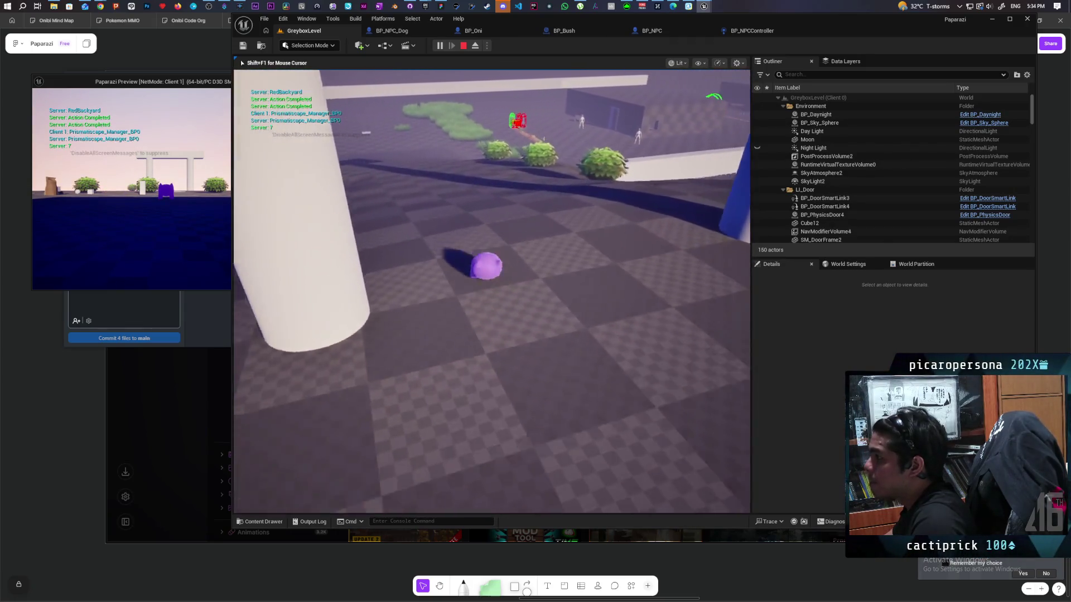
key("w")
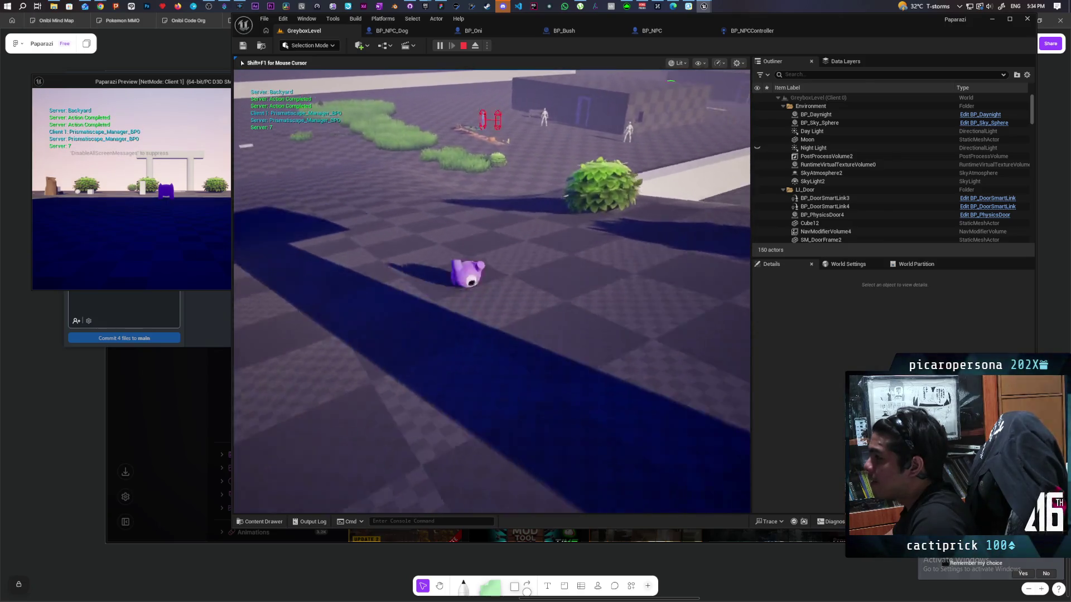
key("w")
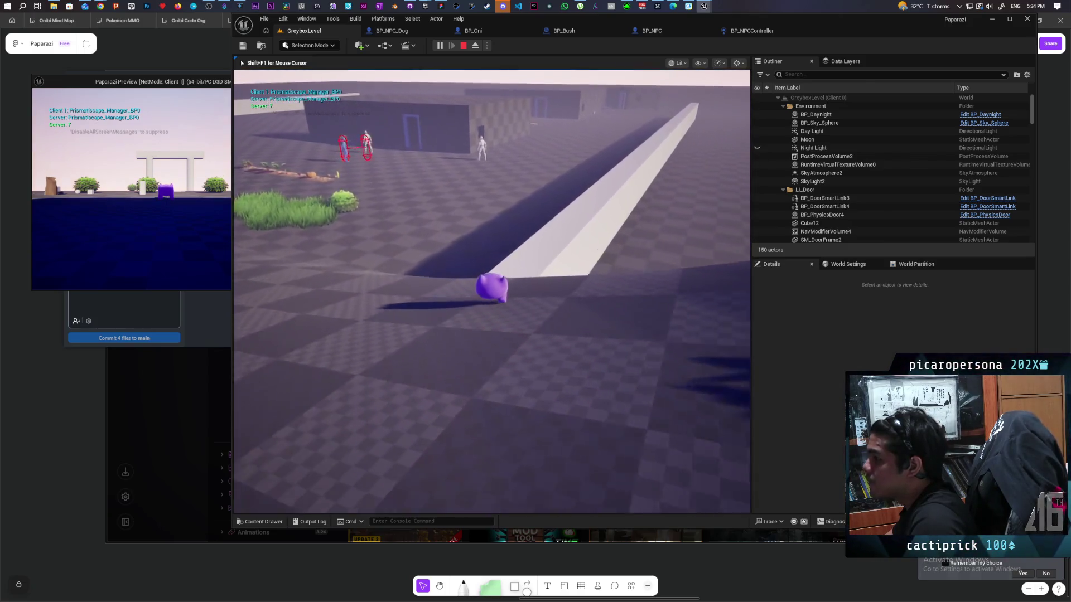
key("w")
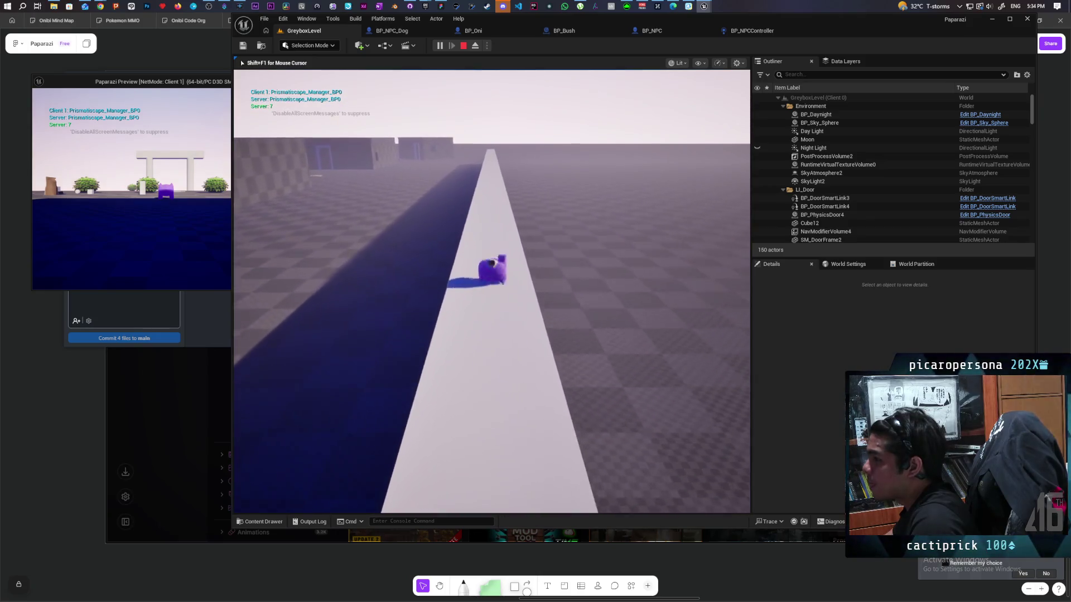
key("w")
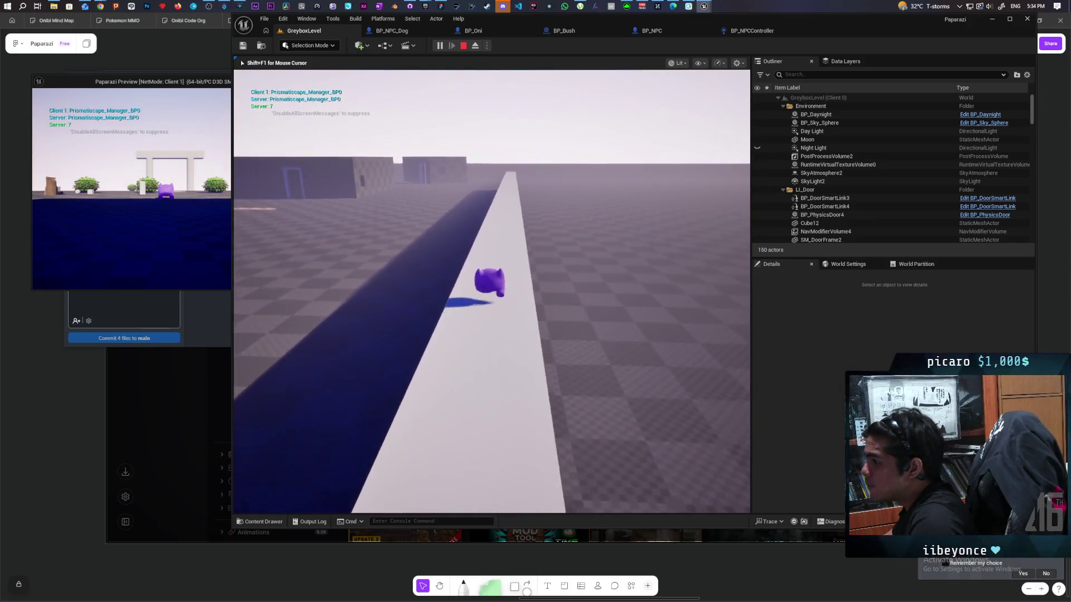
key("w")
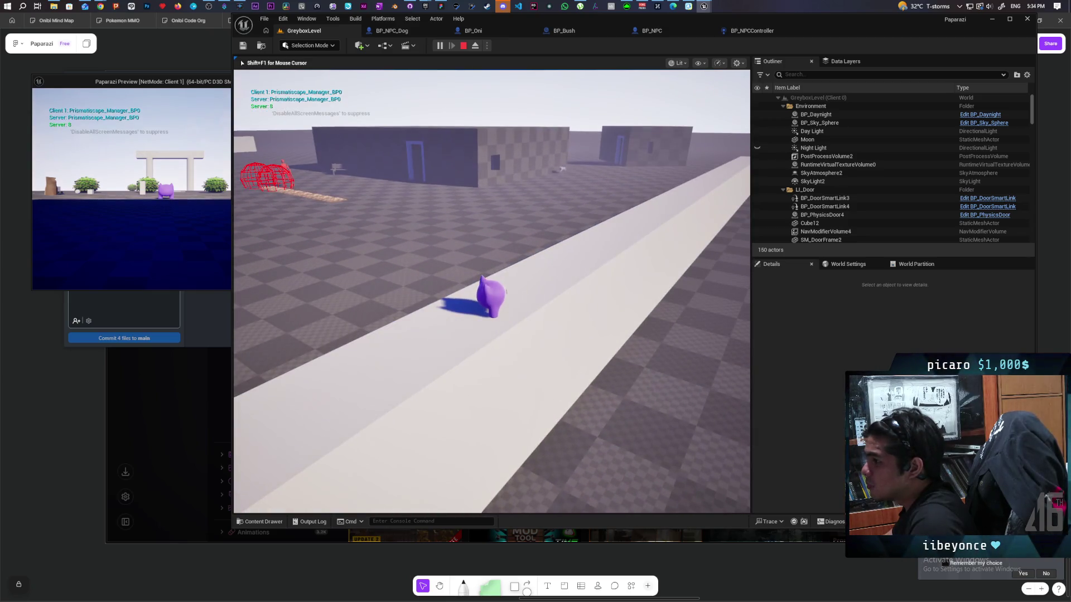
- Walk the narrow walkway to the NPCs by the walls, watch them, then stop and restart the test
key("w")
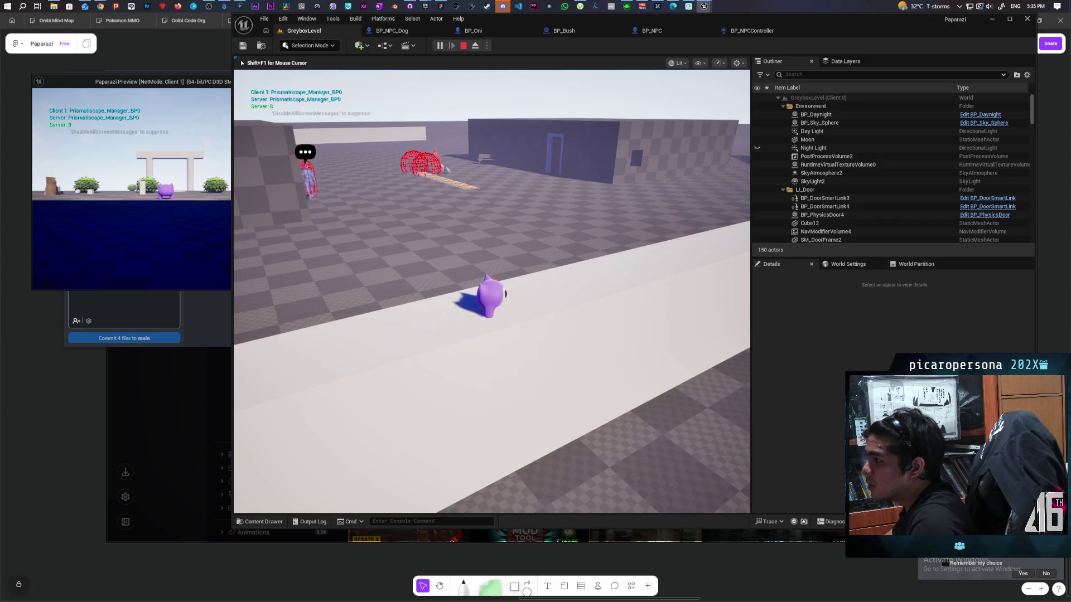
key("w")
key("w")
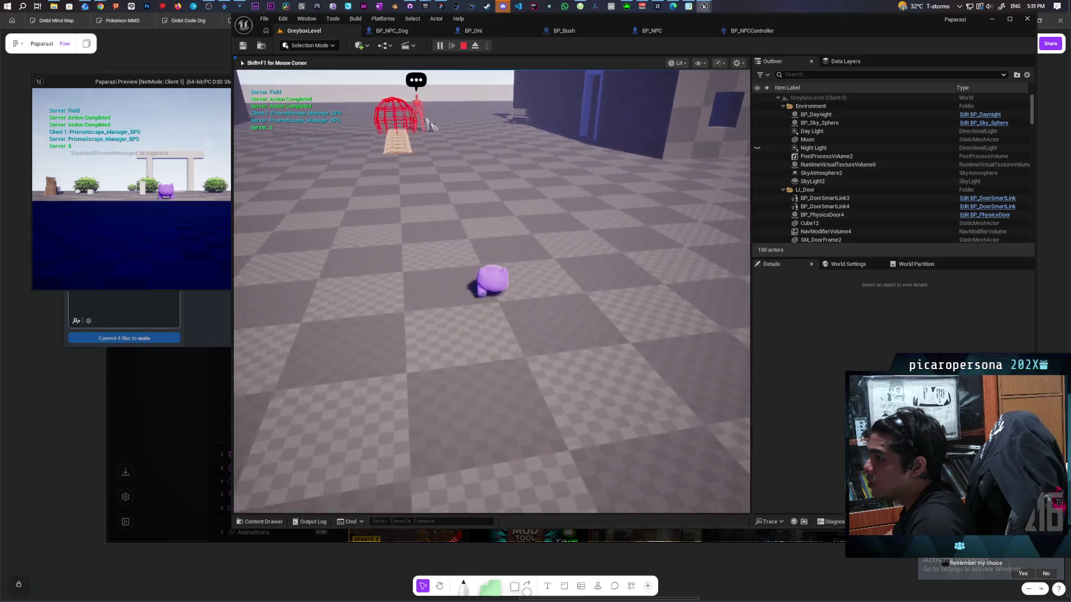
key("w")
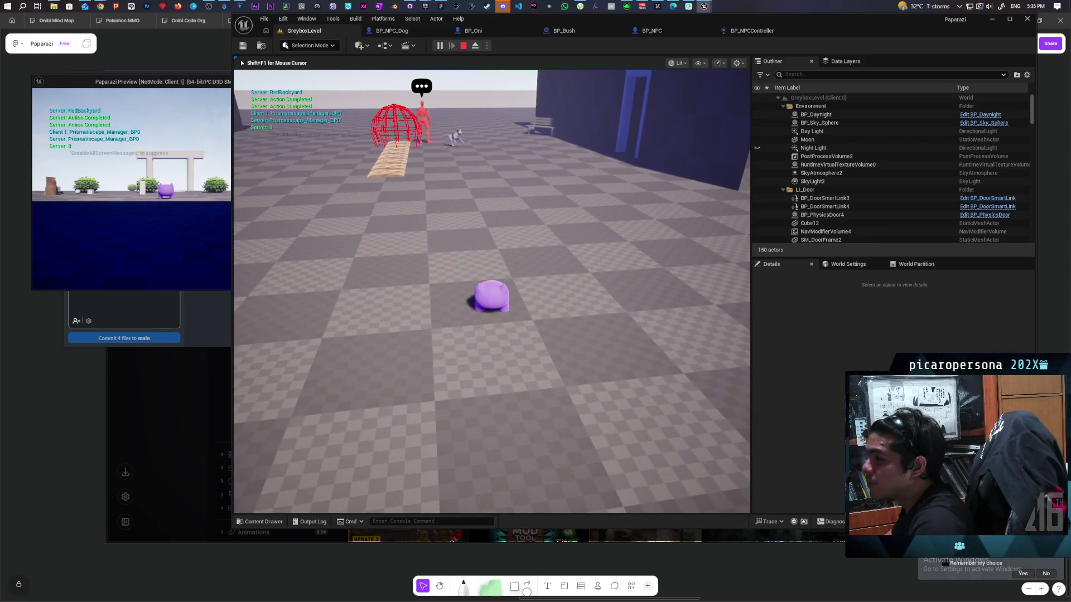
key("w")
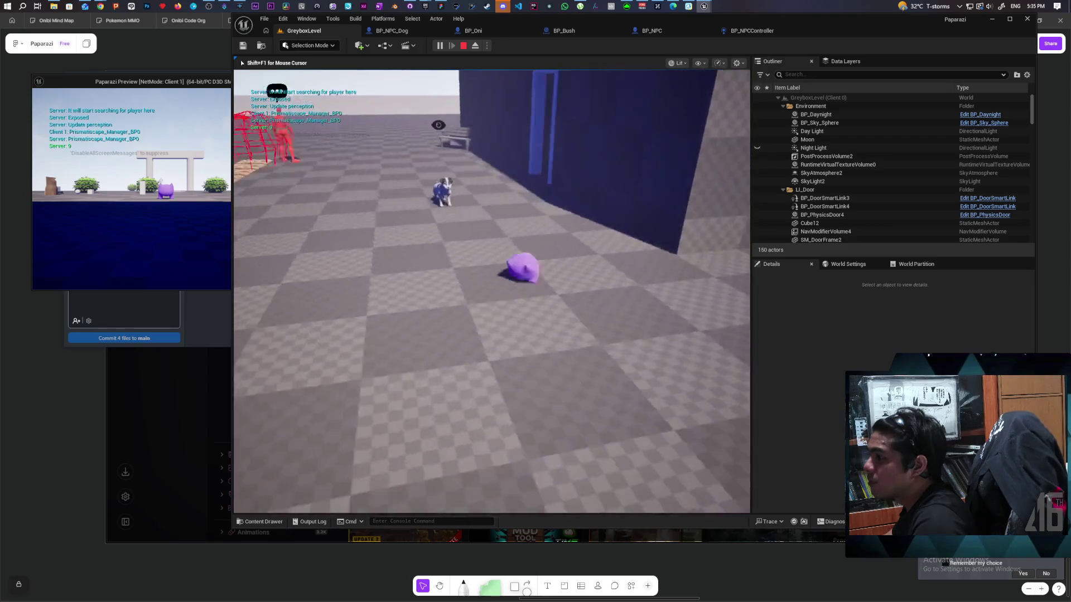
key("s")
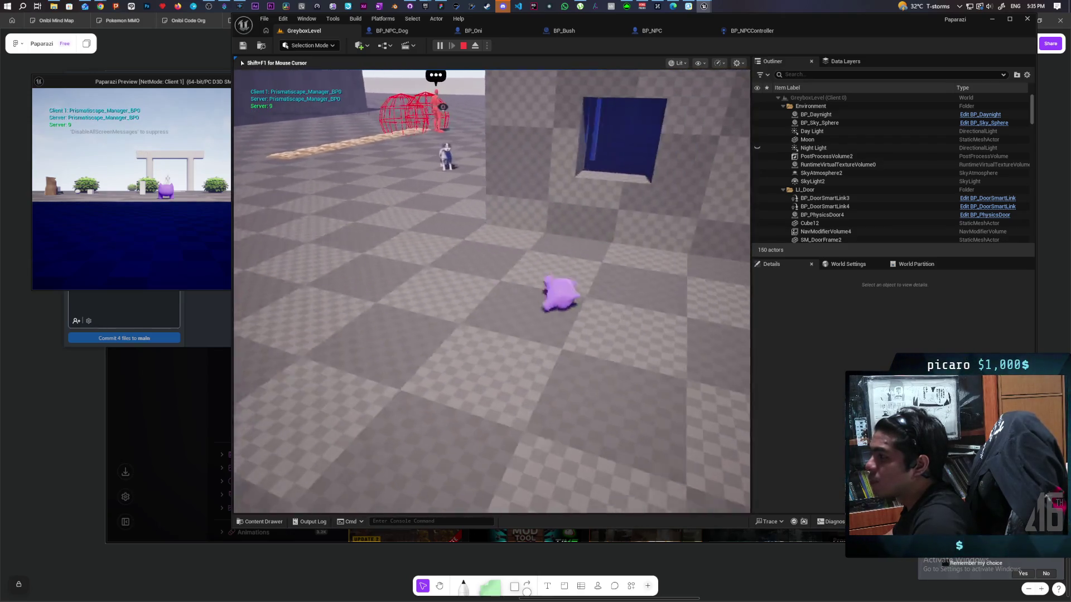
key("w")
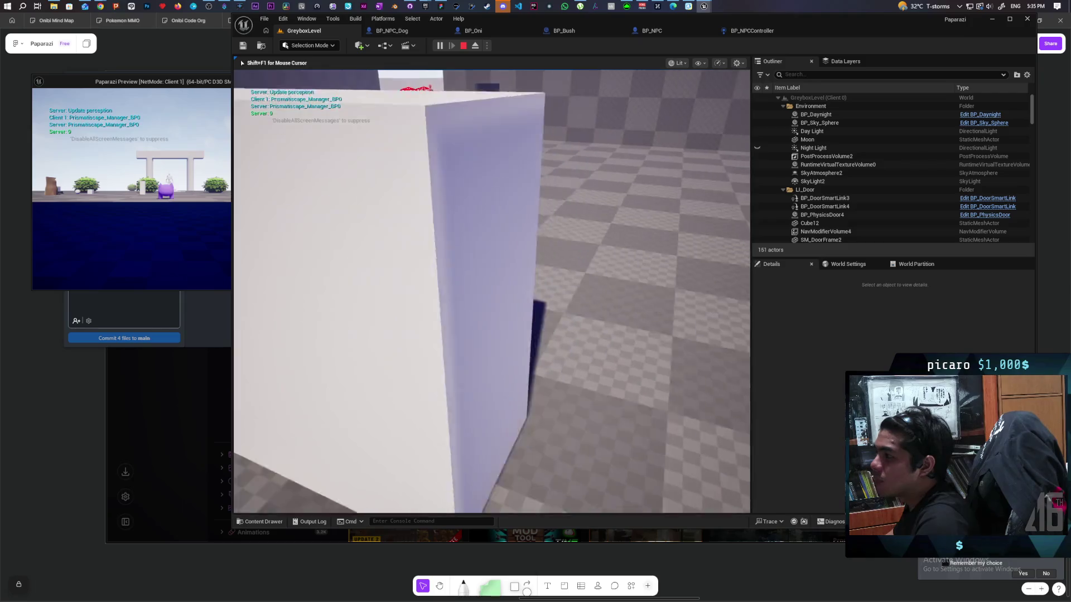
key("w")
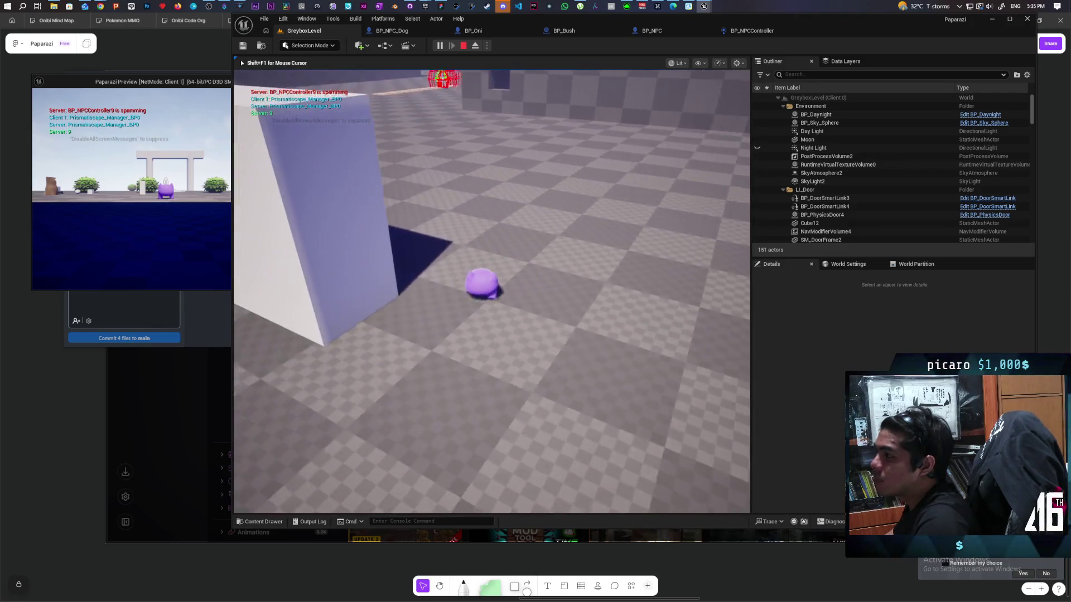
key("w")
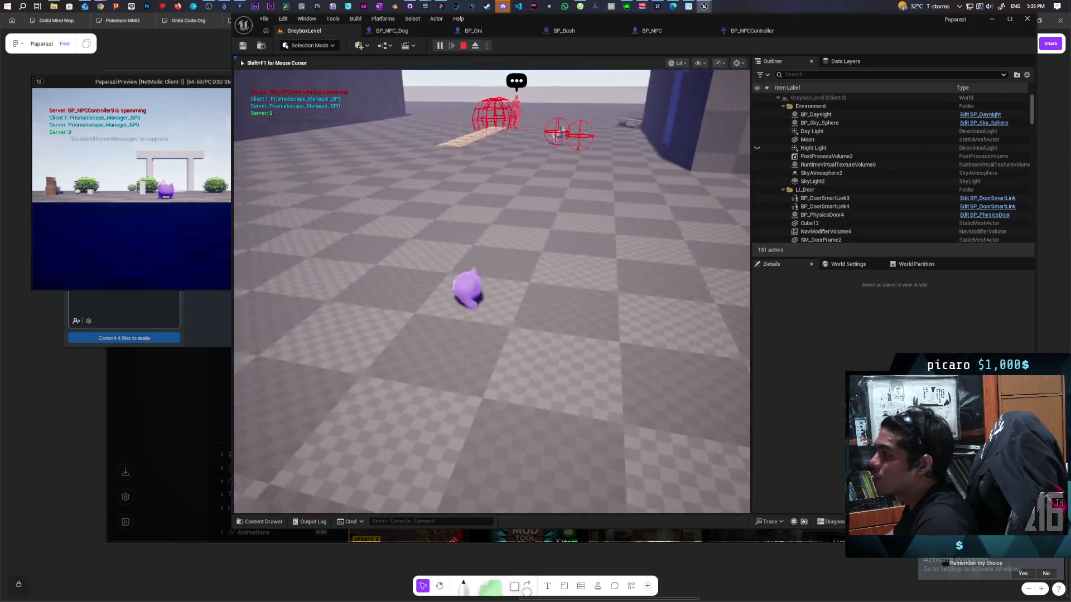
key("s")
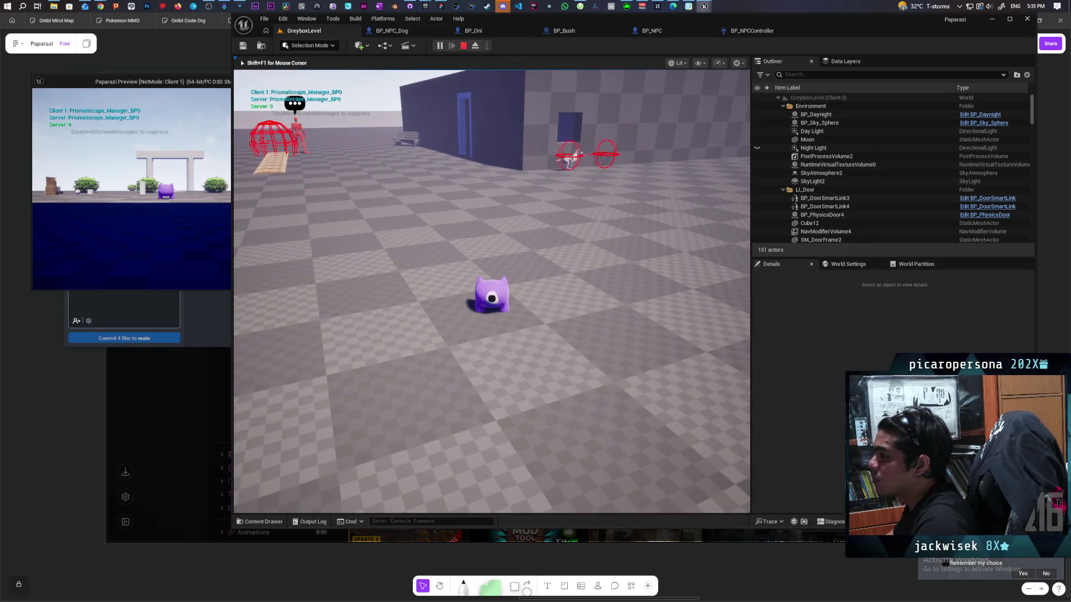
key("d")
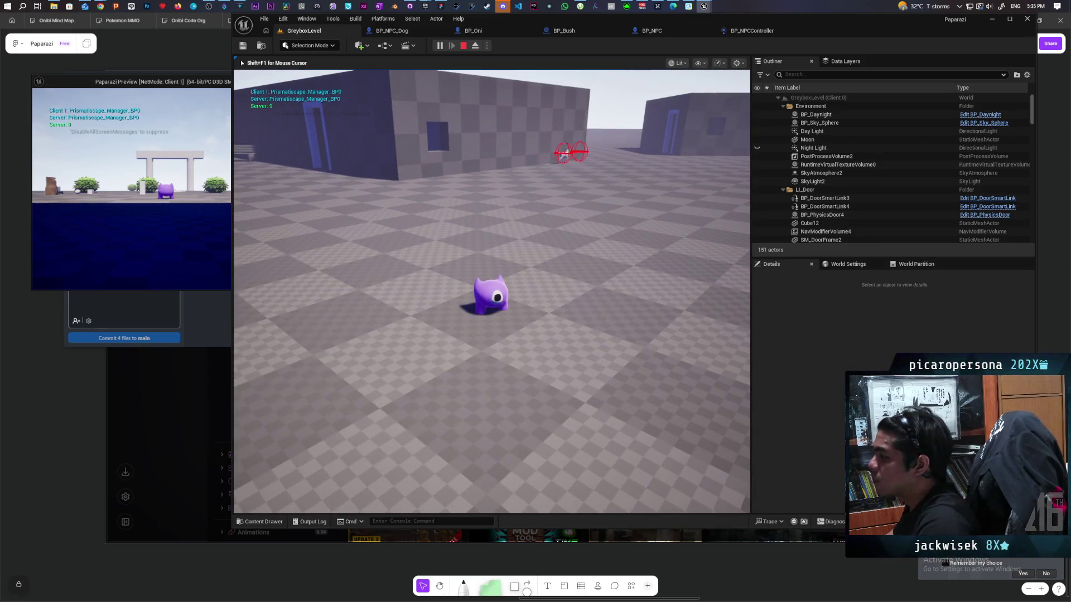
key("d")
key("Escape")
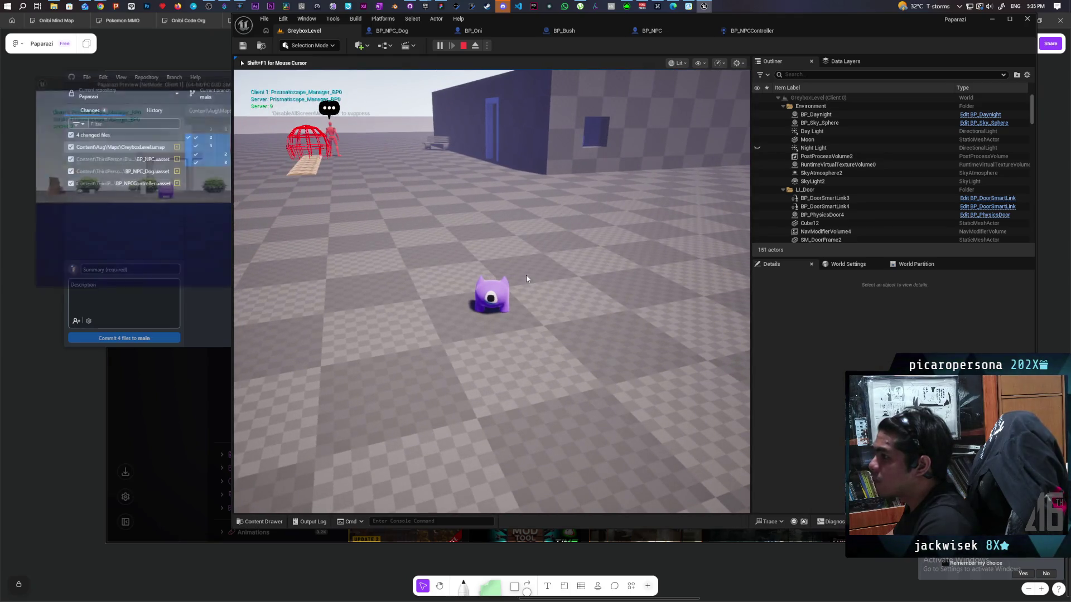
key("alt+p")
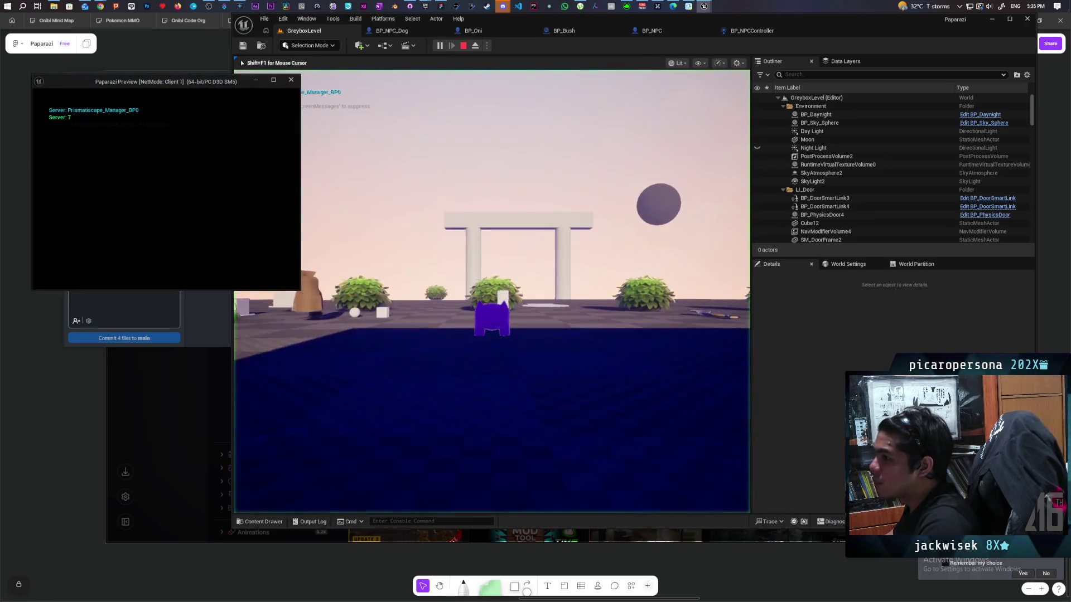
- Walk the character past the pillars and along the top of the long wall, then end the session
left_click(407, 143)
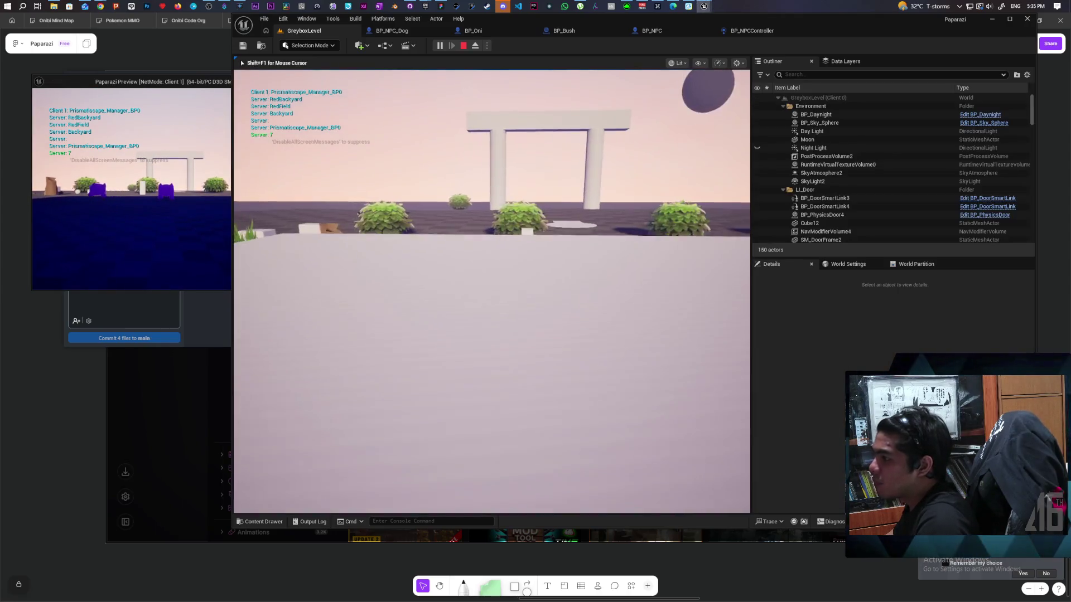
key("w")
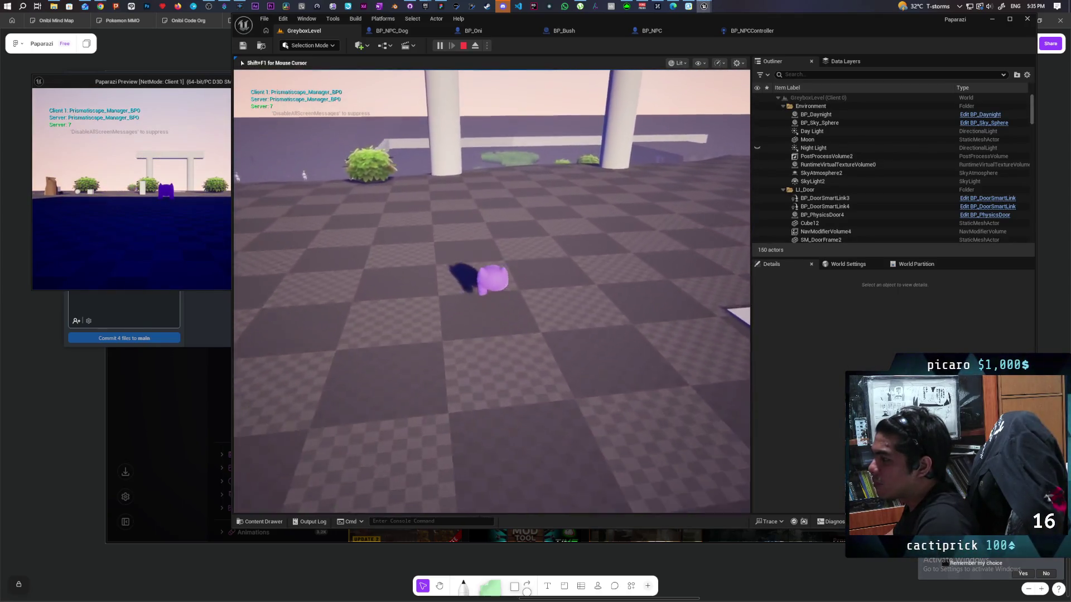
key("w")
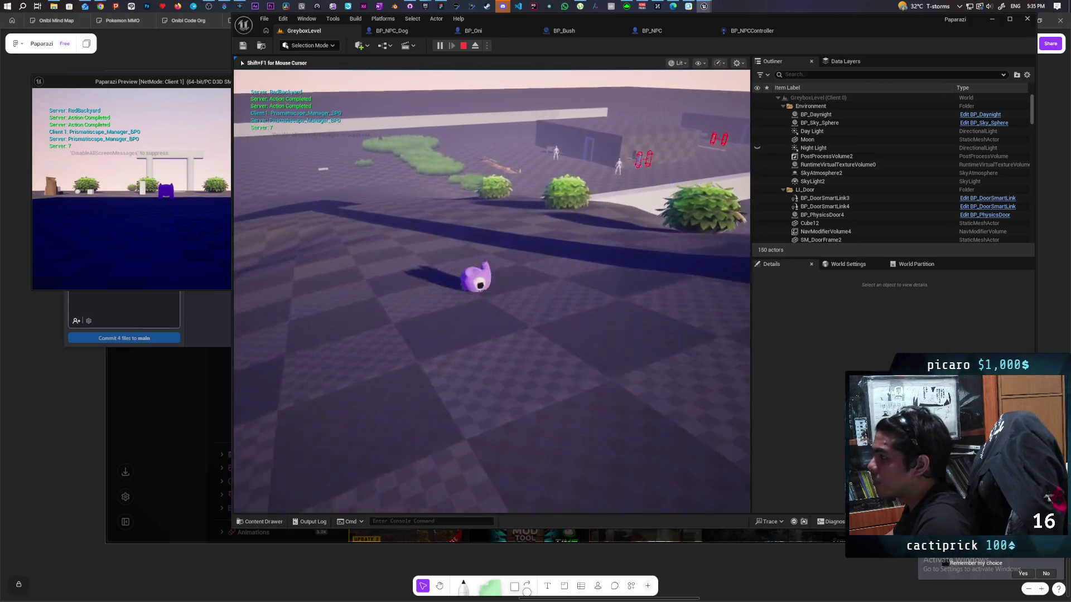
key("w")
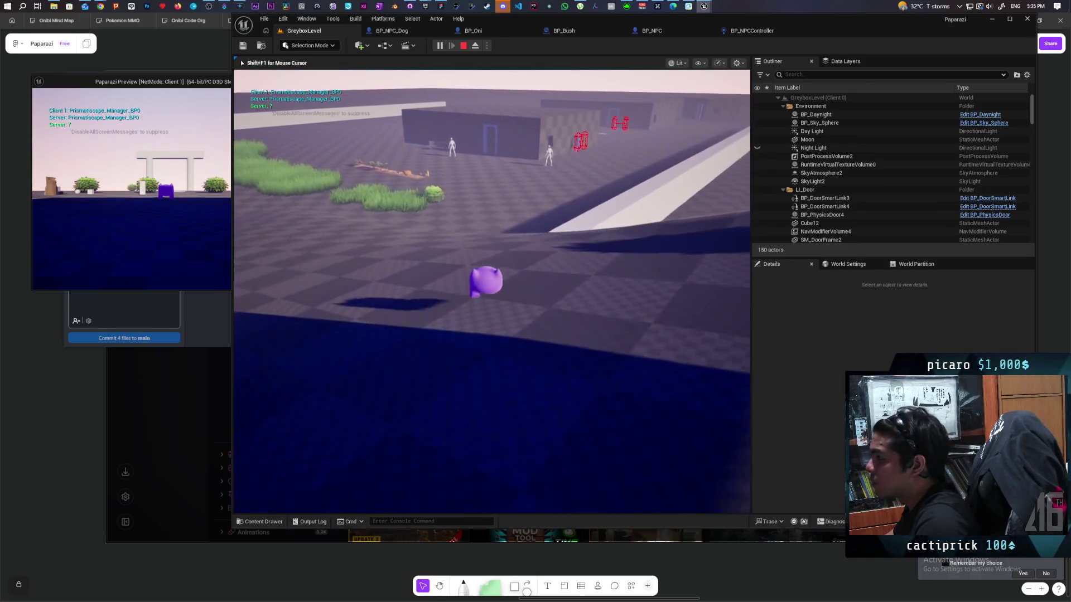
key("w")
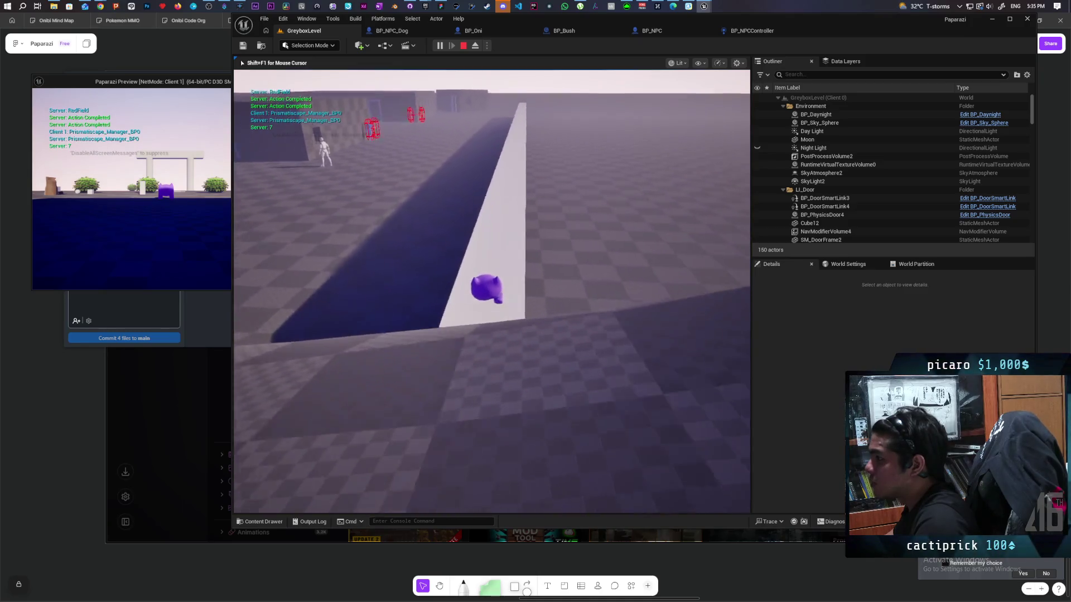
key("w")
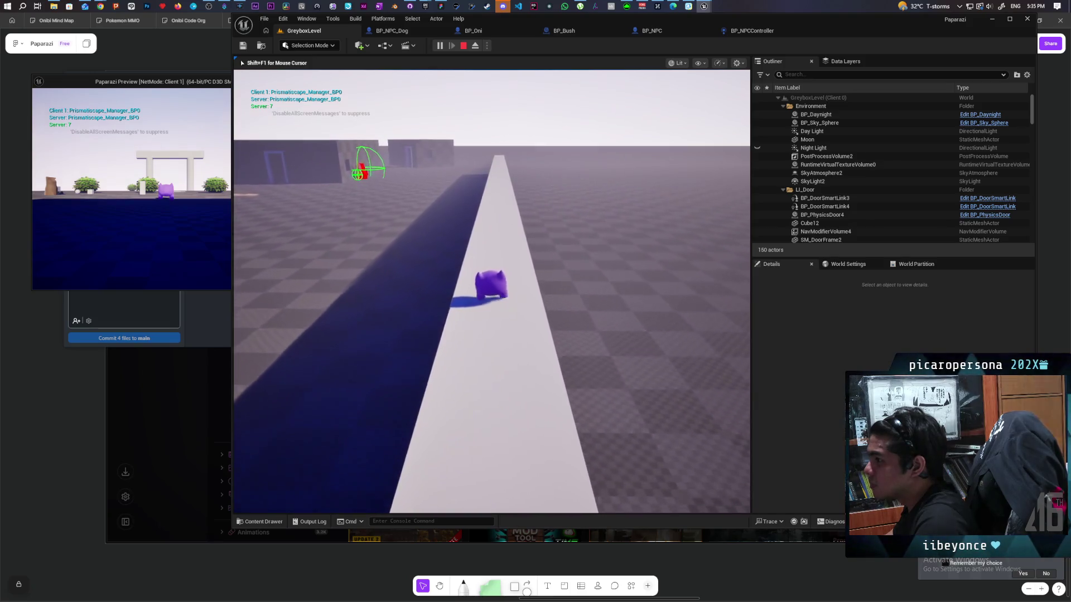
key("w")
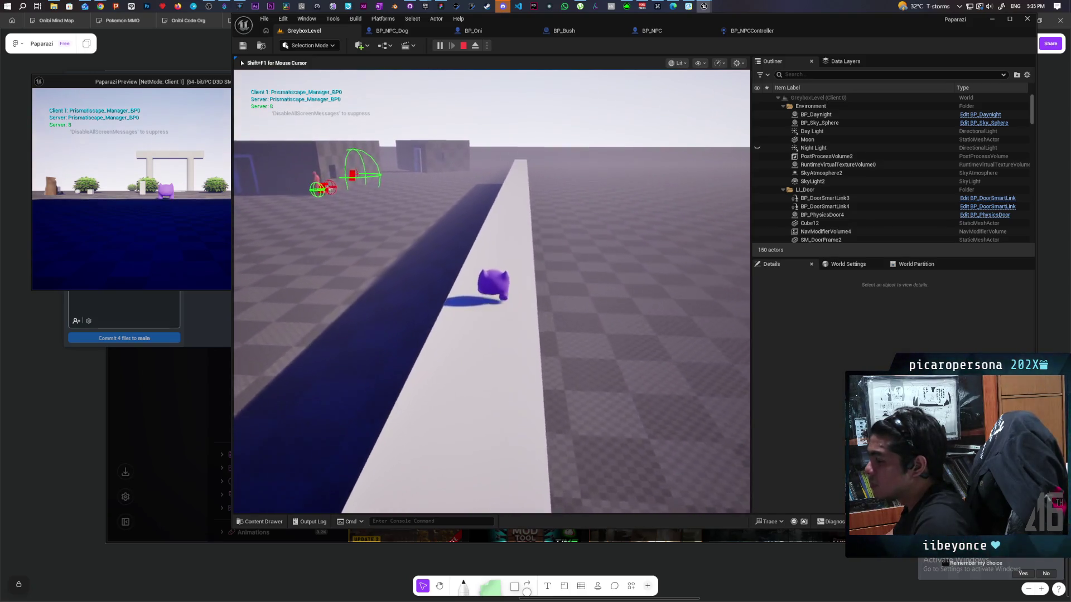
key("w")
key("w")
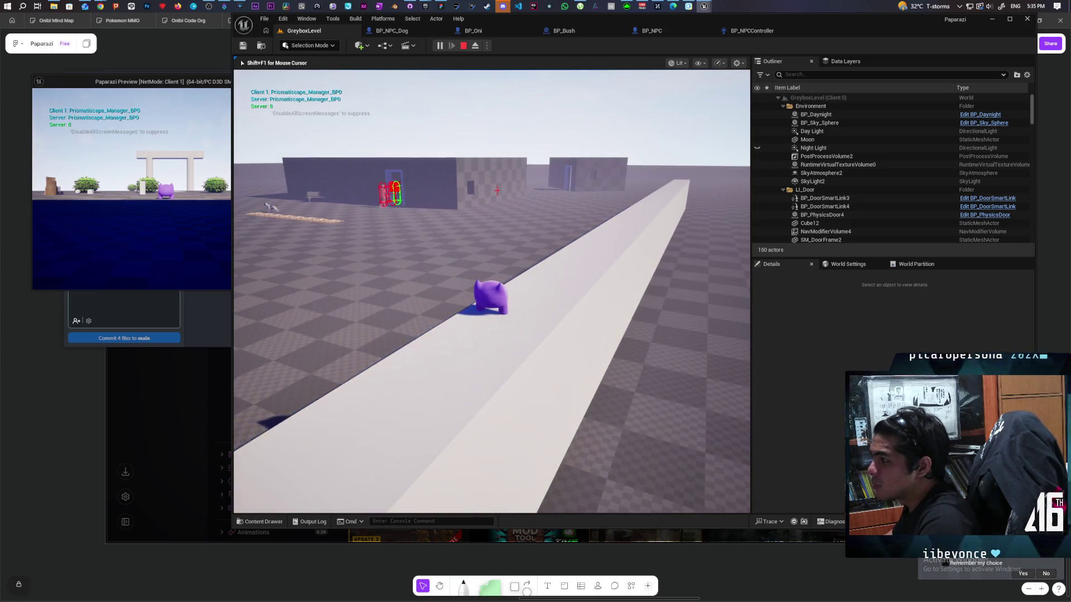
key("w")
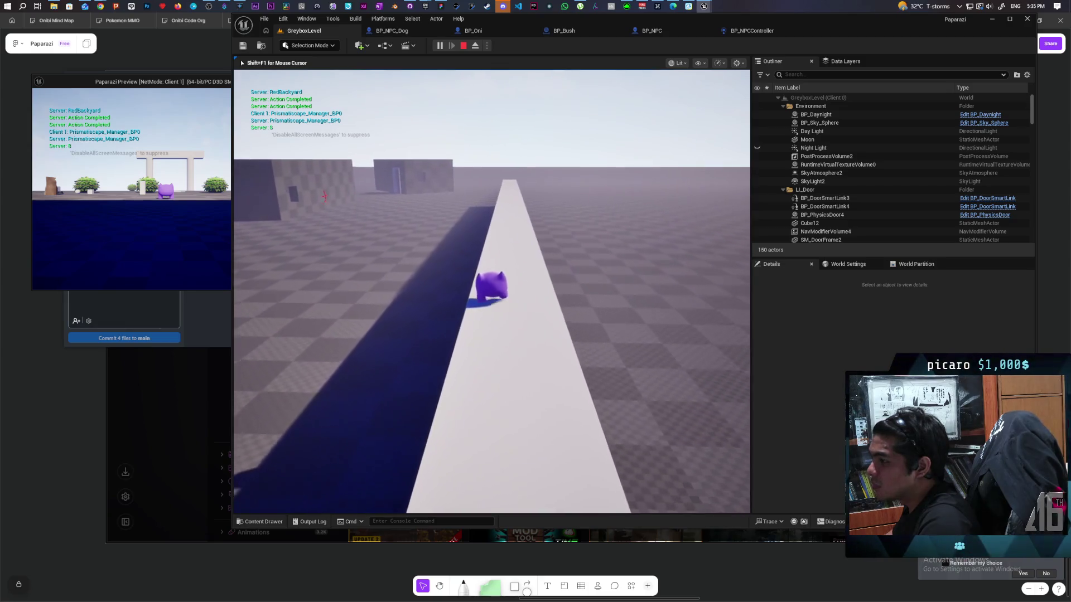
key("w")
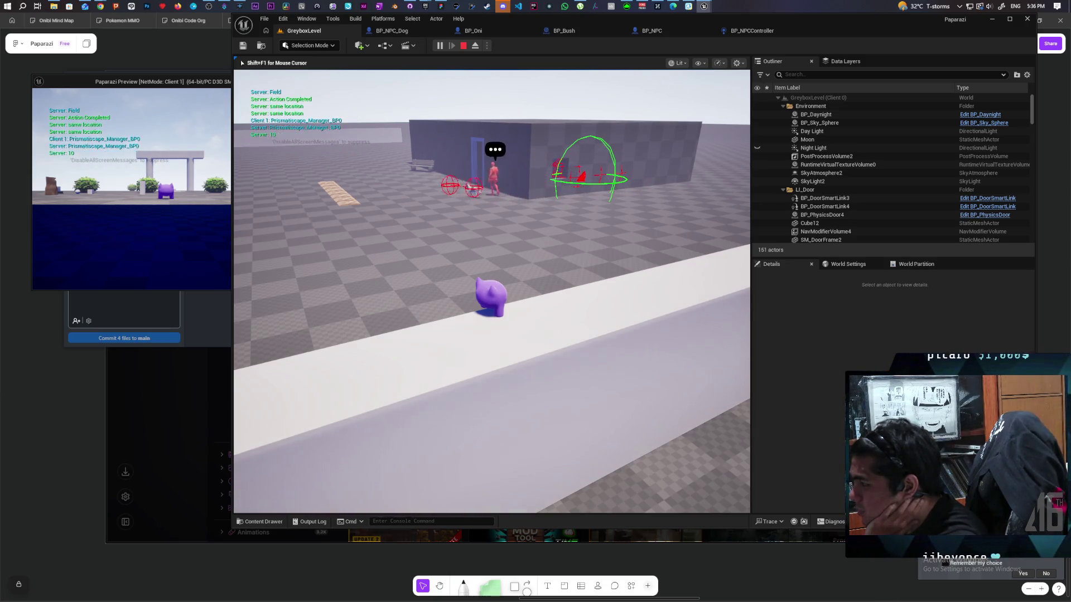
key("shift+F1")
key("Escape")
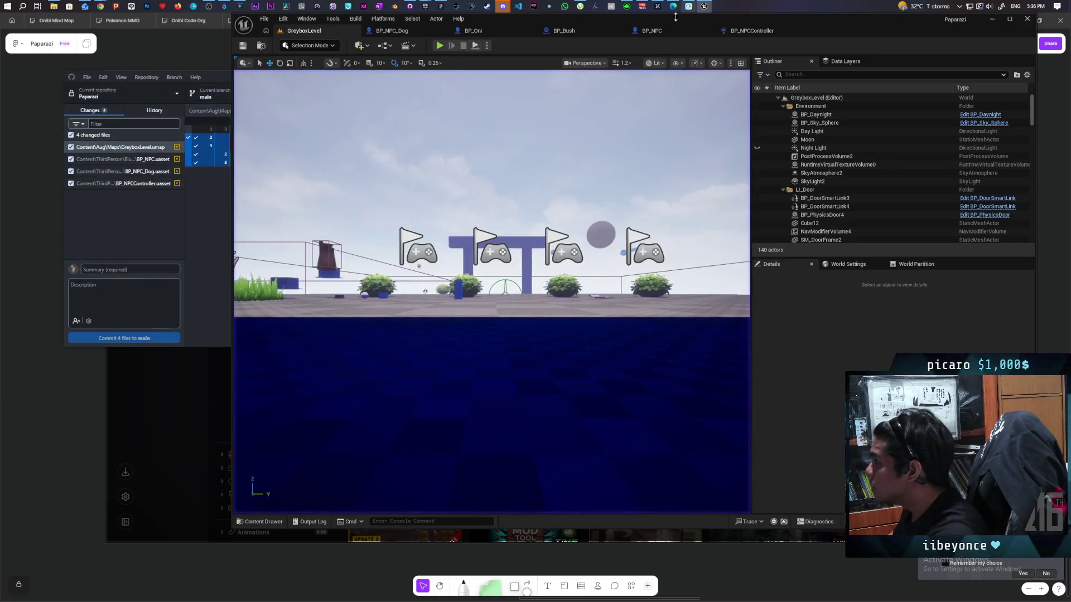
- Find the Check Surrounding Wall call near Draw Debug Sphere in BP_NPC's EventGraph and open its function
scroll(616, 151, "down", 6)
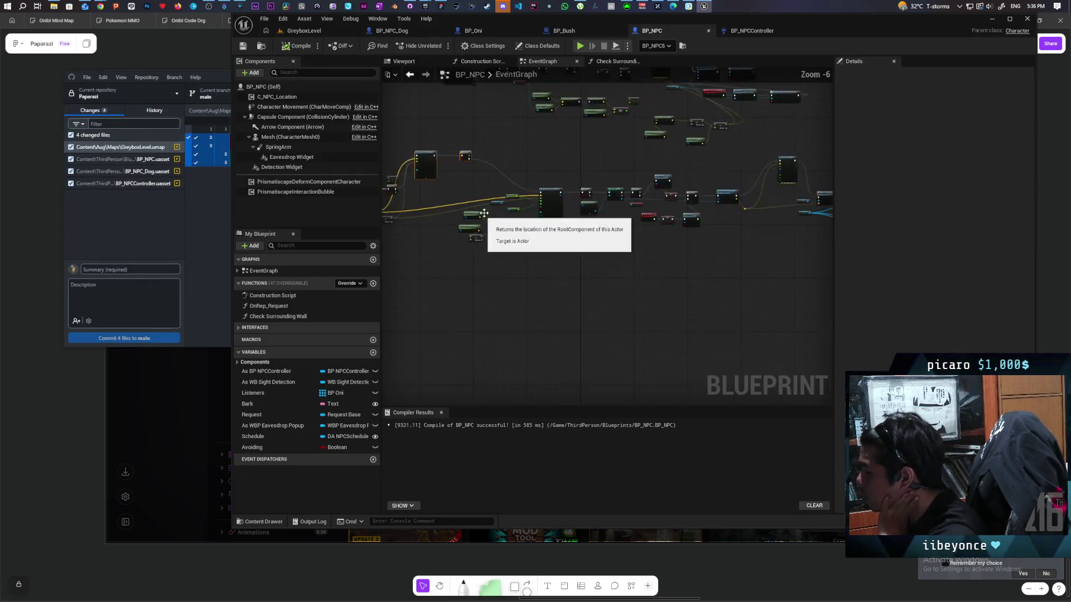
scroll(585, 160, "up", 5)
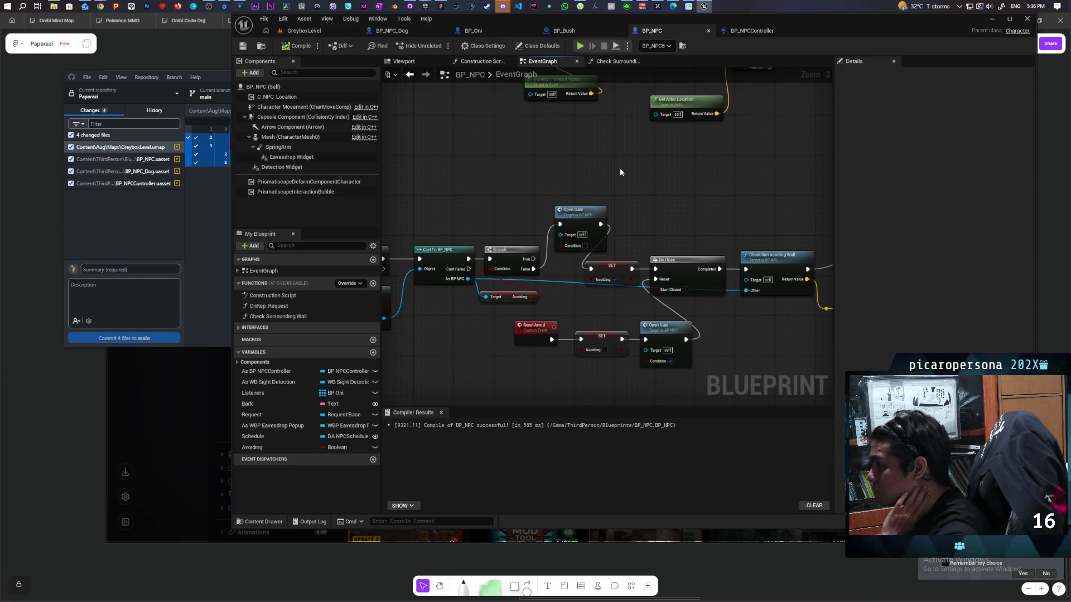
left_click_drag(653, 186, 614, 139)
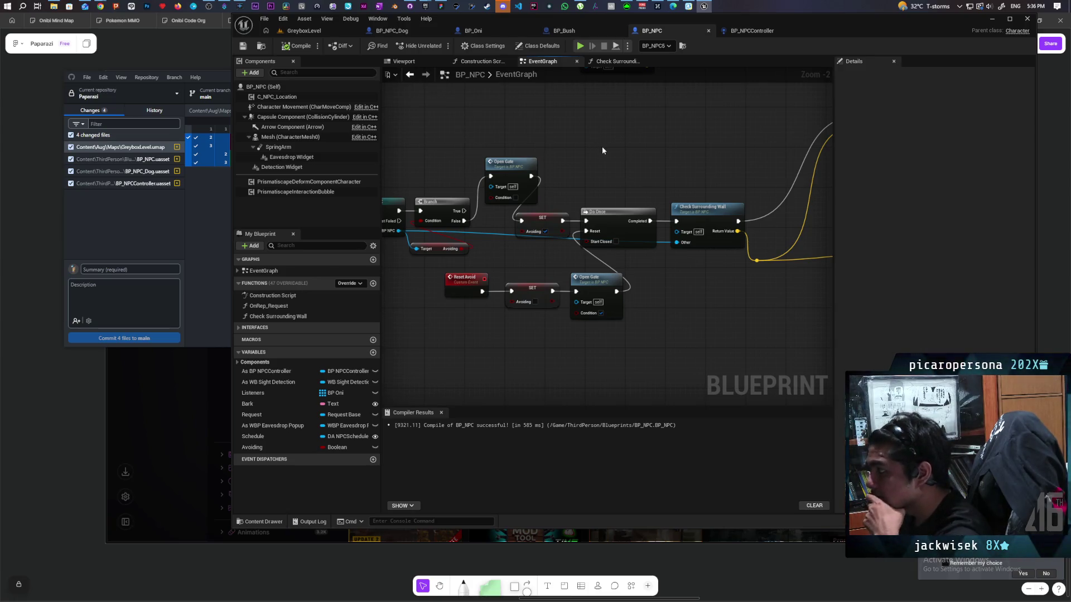
scroll(601, 148, "down", 2)
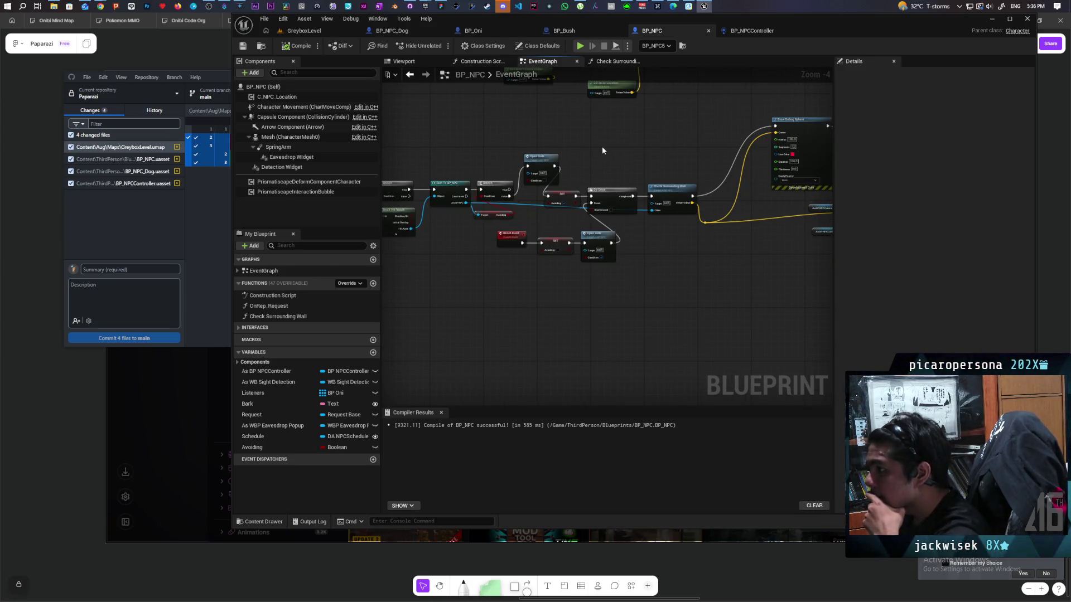
mouse_move(602, 150)
left_mouse_down()
mouse_move(524, 164)
mouse_move(597, 173)
mouse_move(653, 149)
mouse_move(626, 149)
left_mouse_up()
scroll(596, 168, "up", 2)
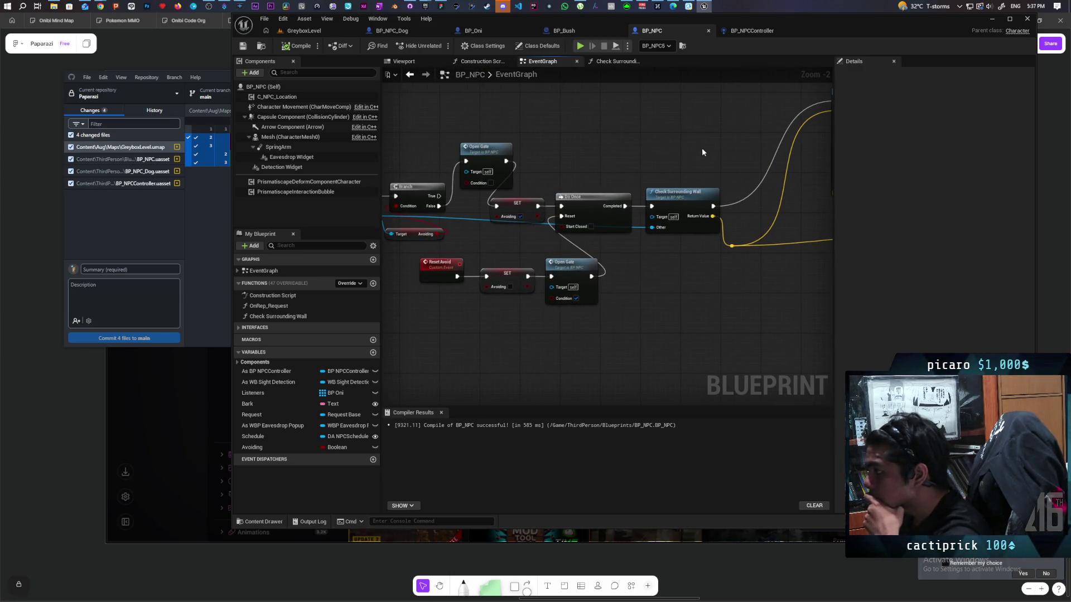
left_click_drag(701, 151, 558, 168)
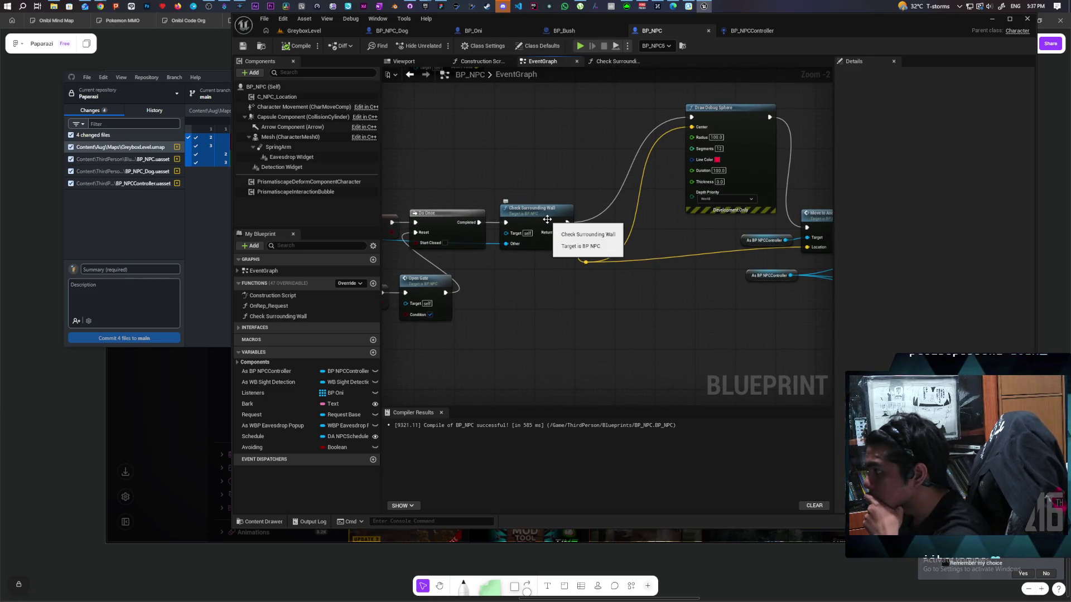
double_click(548, 219)
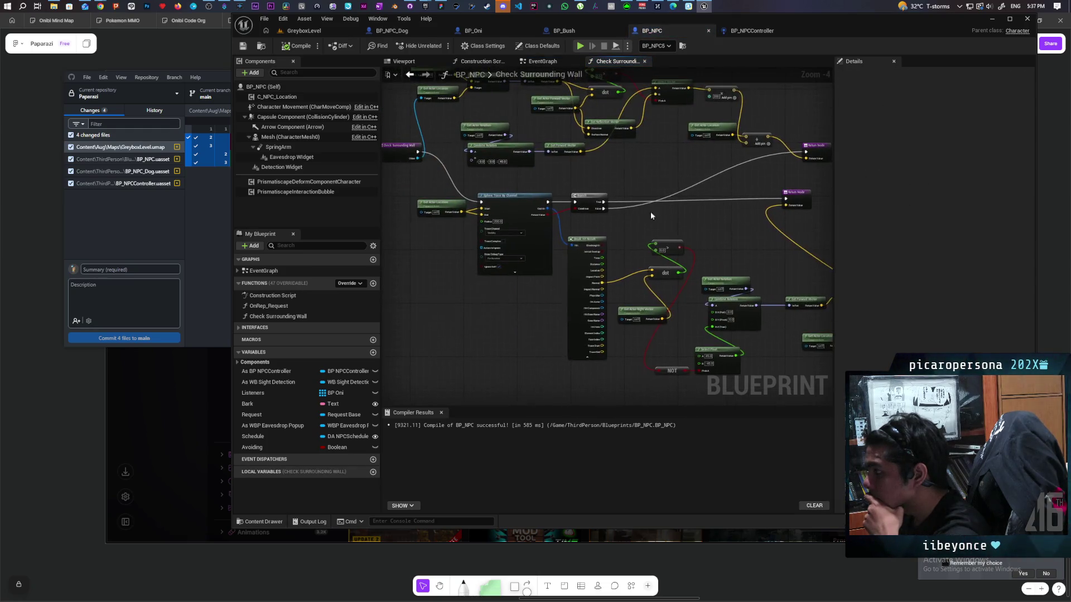
- Return to the EventGraph, select the Check Surrounding Wall call node, and go back to GreyboxLevel
left_click(412, 75)
left_click(535, 217)
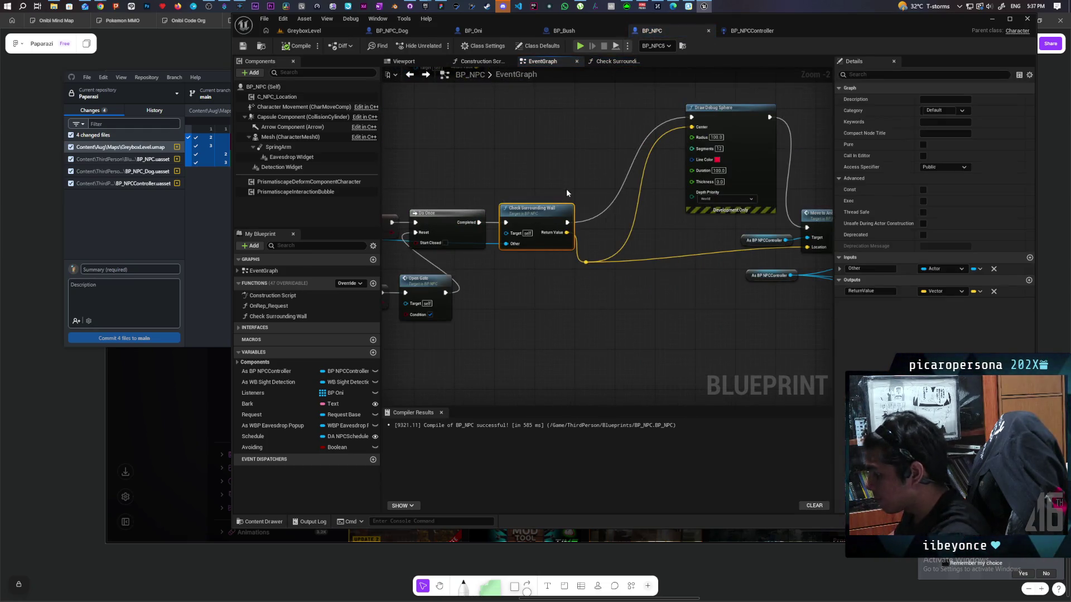
left_click(304, 30)
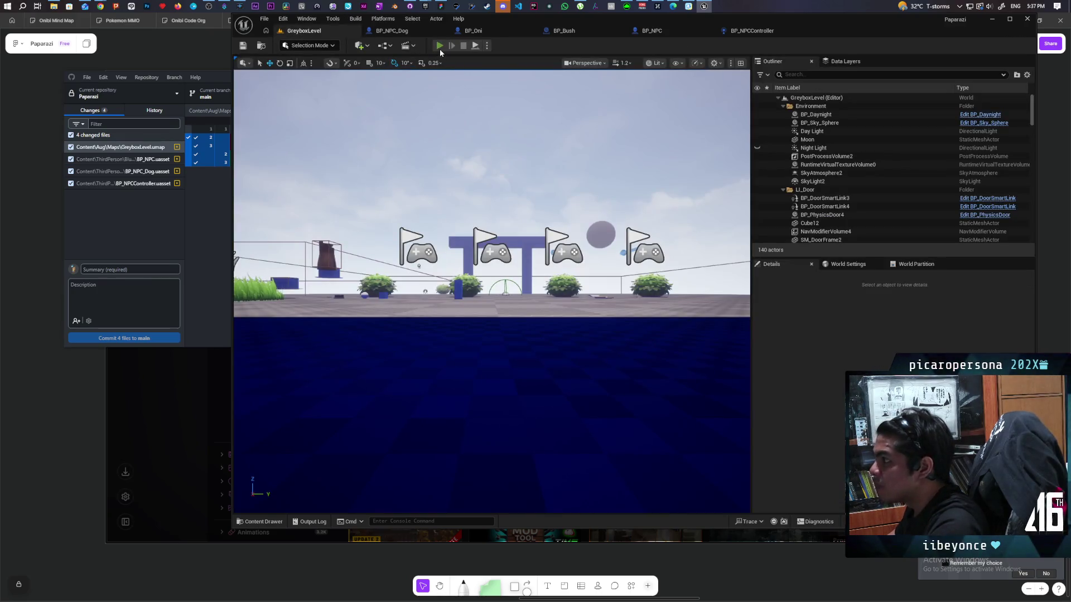
- Start a new multiplayer test and walk the character across the floor and up the white ramp
left_click(440, 49)
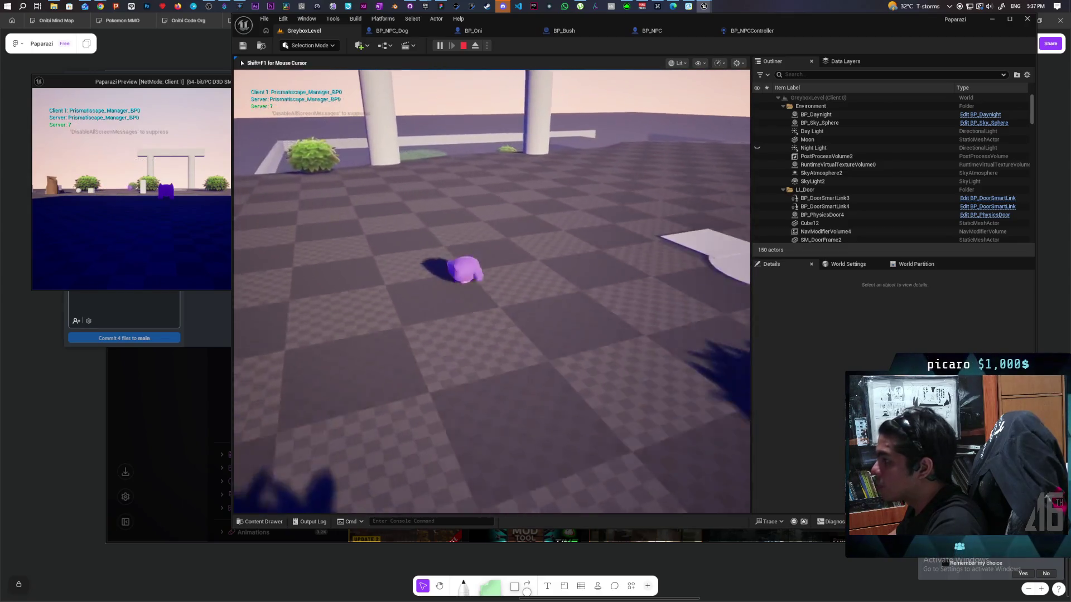
key("w")
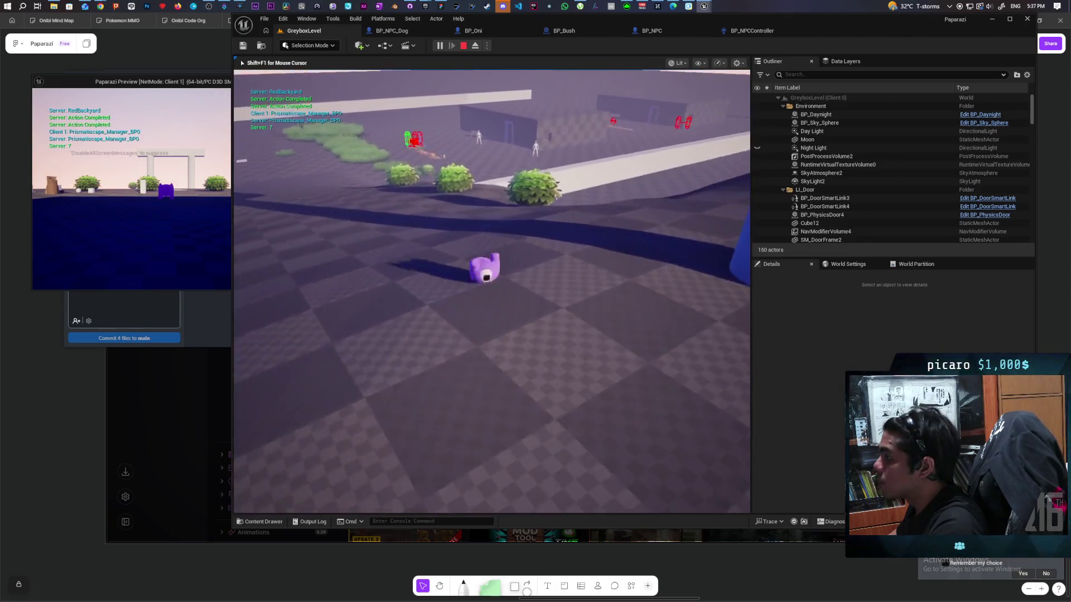
key("w")
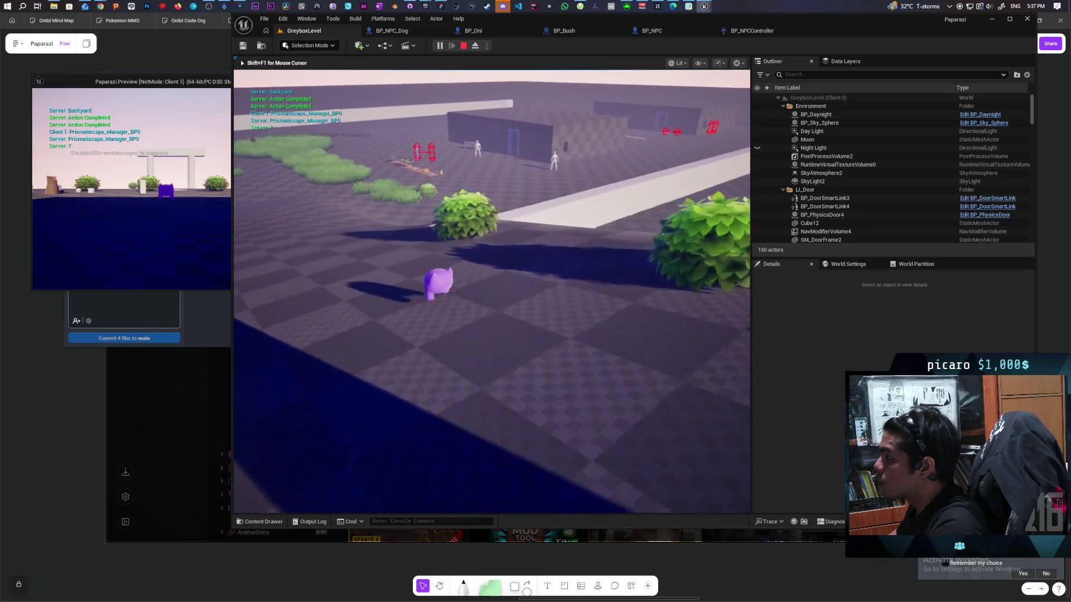
key("w")
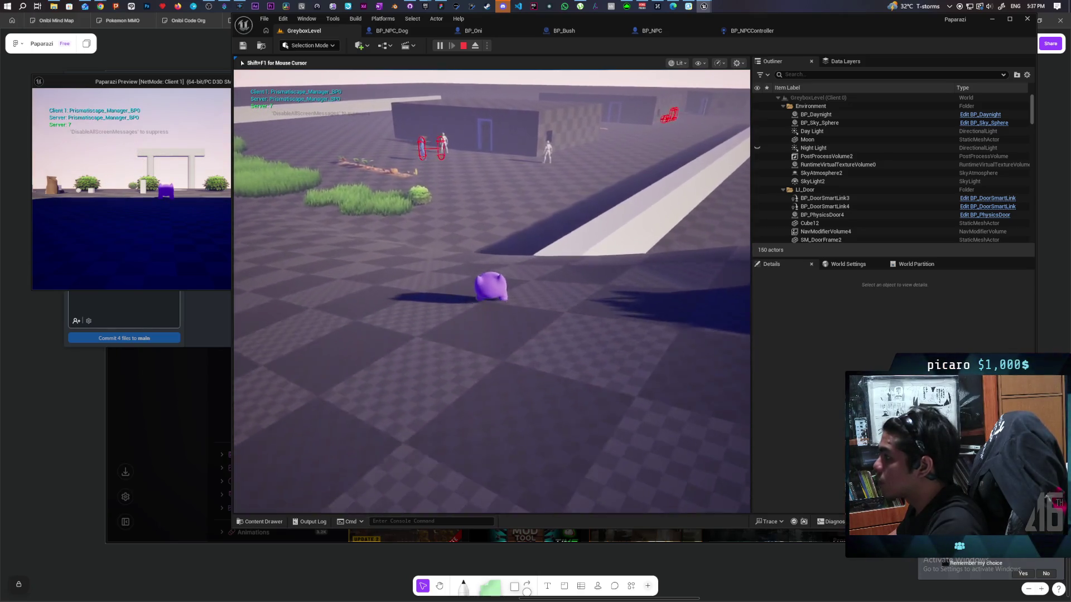
key("w")
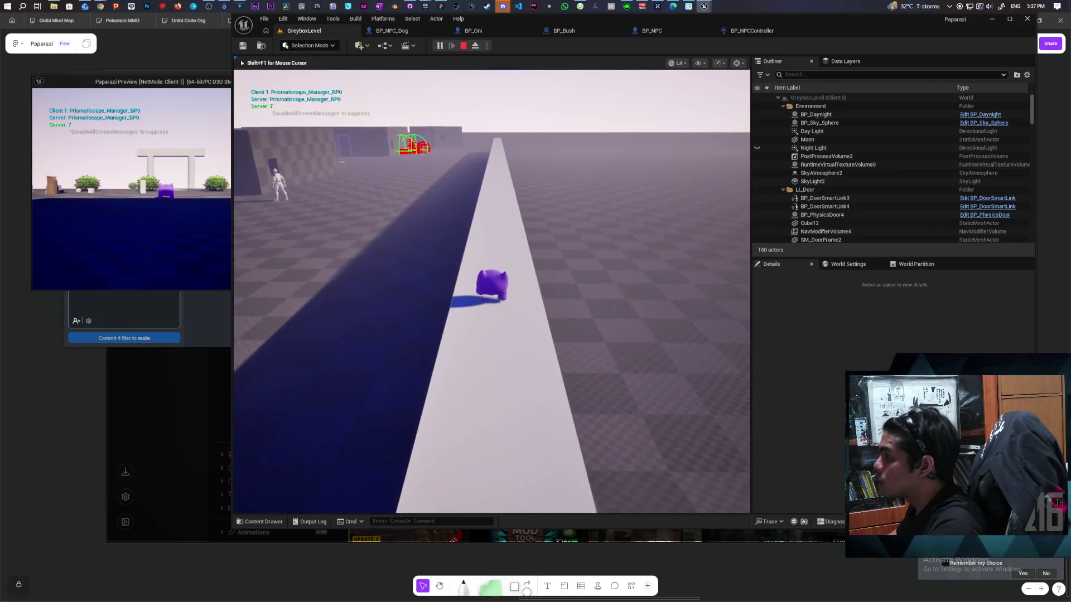
key("w")
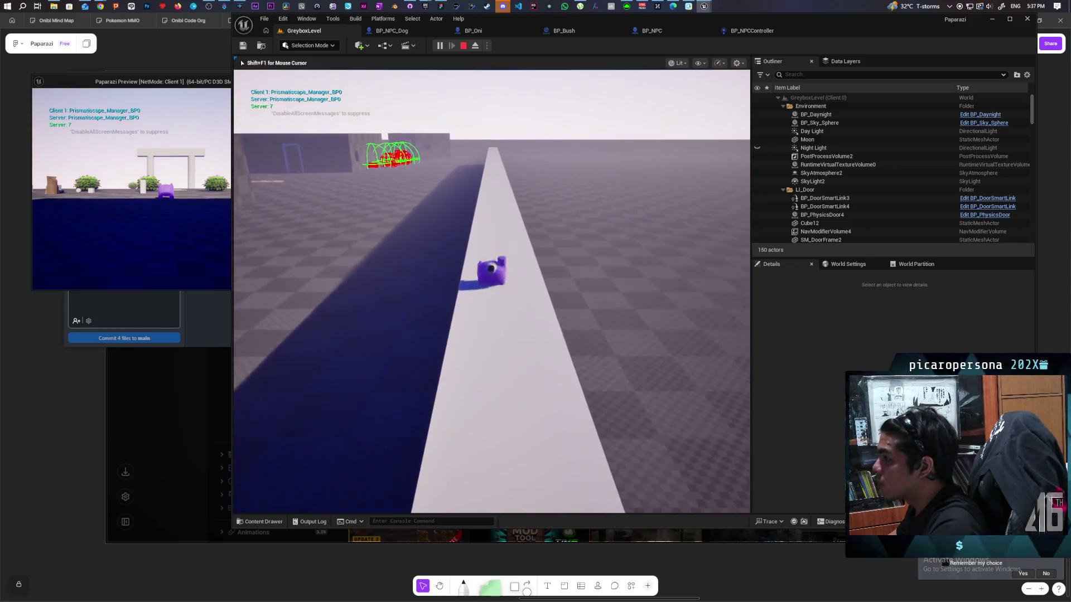
key("w")
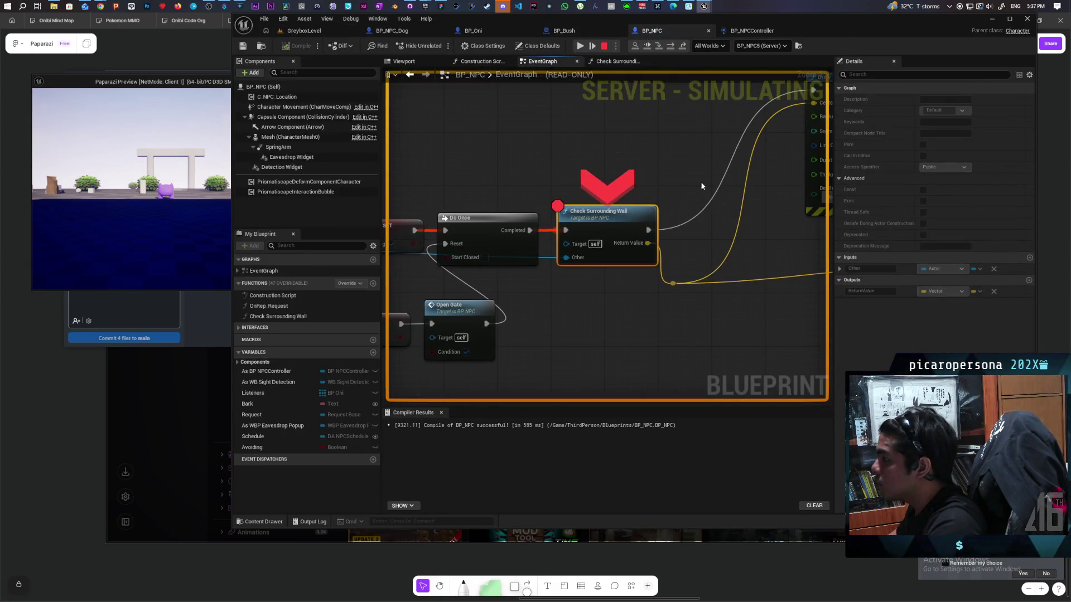
- Resume execution four times, each run breaking again on Check Surrounding Wall
left_click(635, 46)
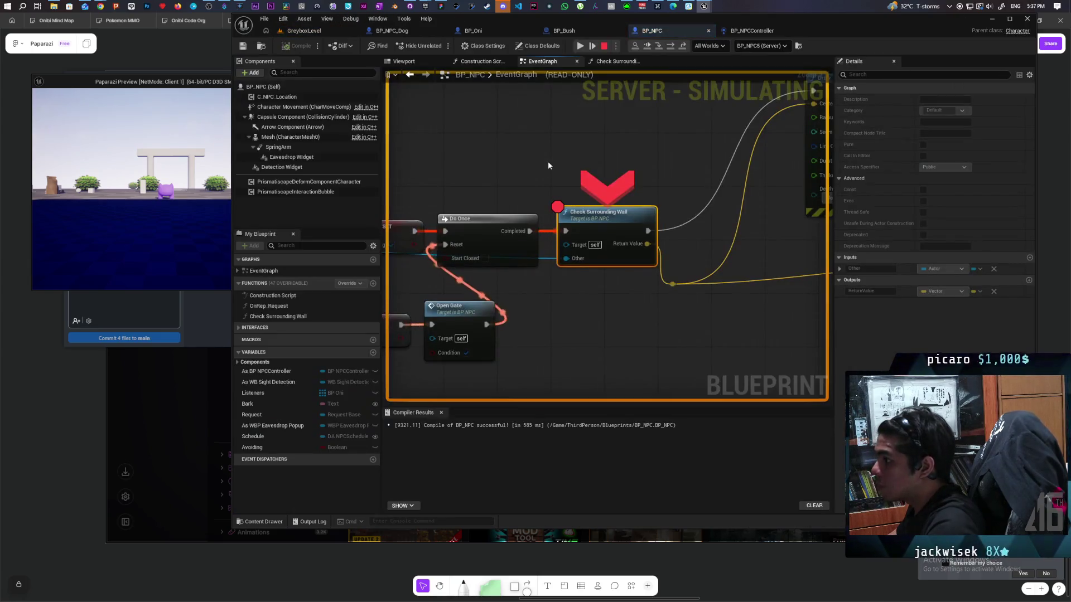
left_click(634, 46)
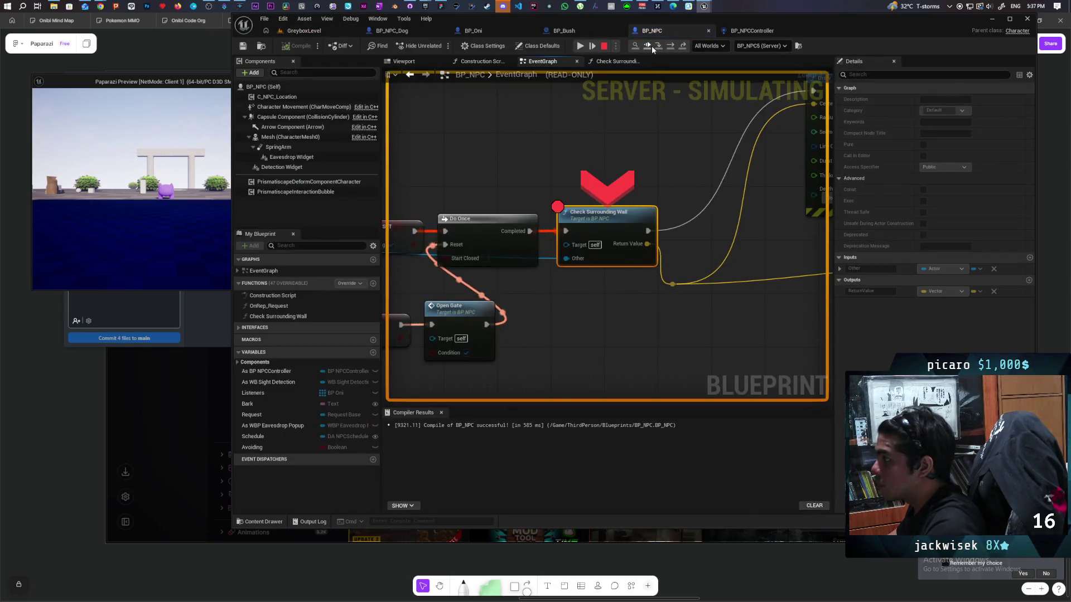
left_click(650, 46)
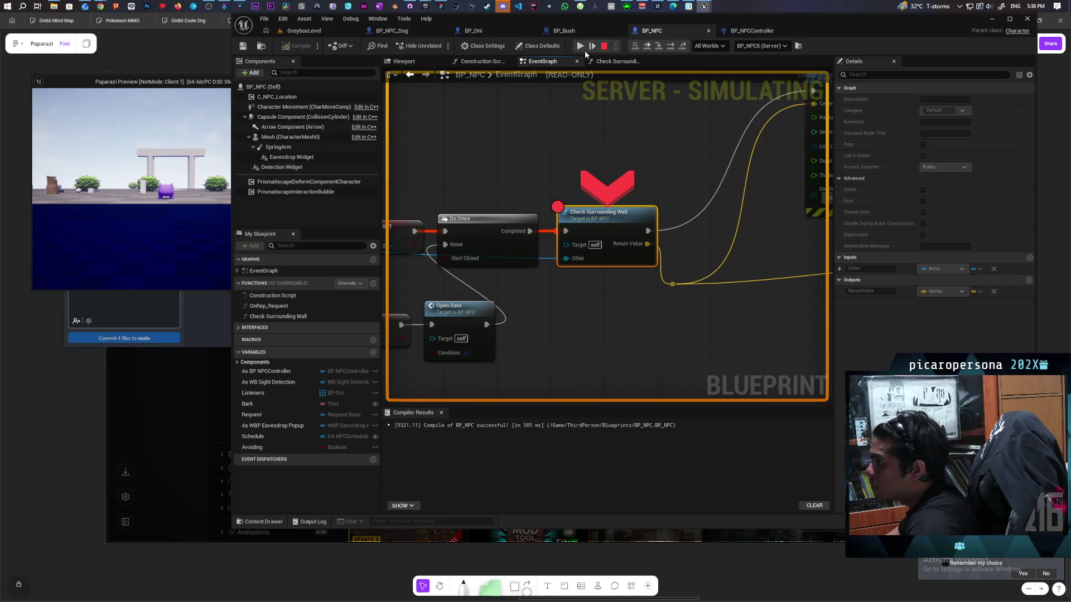
left_click(646, 48)
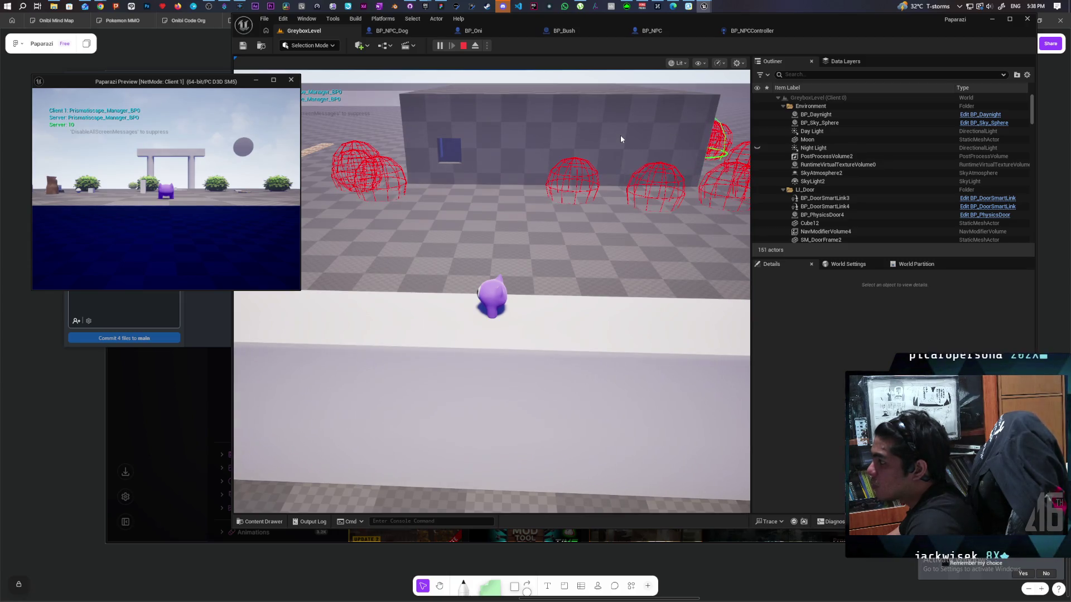
- Move the creature to the block's corner and walk it off across the floor toward the NPC
left_click(583, 174)
key("d")
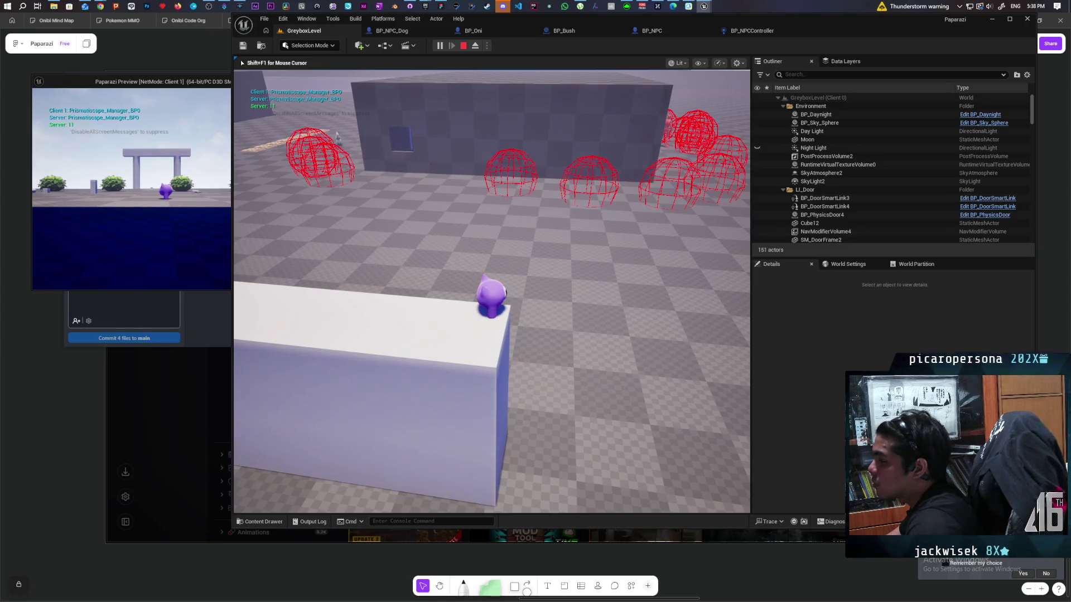
key("w")
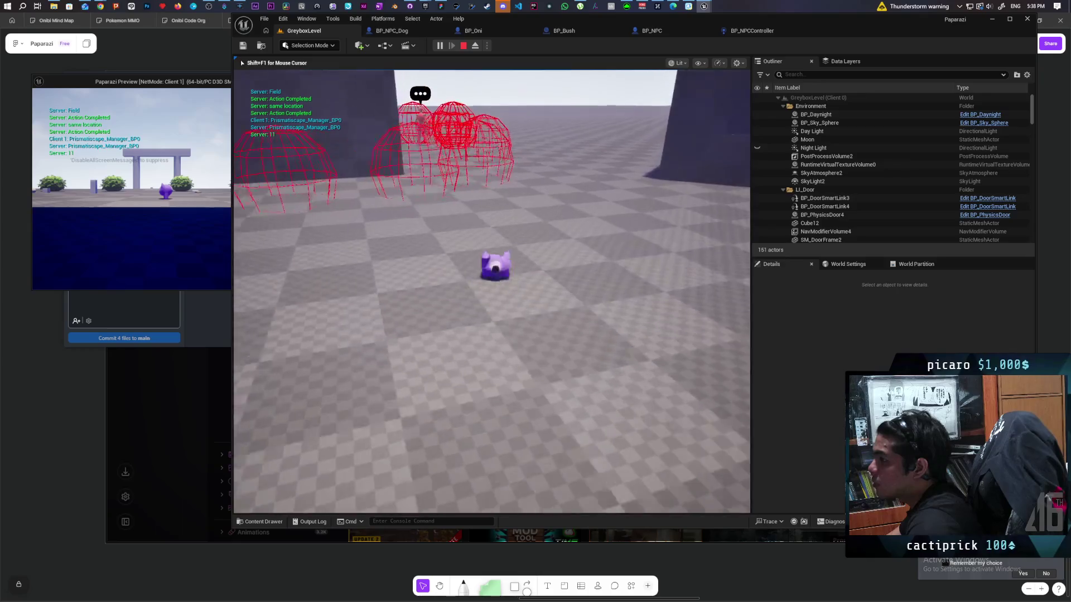
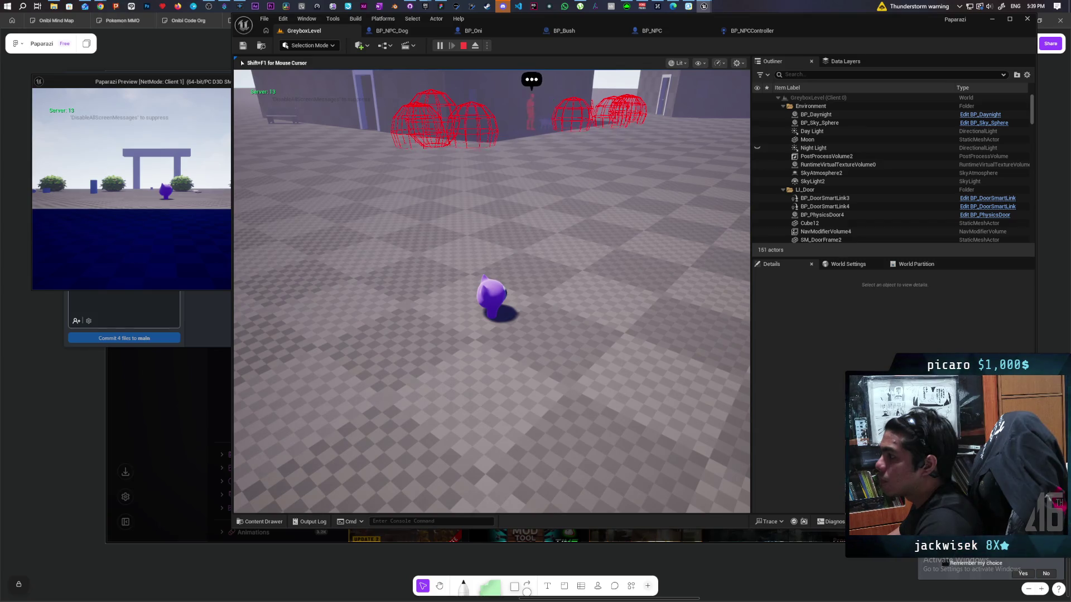
- Stop the play test and select the Reset Avoid, SET and Open Gate nodes in BP_NPC
key("Escape")
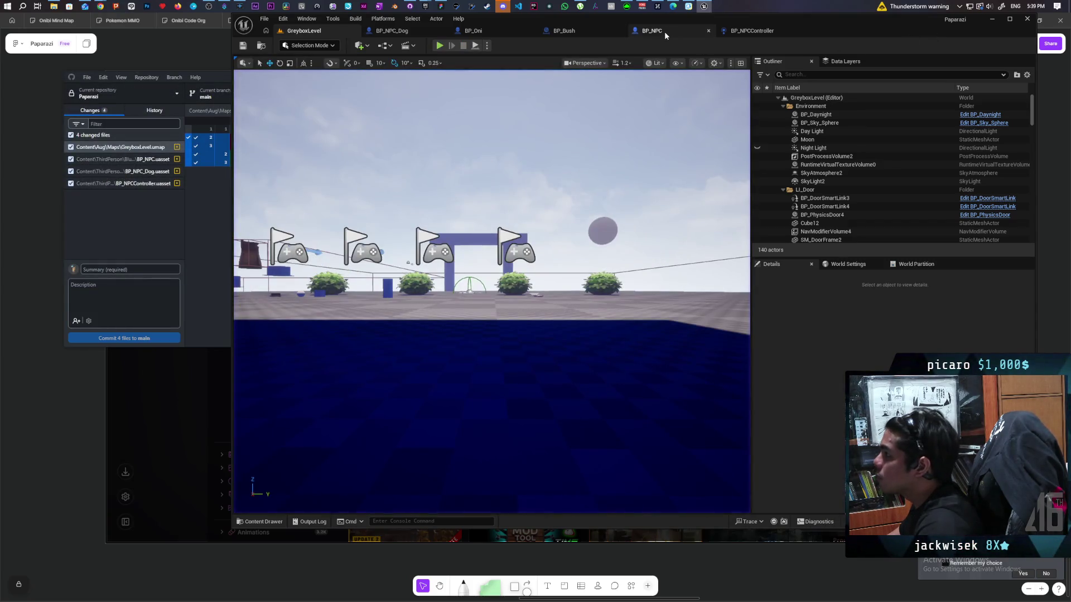
left_click(665, 31)
mouse_move(627, 143)
left_mouse_down()
mouse_move(592, 152)
mouse_move(643, 186)
mouse_move(594, 200)
left_mouse_up()
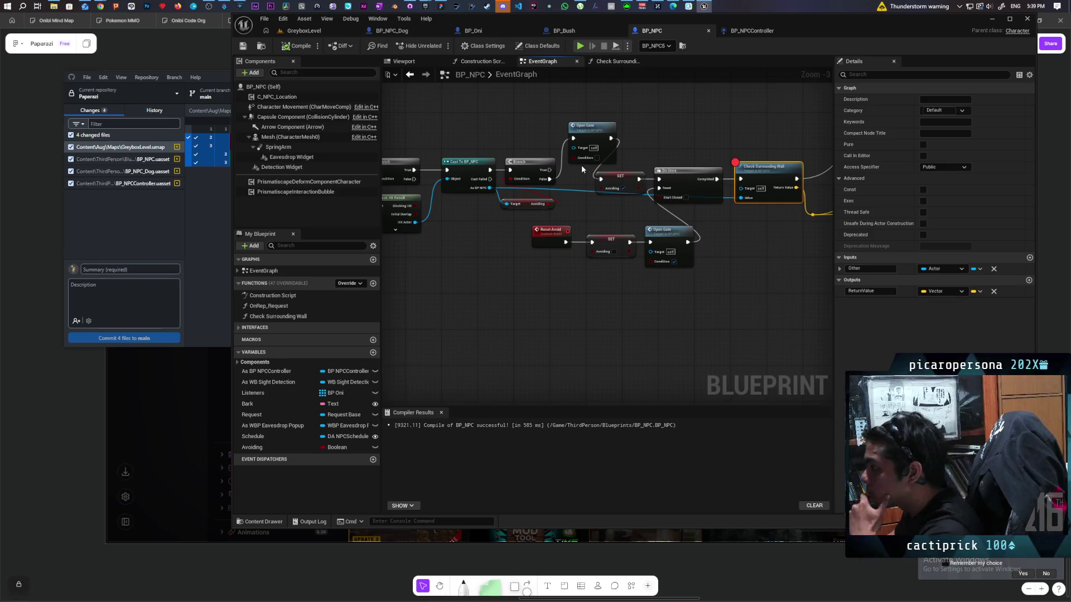
mouse_move(618, 227)
left_mouse_down()
mouse_move(567, 232)
mouse_move(576, 216)
mouse_move(639, 206)
mouse_move(494, 232)
mouse_move(717, 227)
mouse_move(611, 232)
left_mouse_up()
left_click_drag(521, 277, 719, 240)
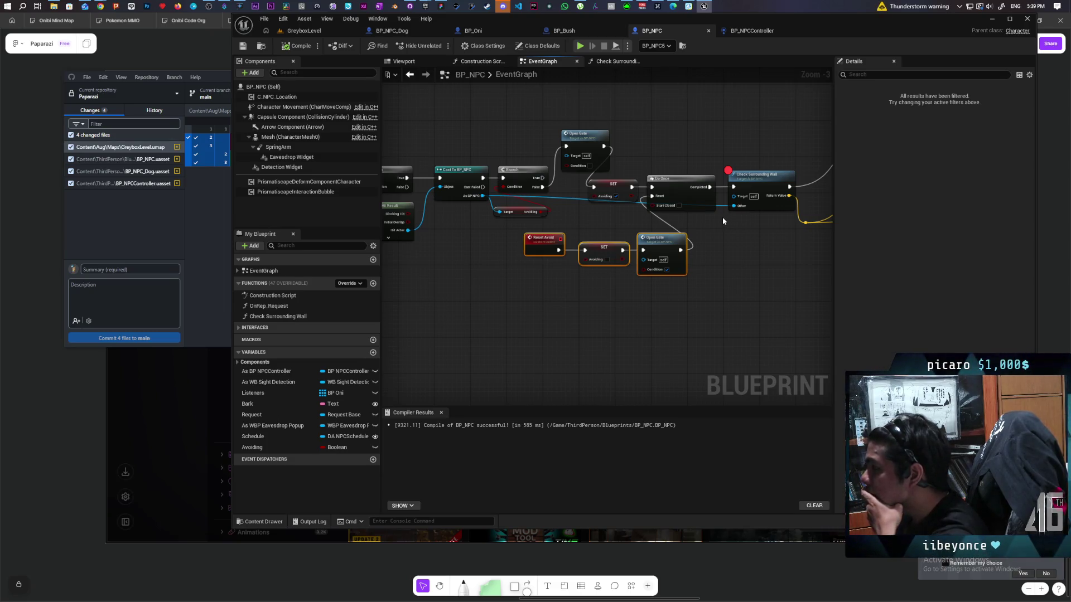
- Survey the zoomed-out BP_NPC event graph, then start a new GreyboxLevel play test
scroll(722, 217, "down", 3)
mouse_move(552, 263)
left_mouse_down()
mouse_move(711, 252)
mouse_move(698, 251)
left_mouse_up()
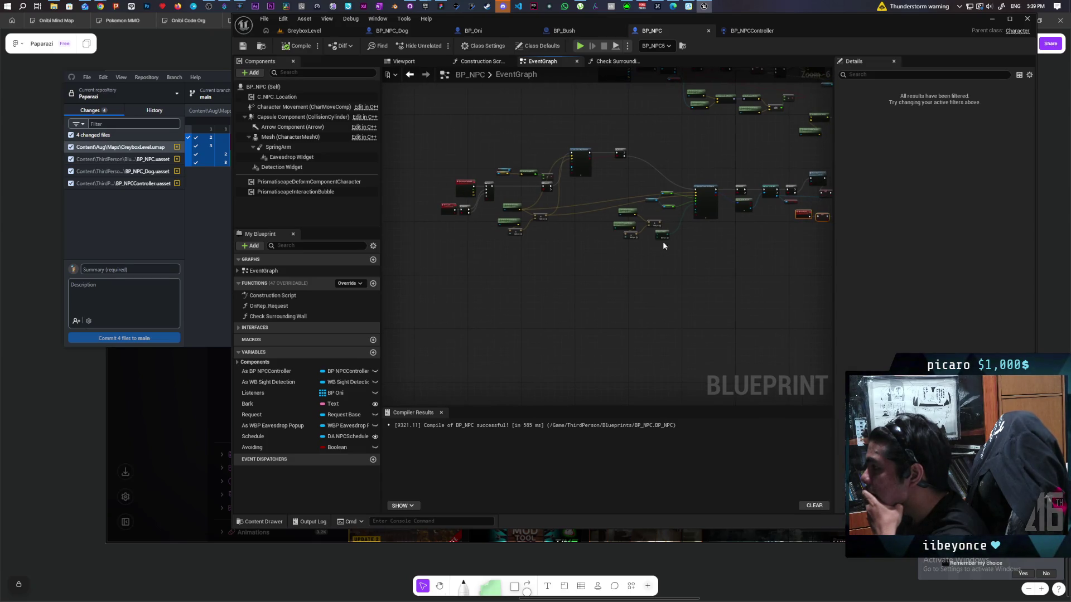
scroll(480, 193, "up", 3)
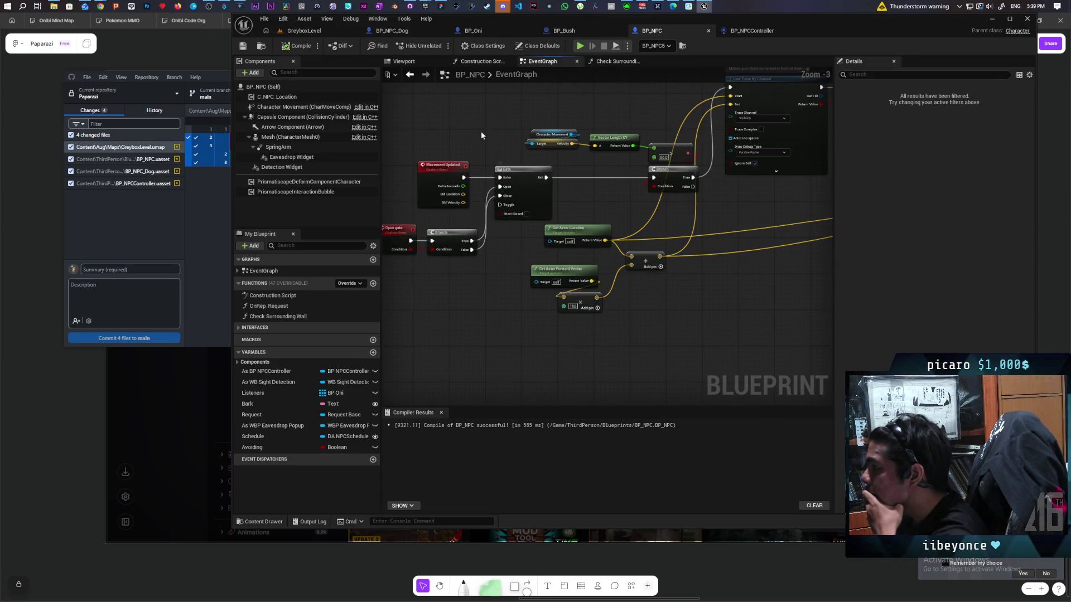
left_click(320, 31)
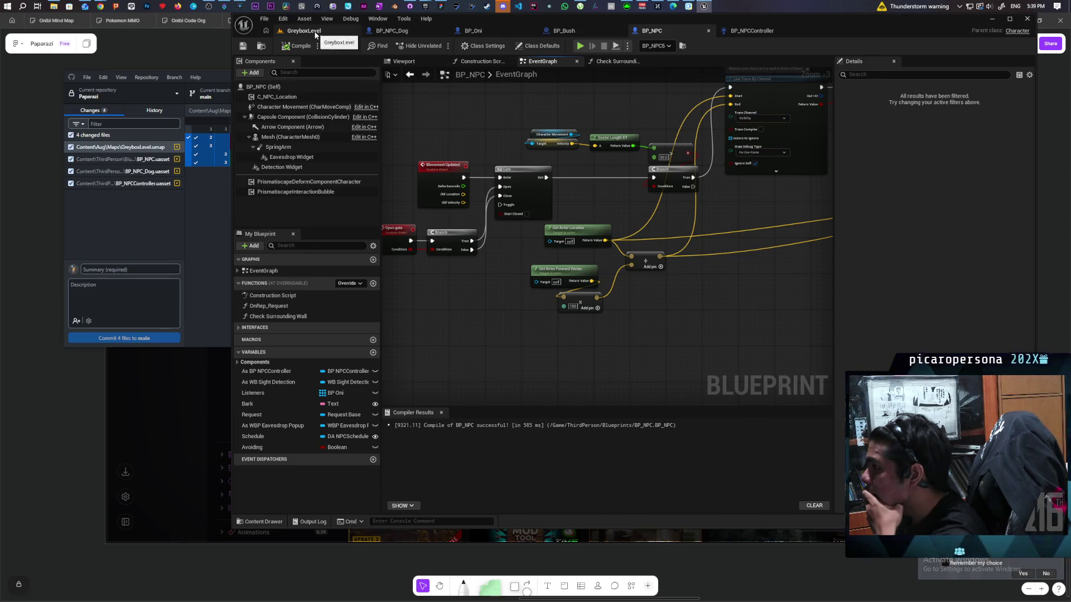
left_click(440, 45)
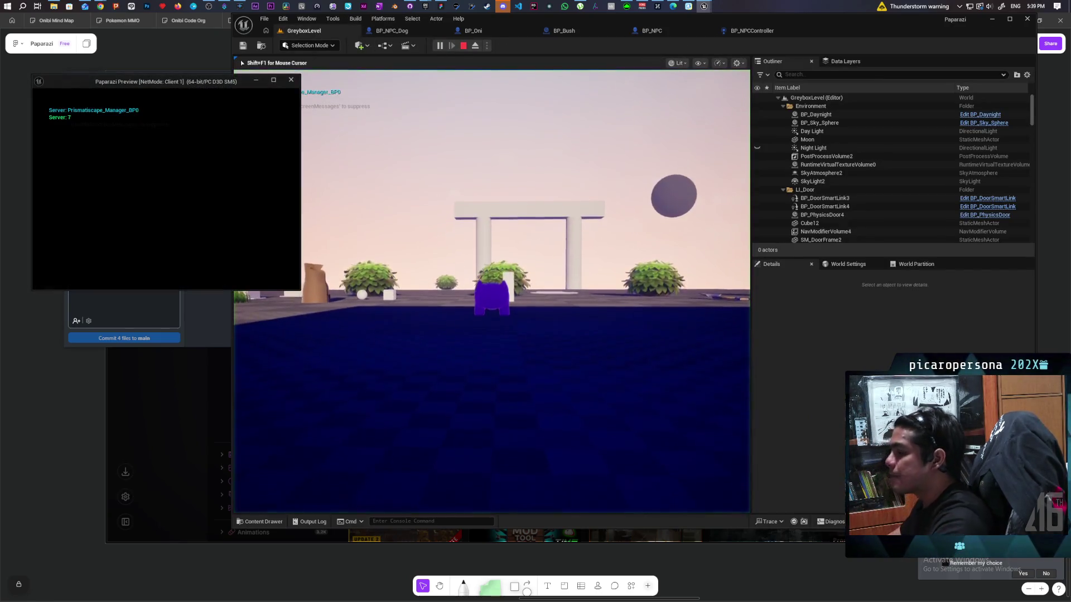
- Walk the purple character past the bushes onto the white ramp, resuming after the breakpoint
left_click(335, 144)
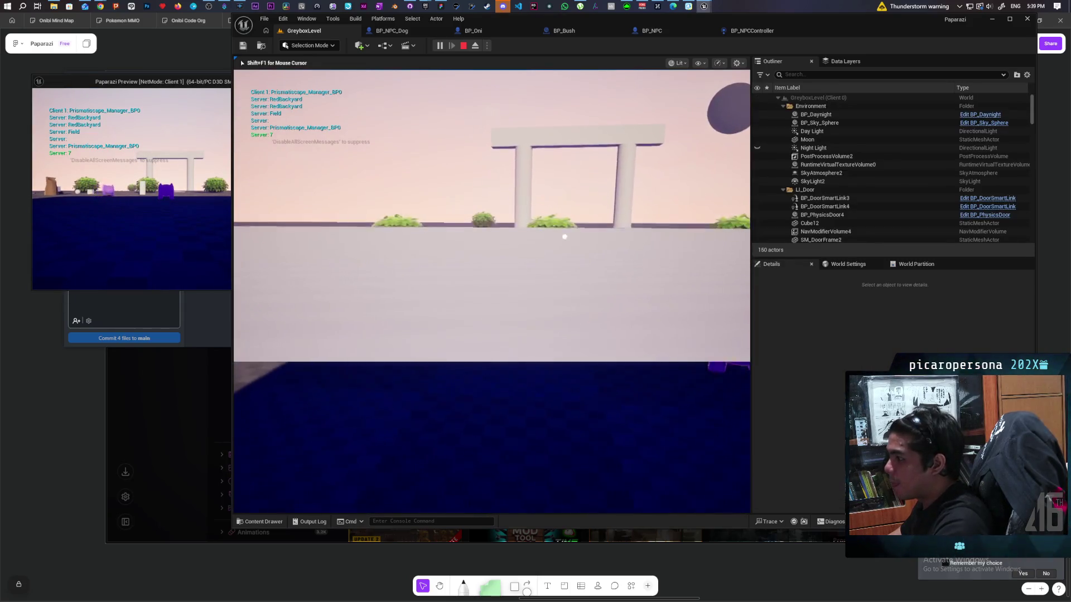
key("w")
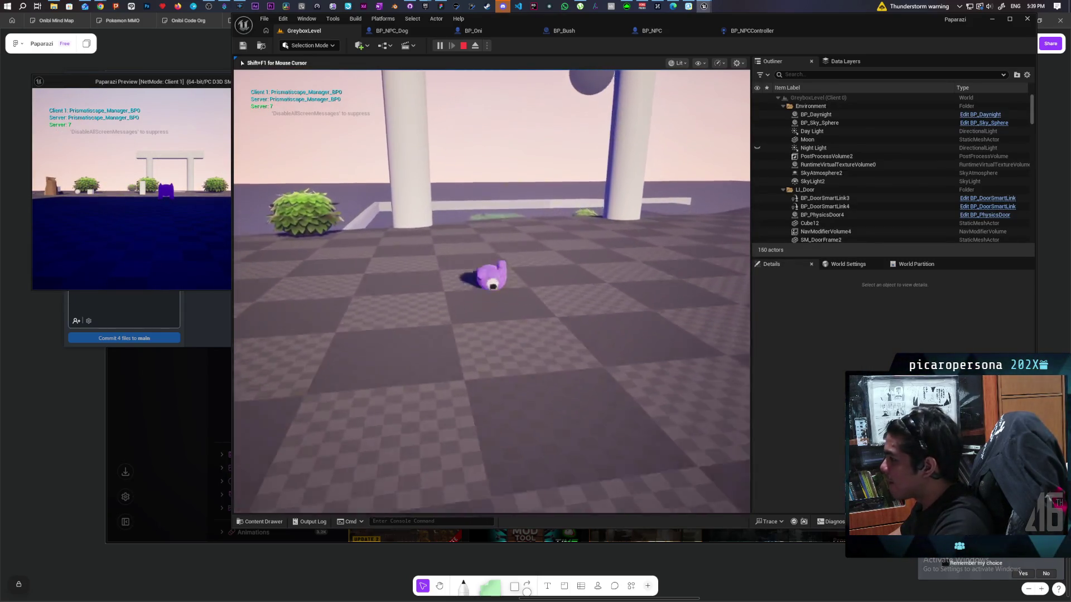
key("a")
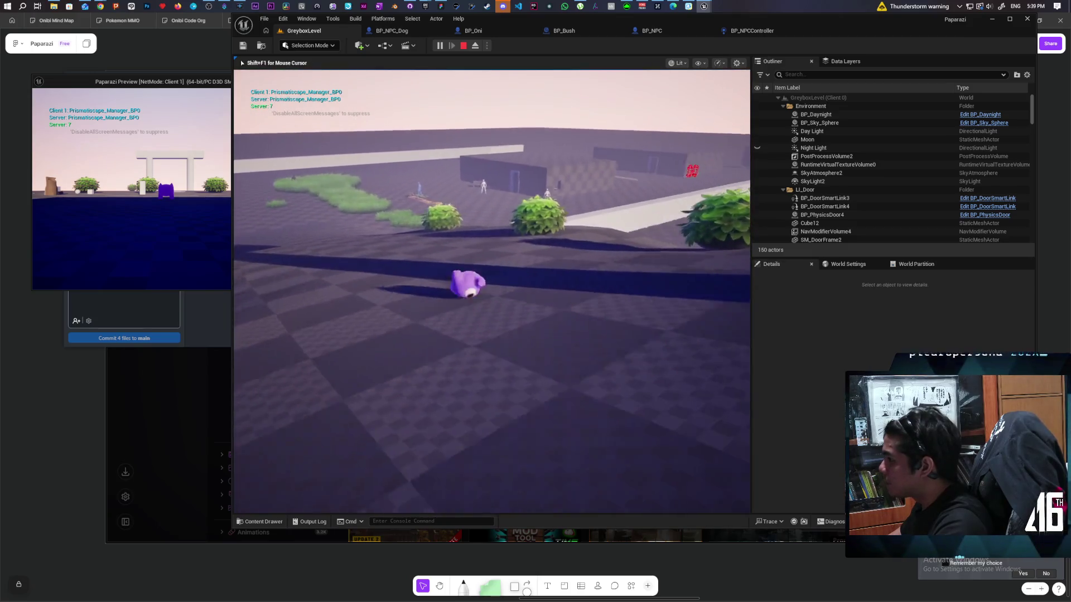
key("w")
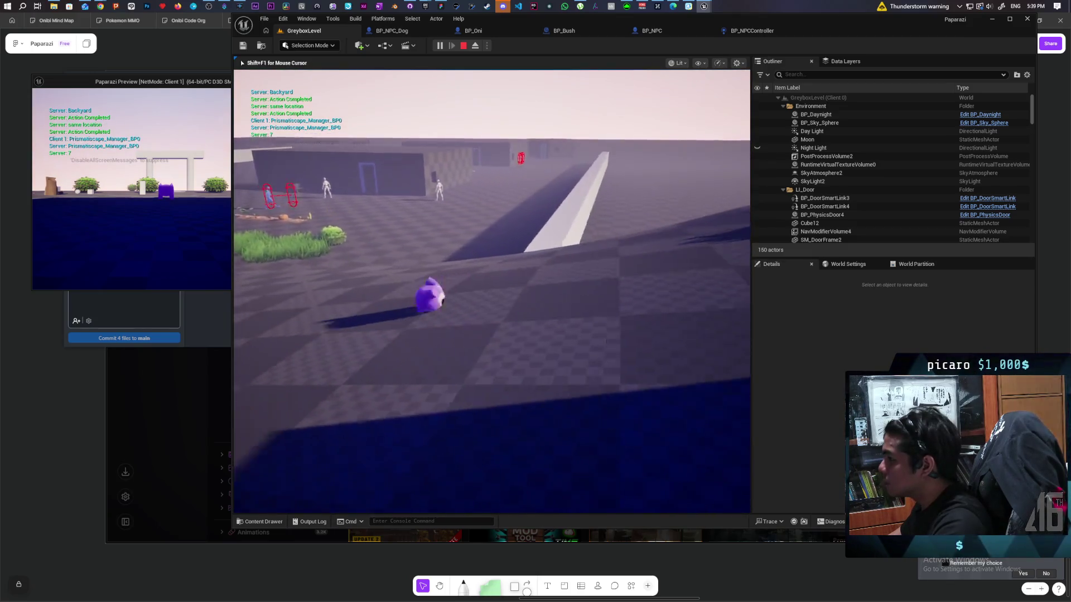
key("w")
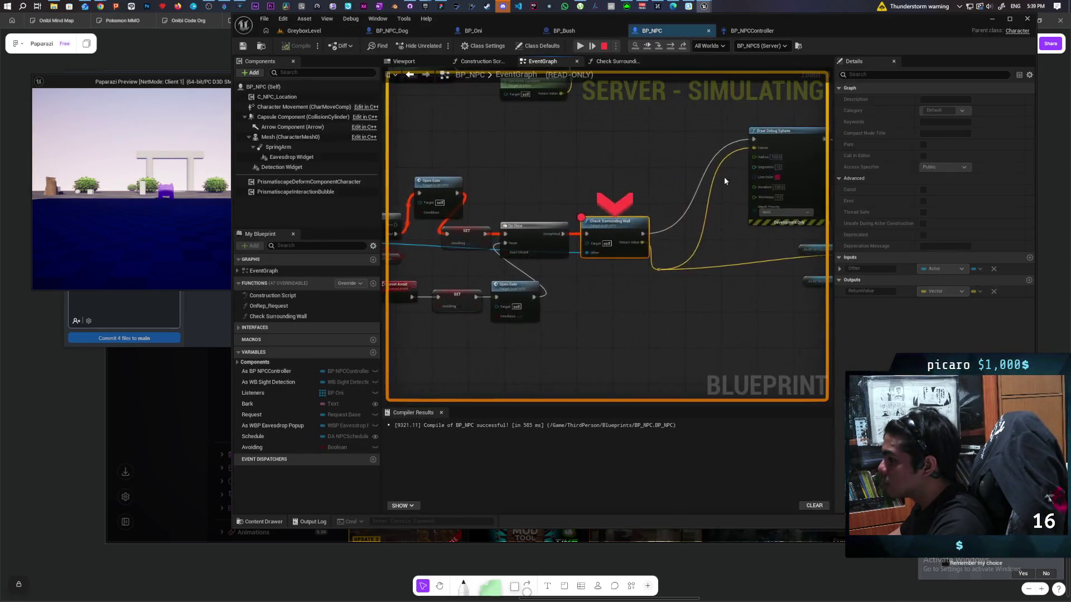
left_click(648, 46)
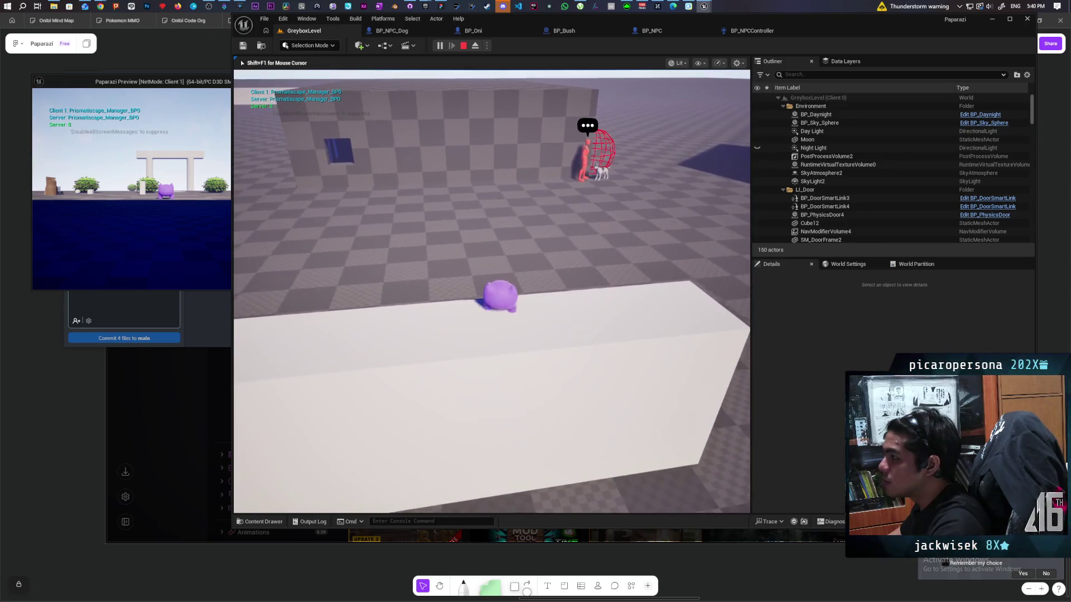
- Walk the character up to the red NPC and dog, then back away turning left
key("d")
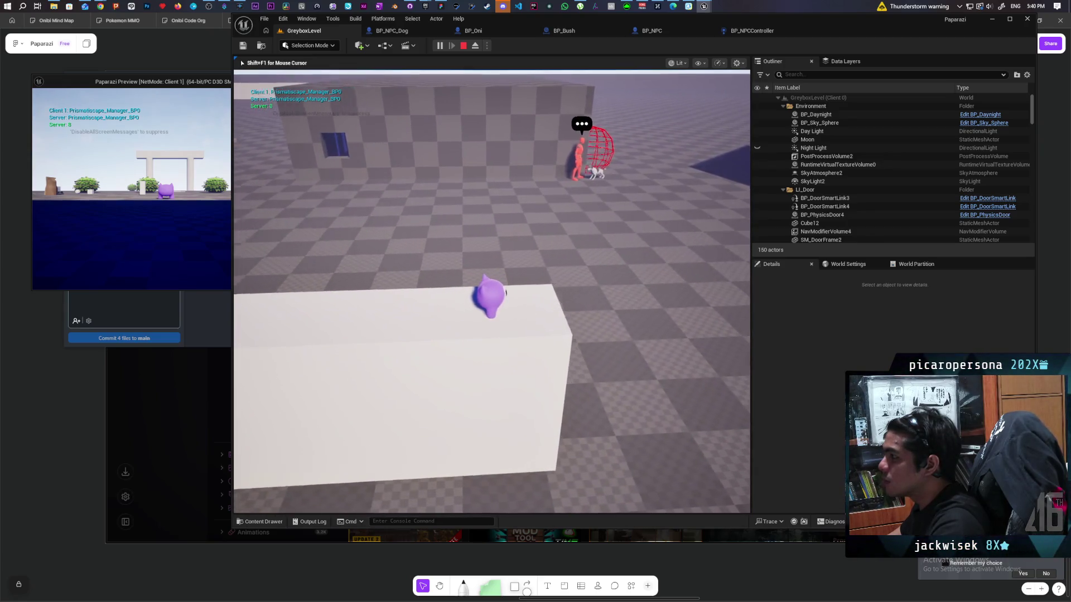
key("w")
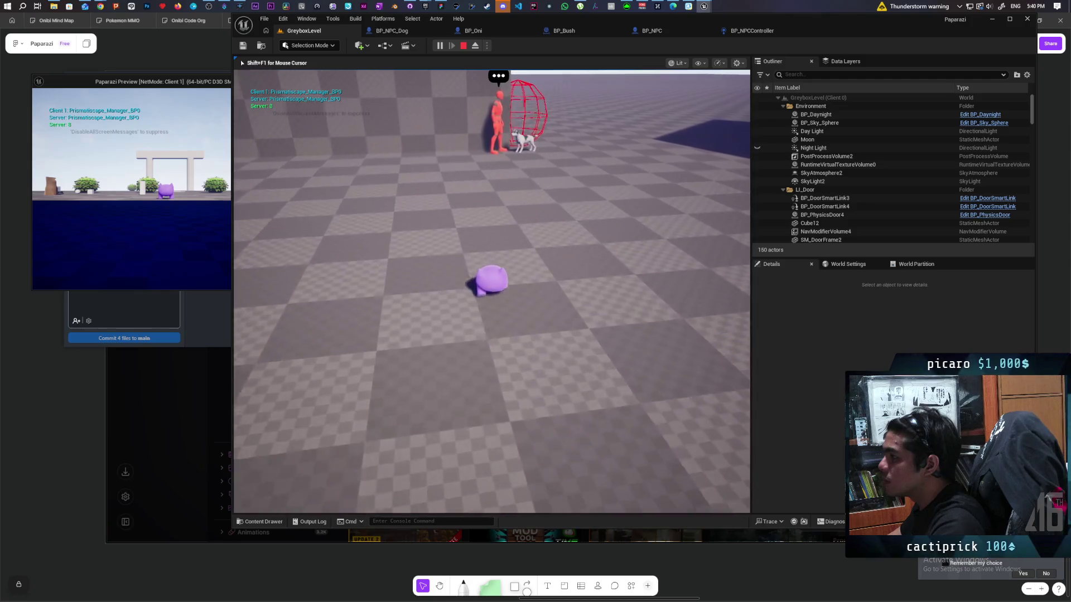
key("s")
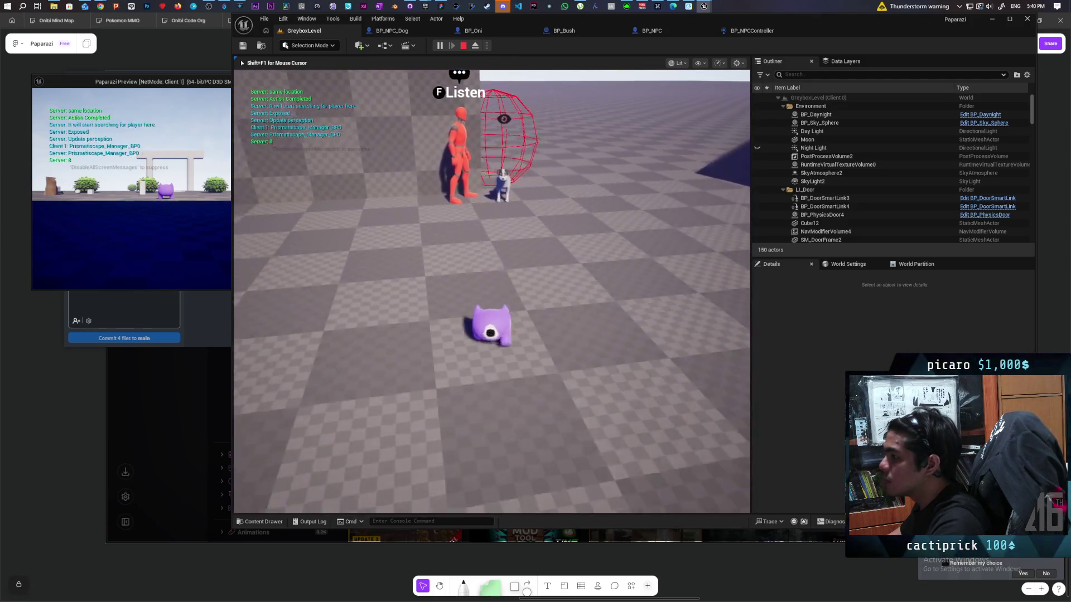
key("a")
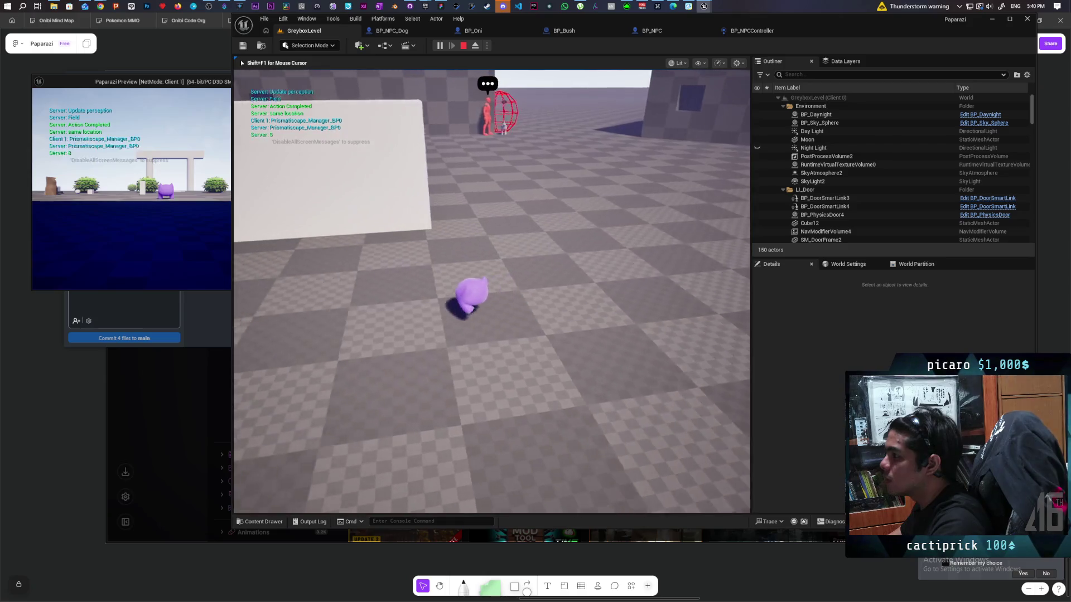
key("d")
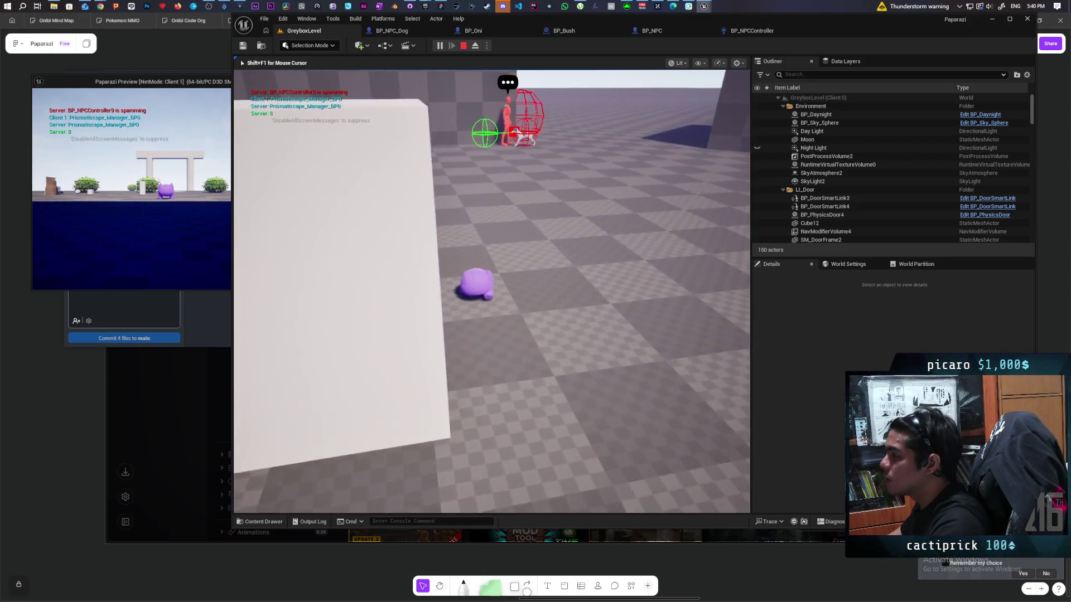
key("w")
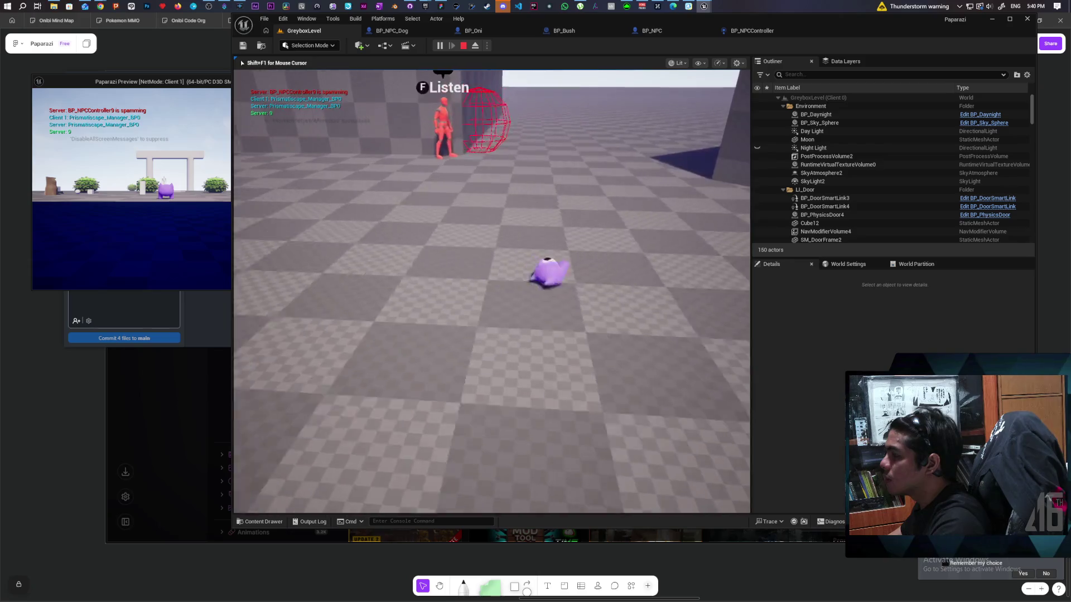
key("s")
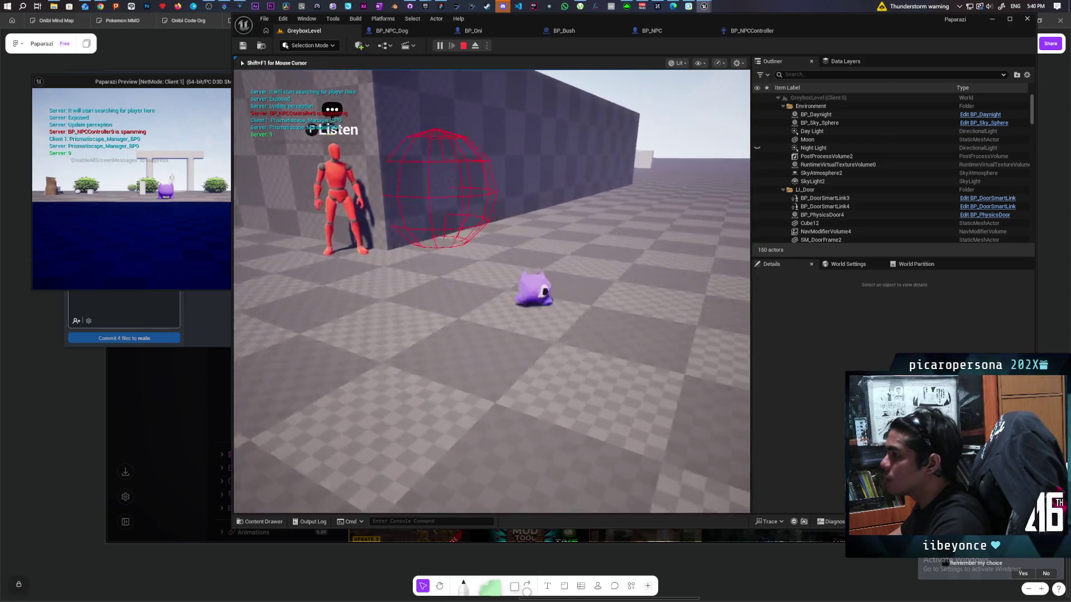
key("s")
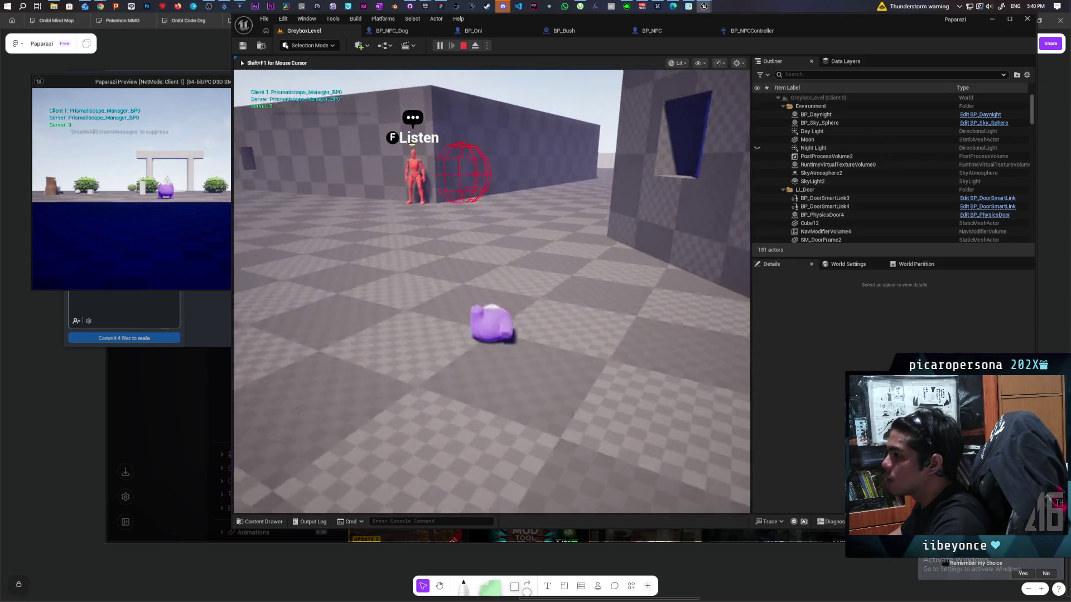
key("s")
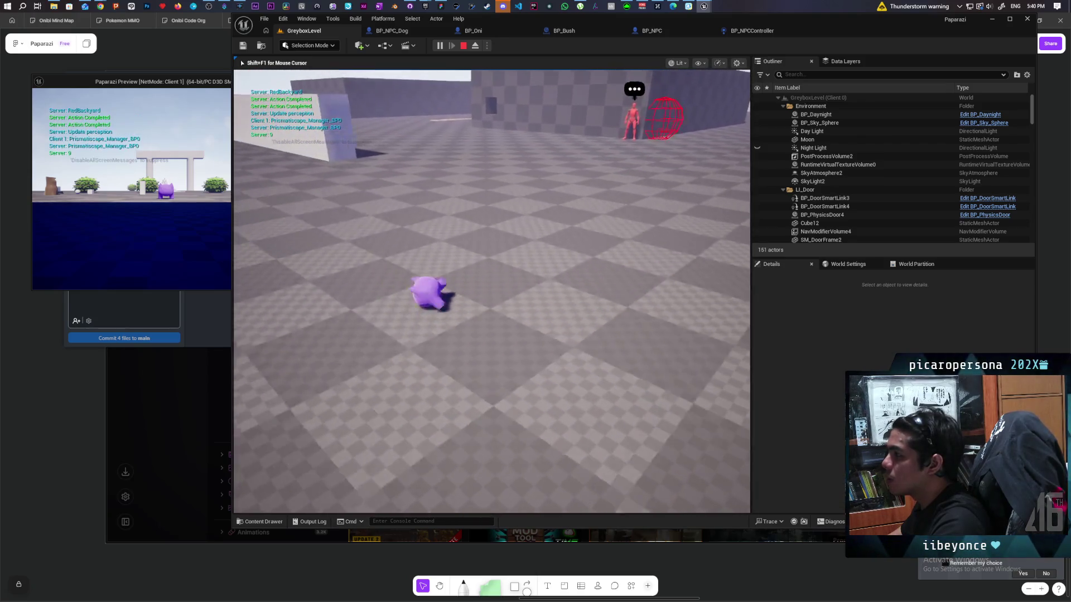
key("s")
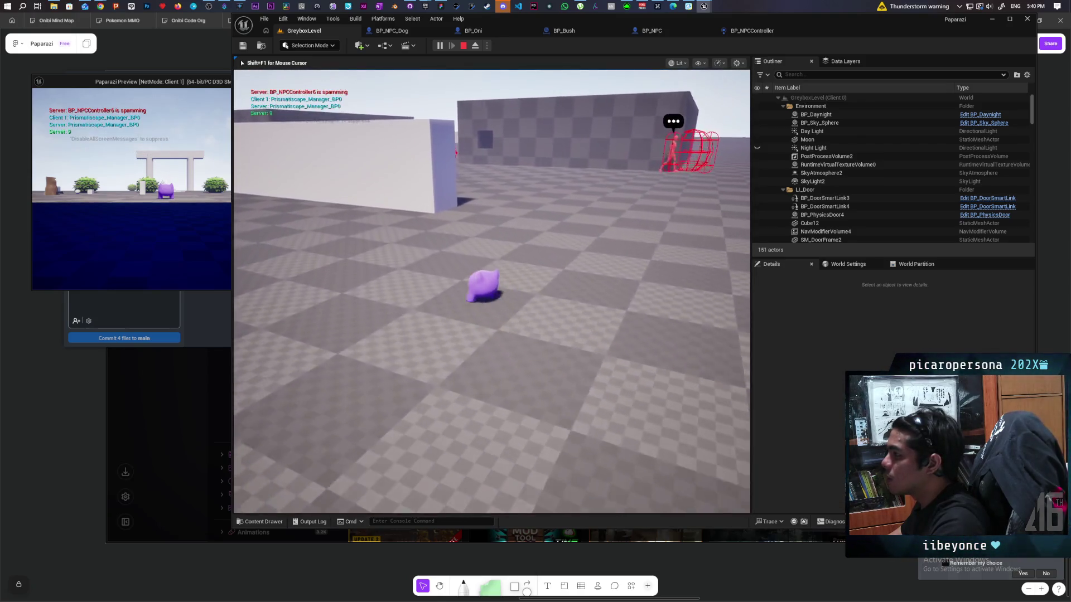
- Circle back toward the red NPCs and around them, then stop the play session
key("d")
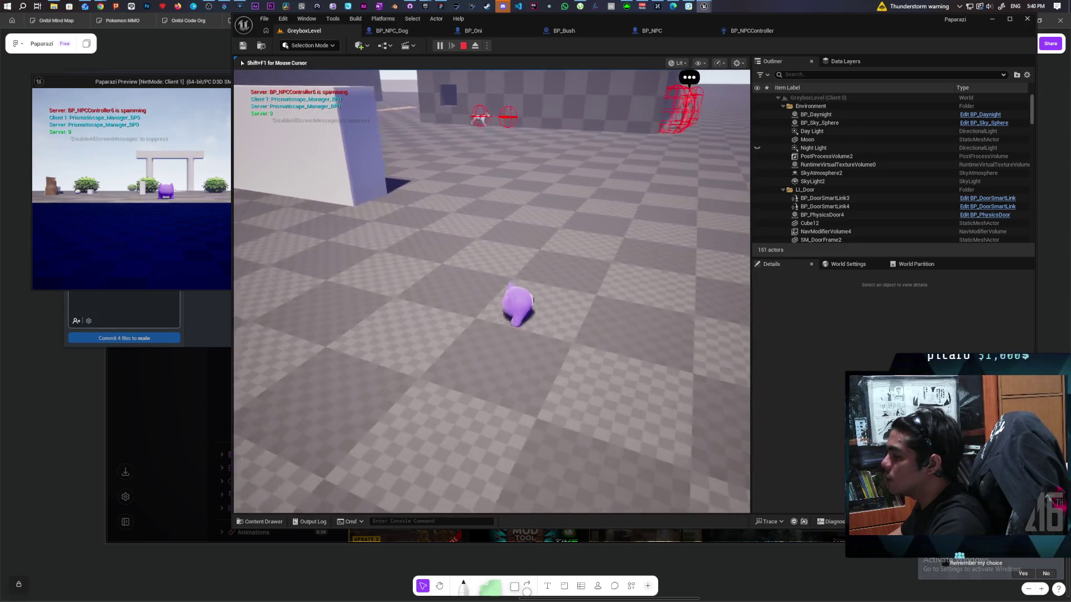
key("d")
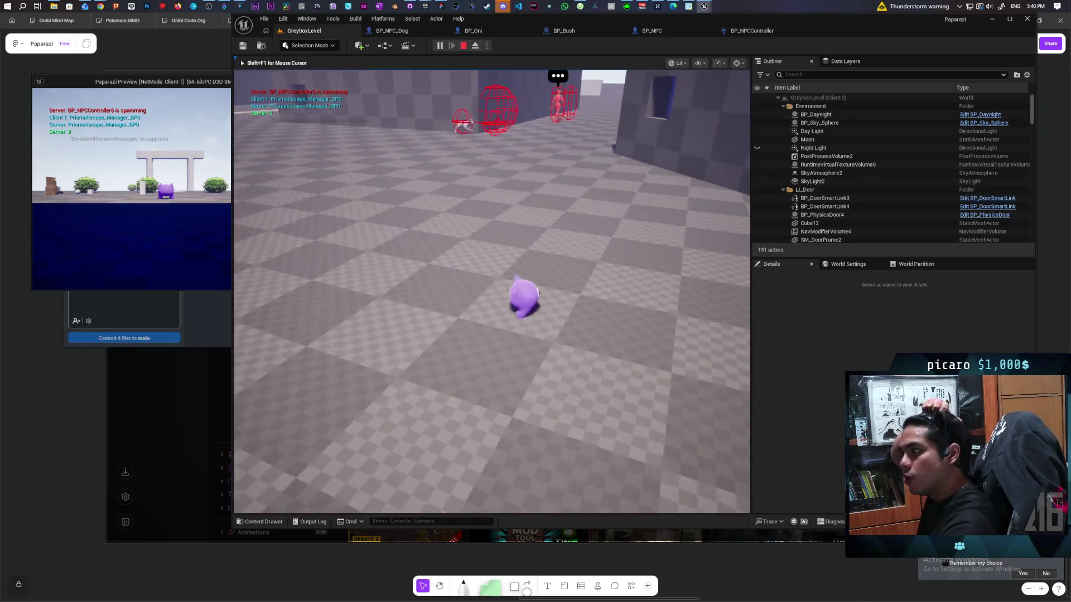
key("s")
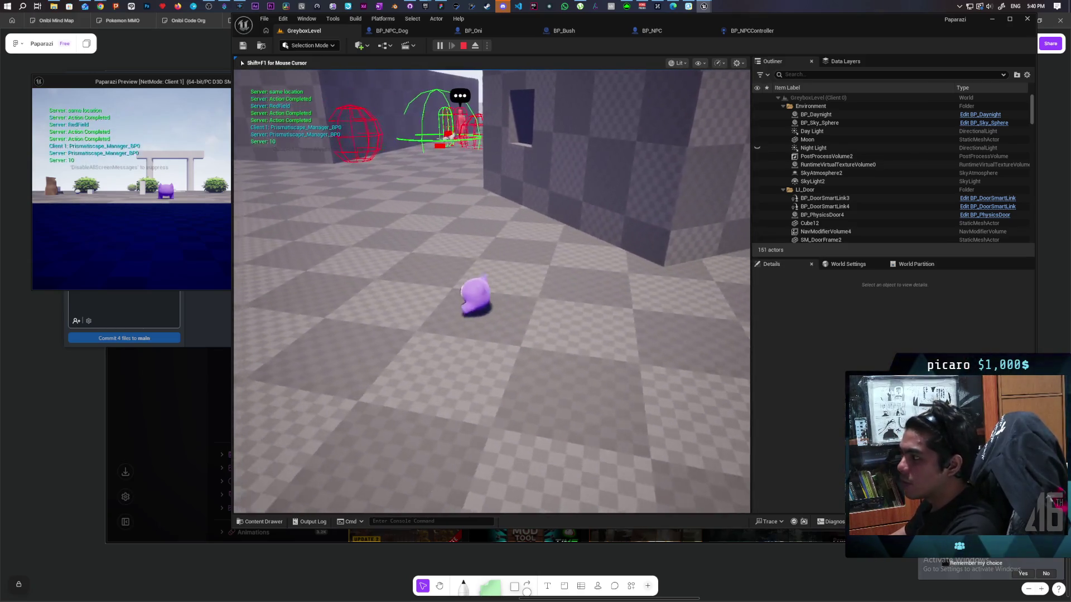
key("s")
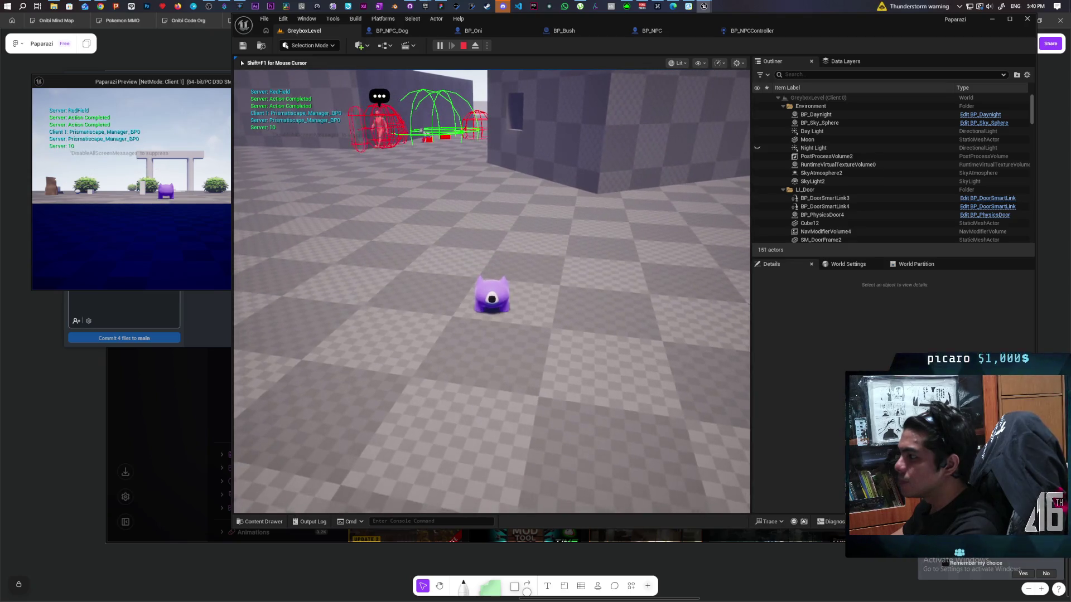
key("a")
key("d")
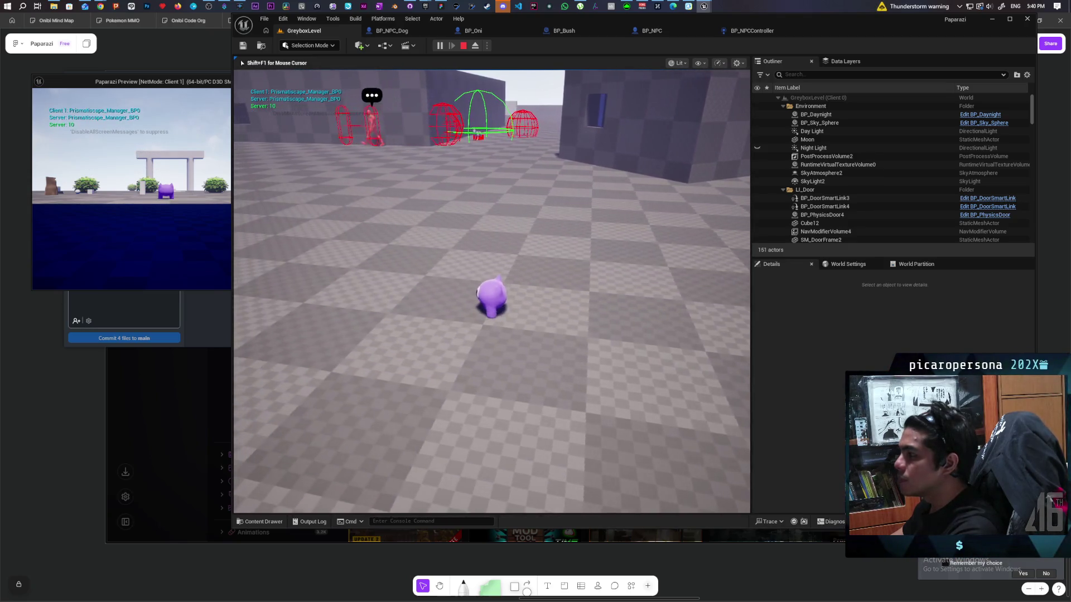
key("w")
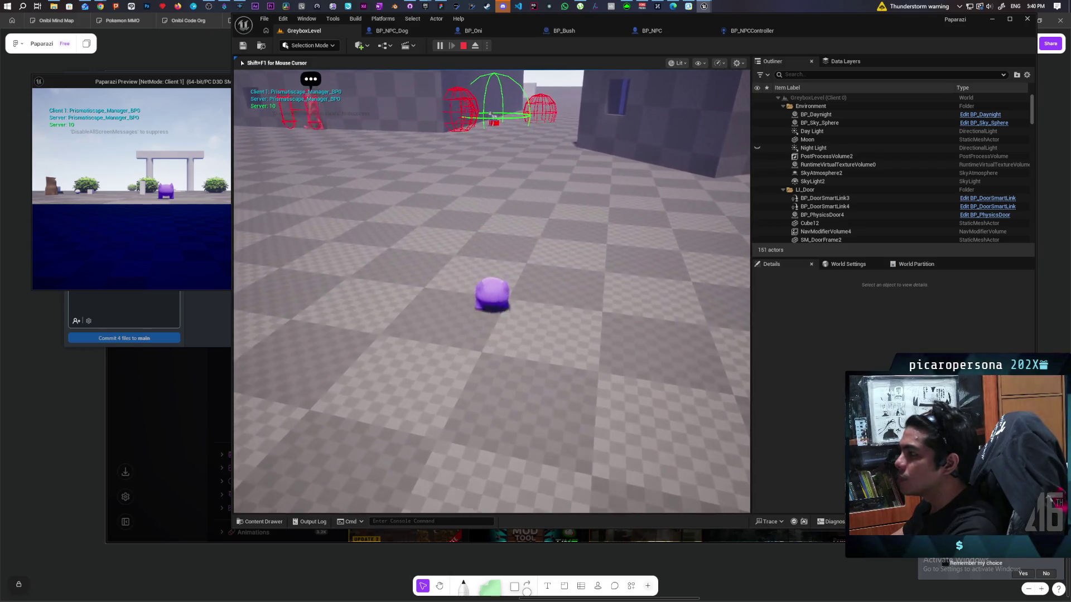
key("a")
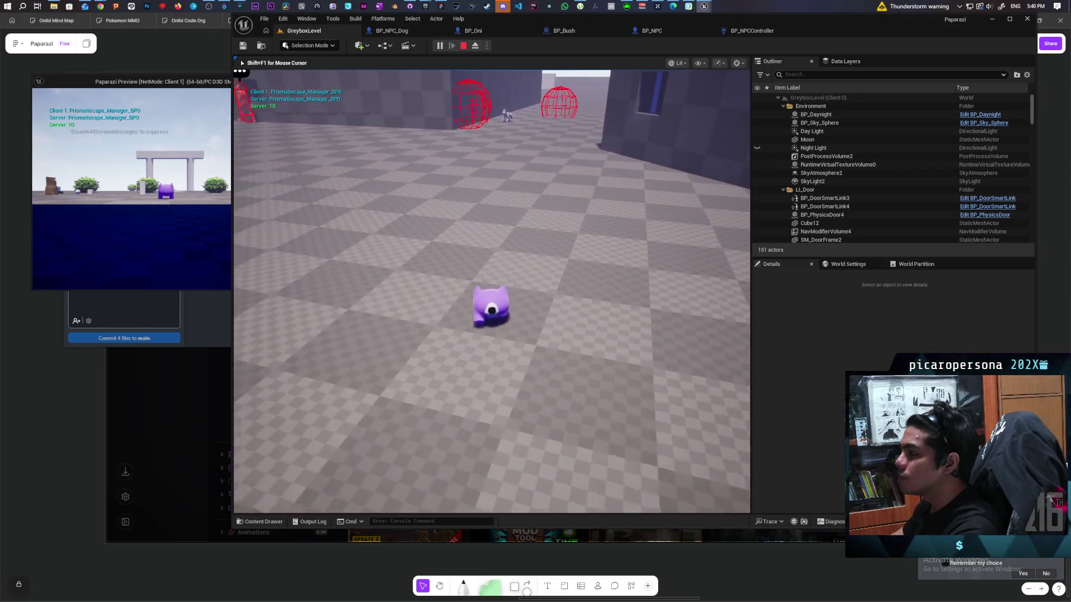
key("w")
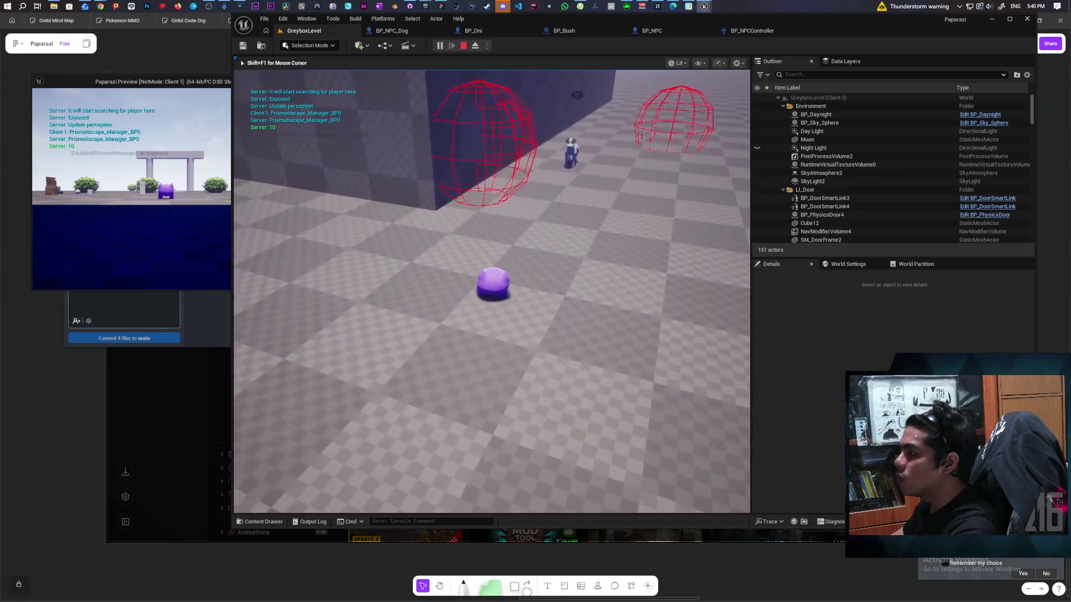
key("s")
key("w")
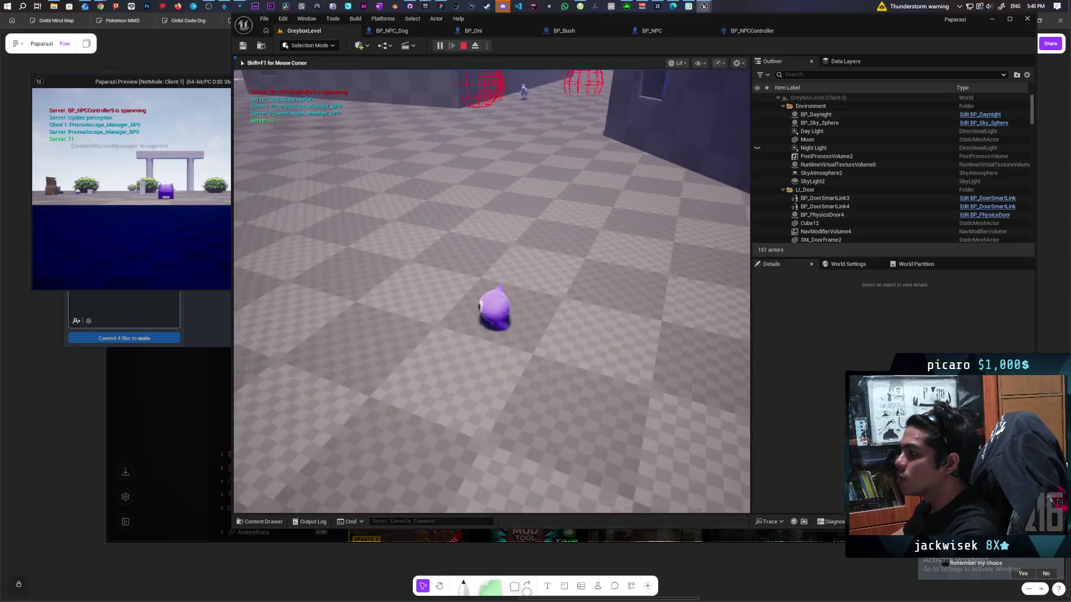
key("s")
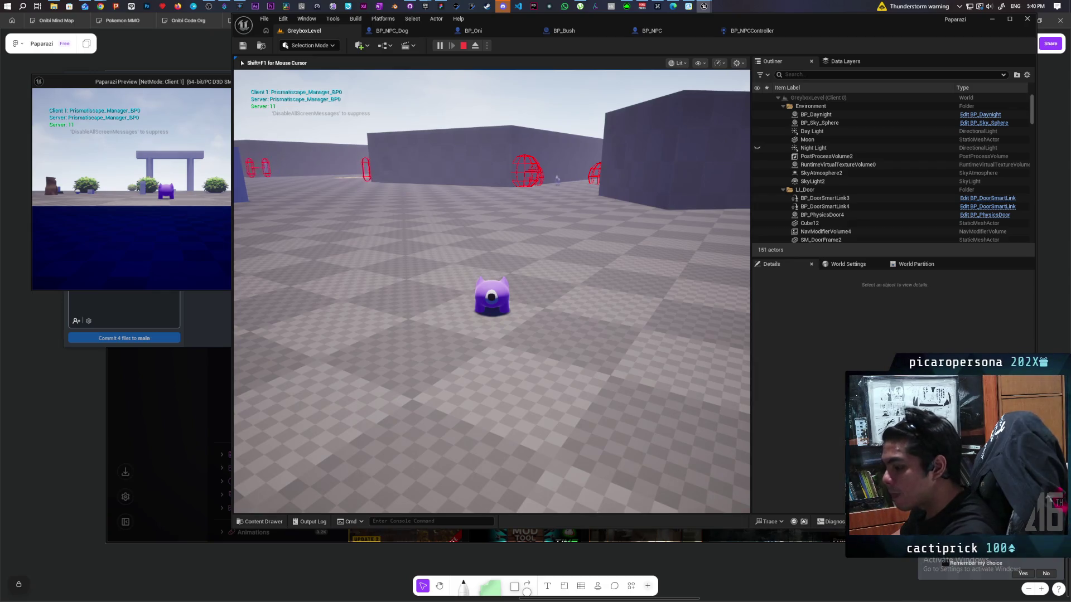
key("Escape")
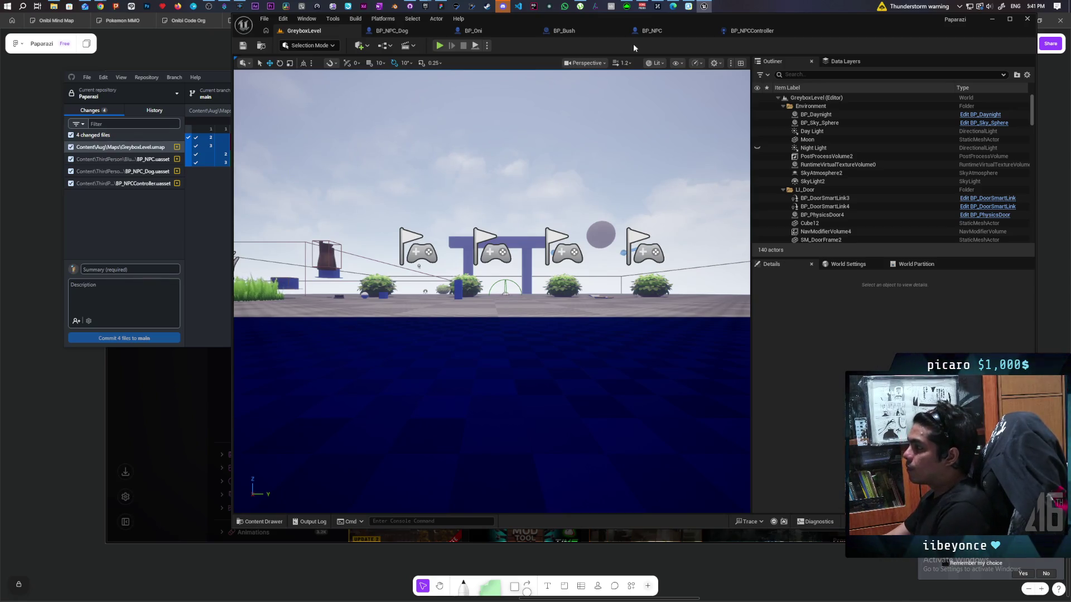
- Inspect the Check Surrounding Wall function graph inside BP_NPC
left_click(741, 34)
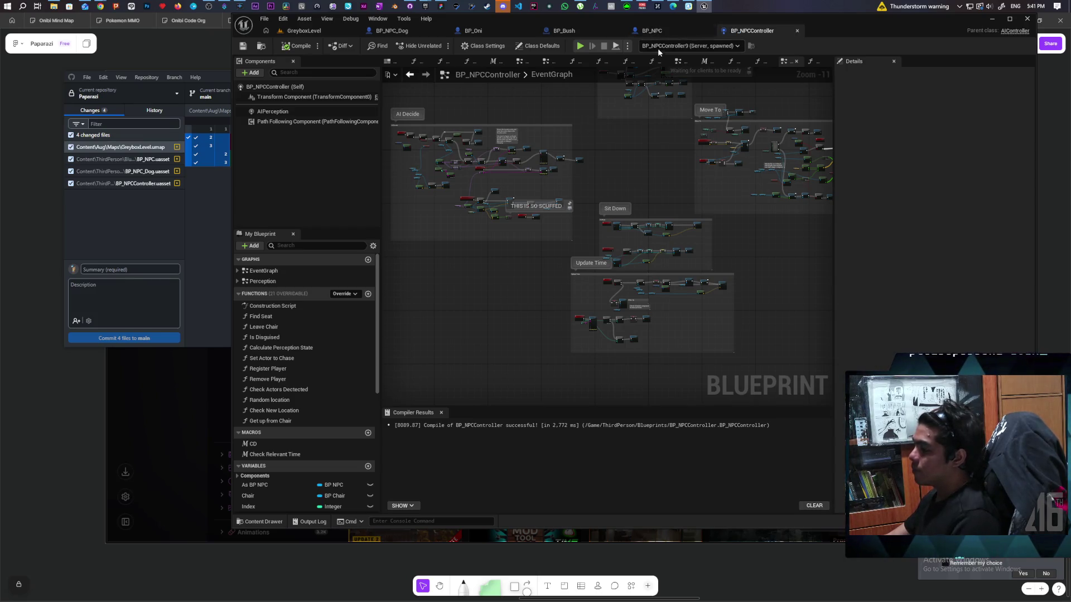
left_click(668, 31)
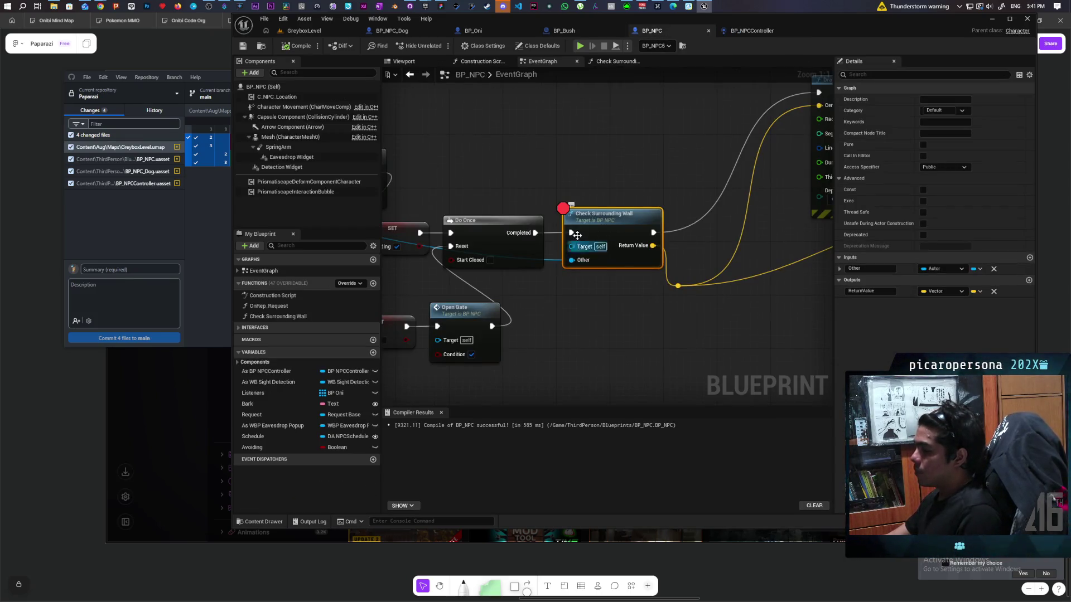
double_click(589, 214)
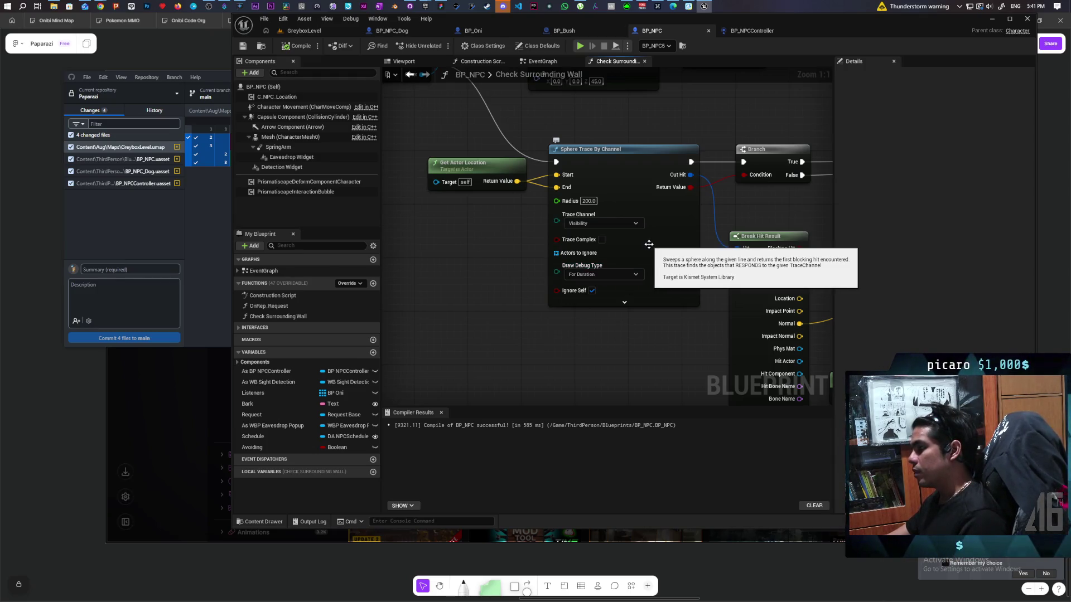
scroll(649, 244, "down", 2)
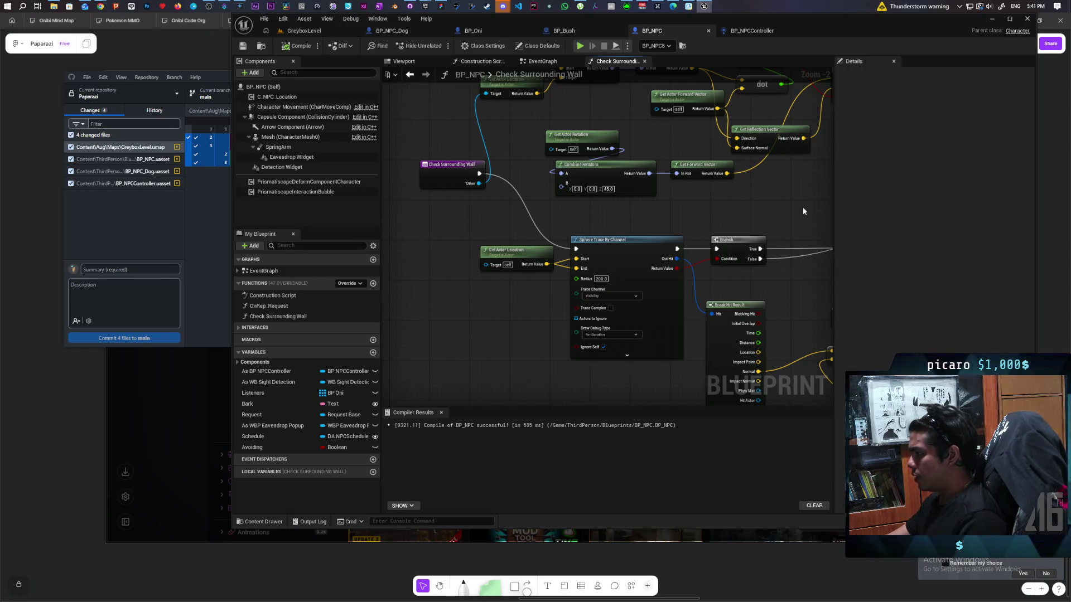
left_click_drag(802, 206, 655, 226)
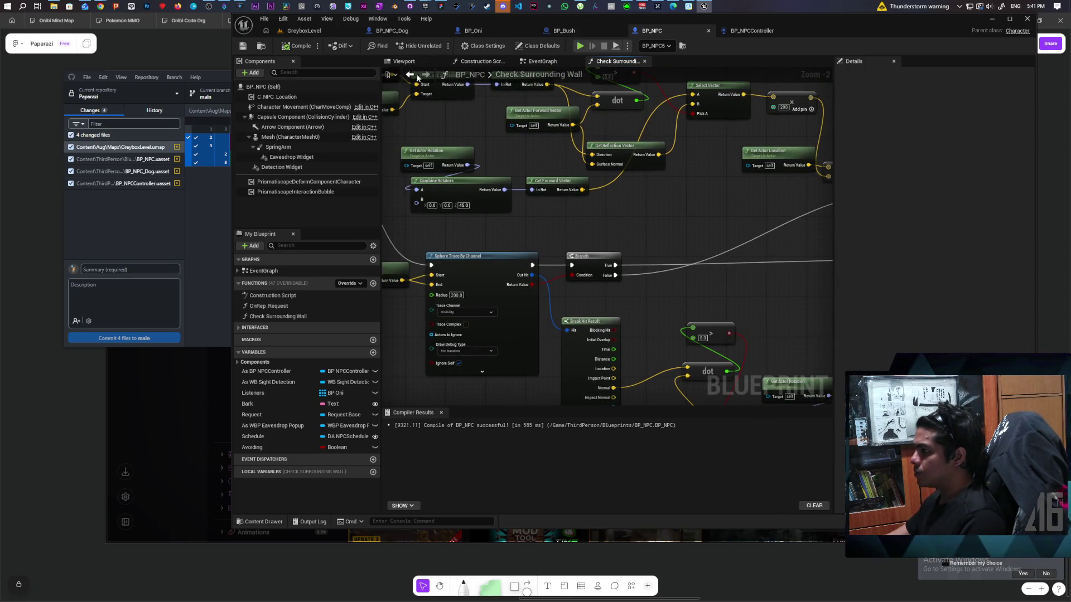
- Move the Do Once node up off Open Gate and start a fresh play test
left_click(416, 76)
mouse_move(472, 162)
left_mouse_down()
mouse_move(707, 165)
mouse_move(683, 173)
mouse_move(634, 118)
left_mouse_up()
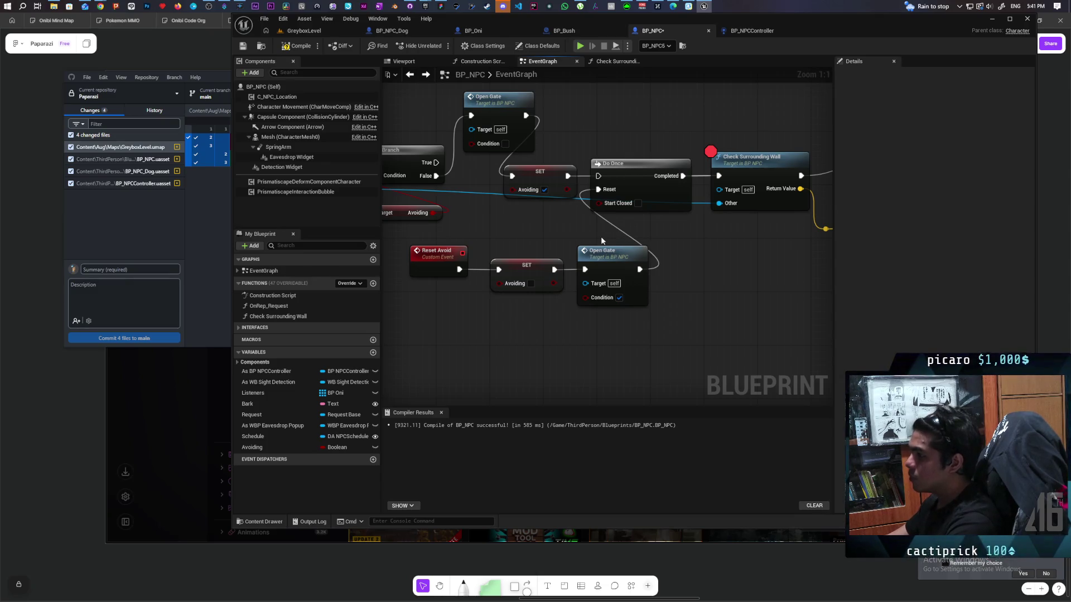
left_click_drag(635, 165, 629, 98)
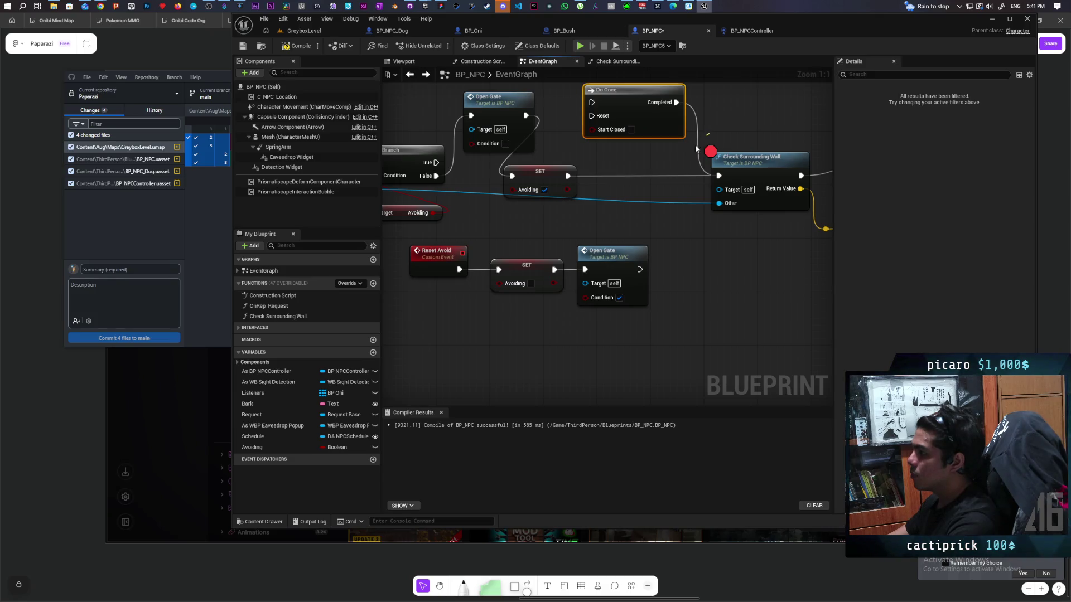
left_click(305, 31)
left_click(439, 47)
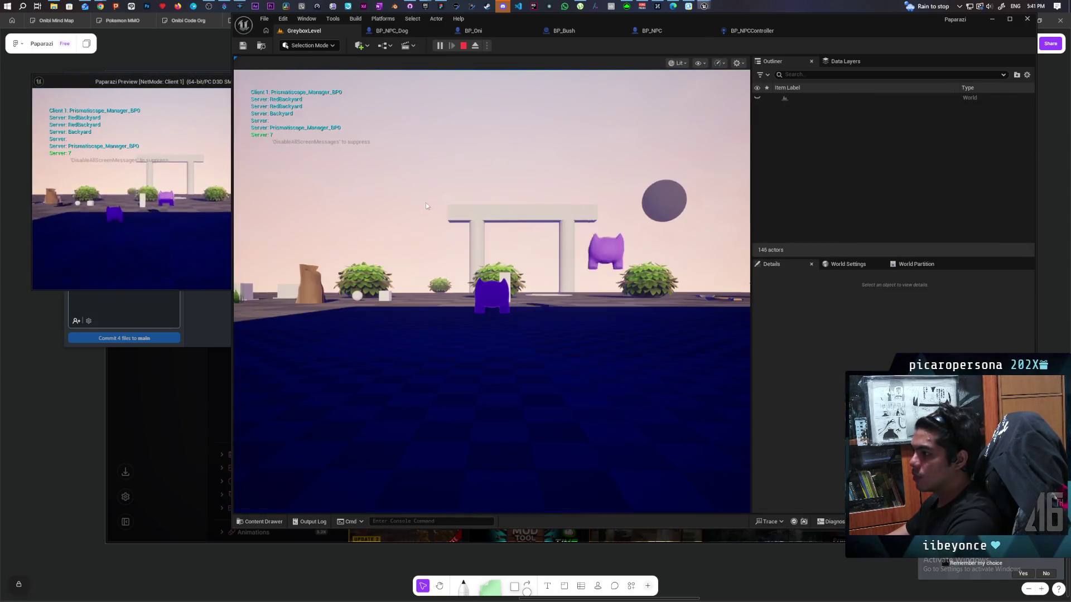
- Walk the character past the bush up the white ramp, resume with F5, then stop
left_click(427, 206)
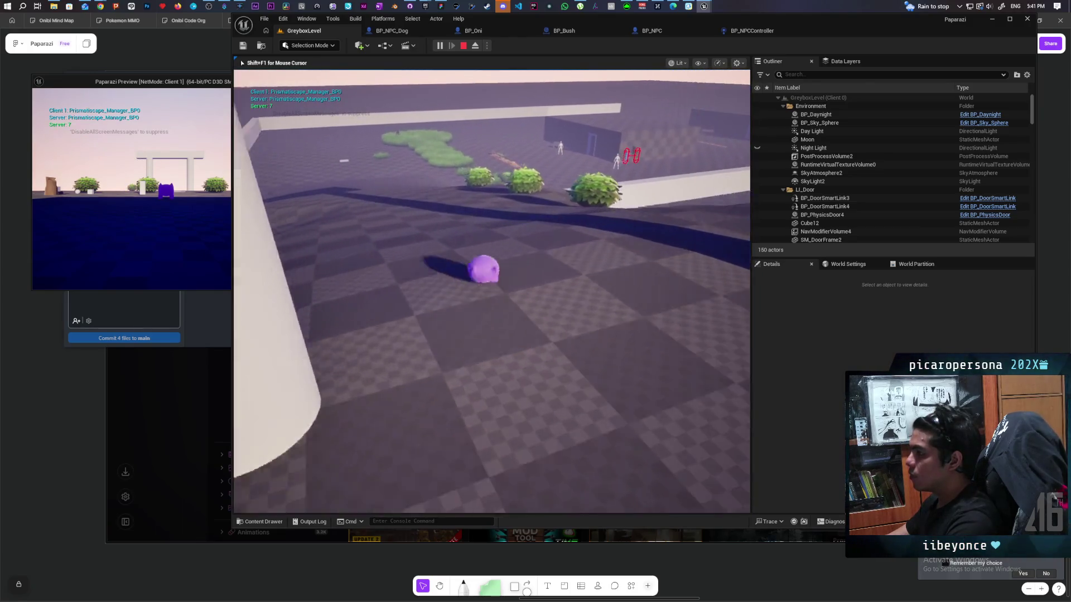
key("w")
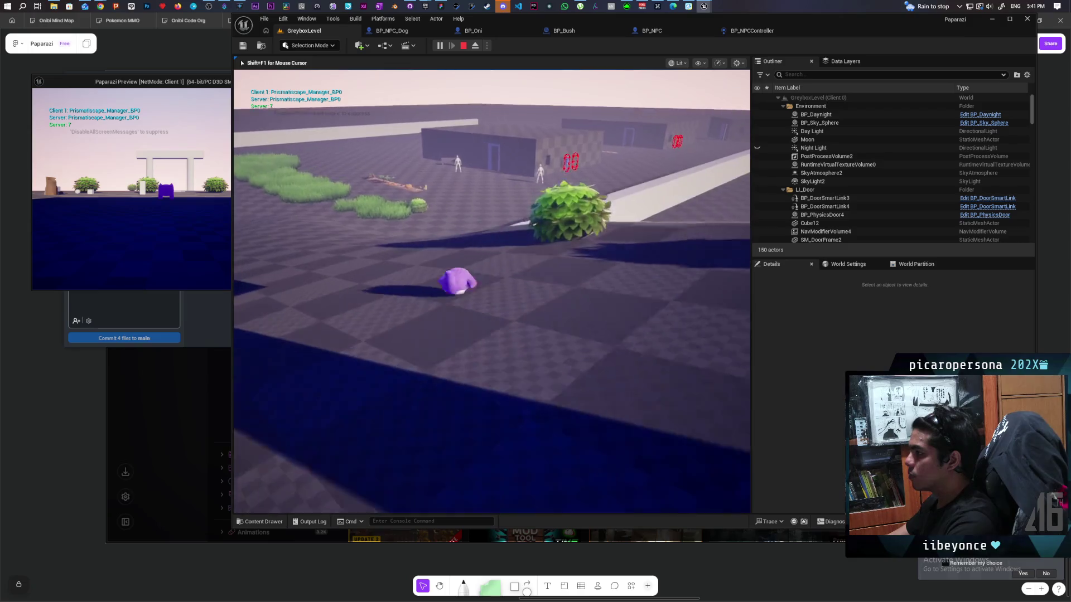
key("w")
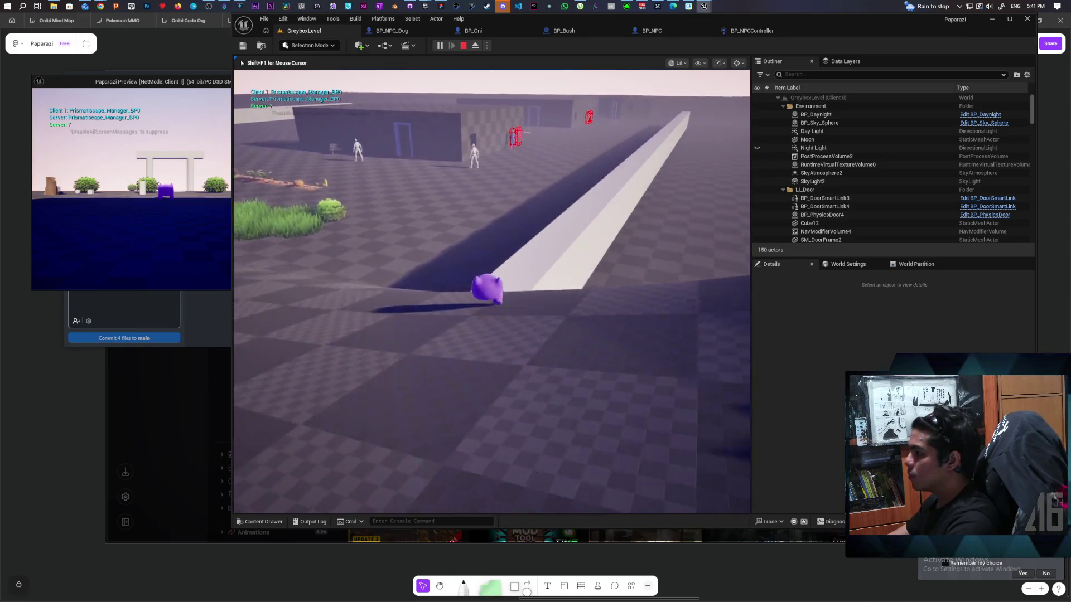
key("w")
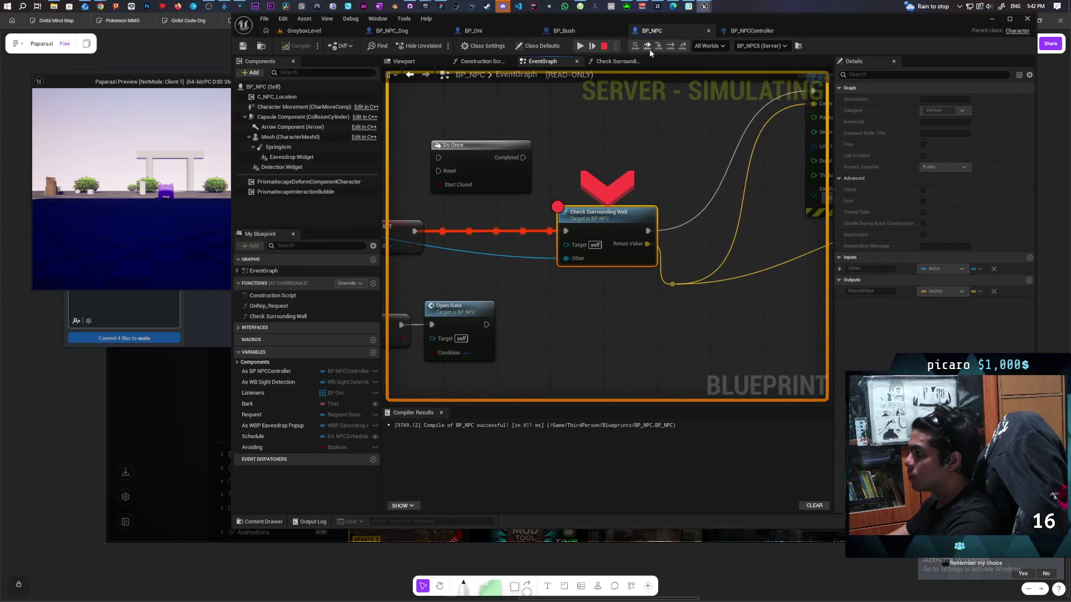
key("F5")
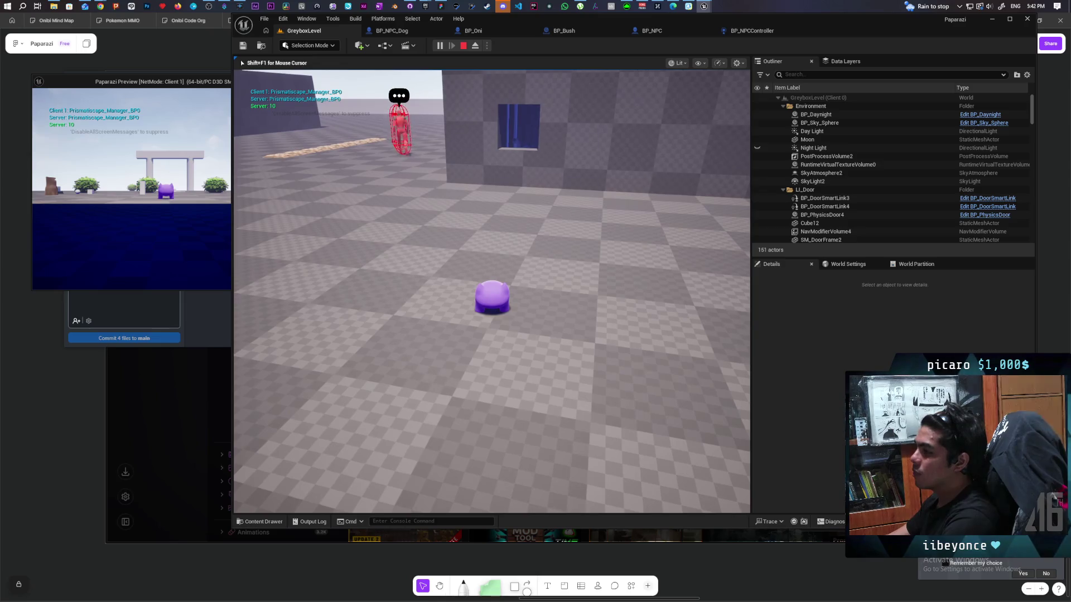
key("Escape")
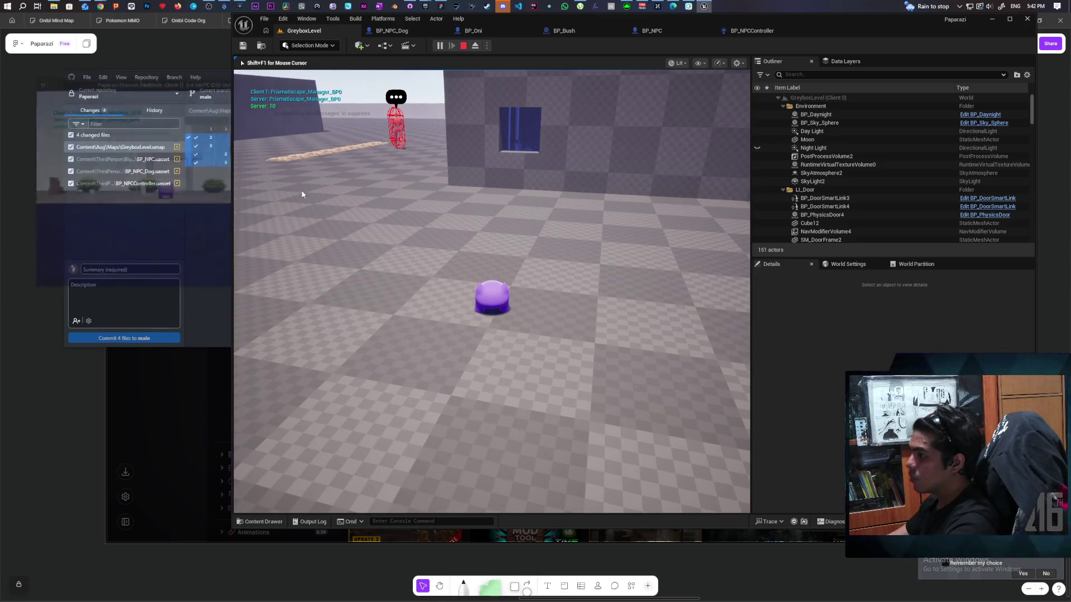
- Move the SET Avoiding node aside and connect Open Gate to Check Surrounding Wall in BP_NPC
left_click(660, 32)
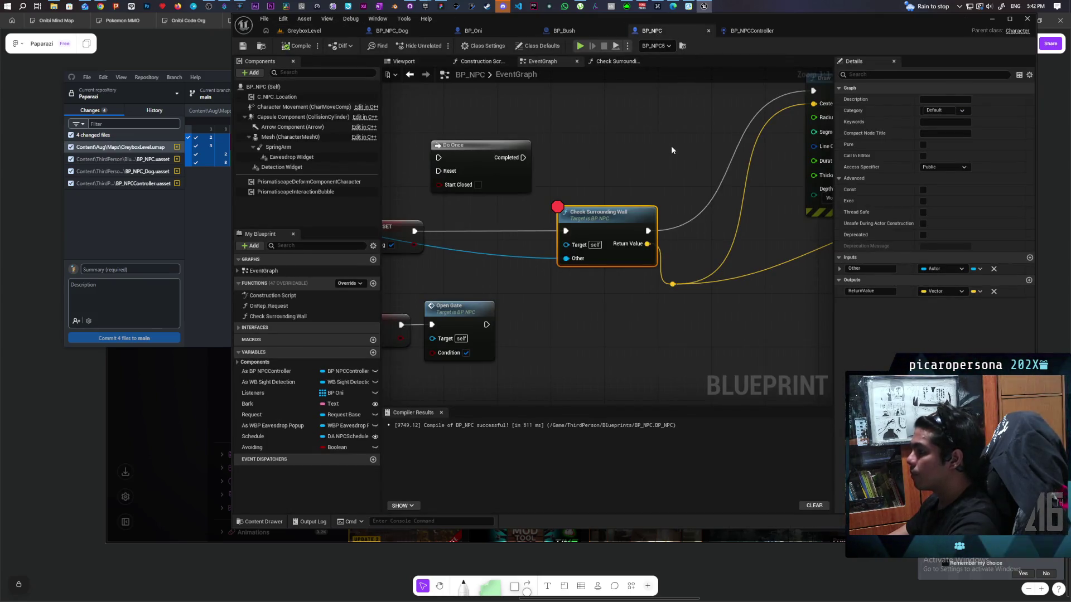
scroll(671, 146, "down", 4)
scroll(671, 146, "up", 3)
mouse_move(600, 177)
left_mouse_down()
mouse_move(760, 162)
mouse_move(470, 195)
left_mouse_up()
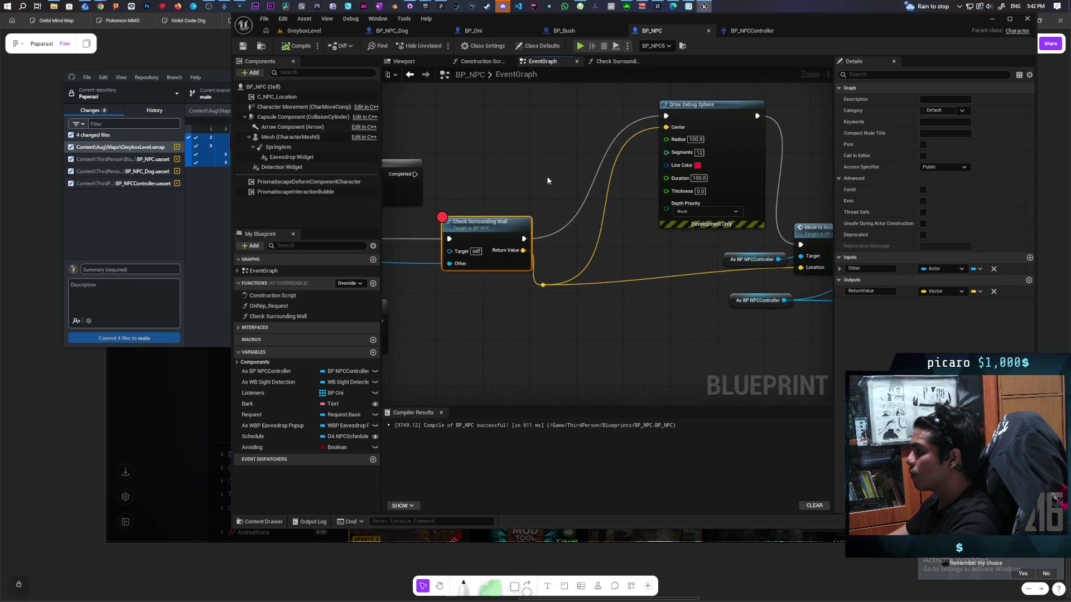
scroll(548, 181, "down", 2)
mouse_move(531, 176)
left_mouse_down()
mouse_move(685, 168)
mouse_move(650, 176)
left_mouse_up()
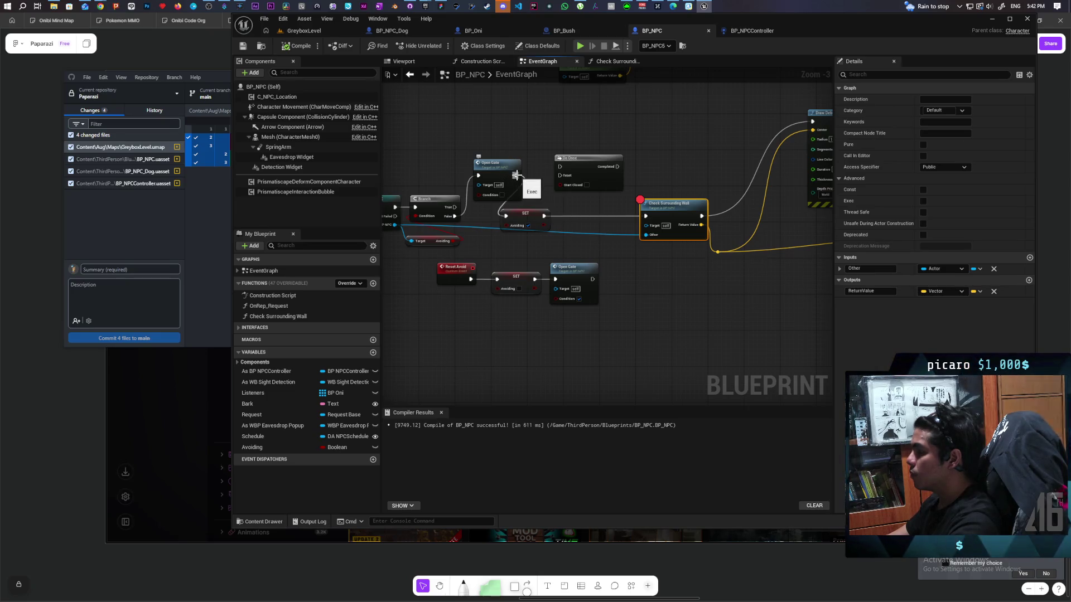
left_click_drag(517, 178, 645, 217)
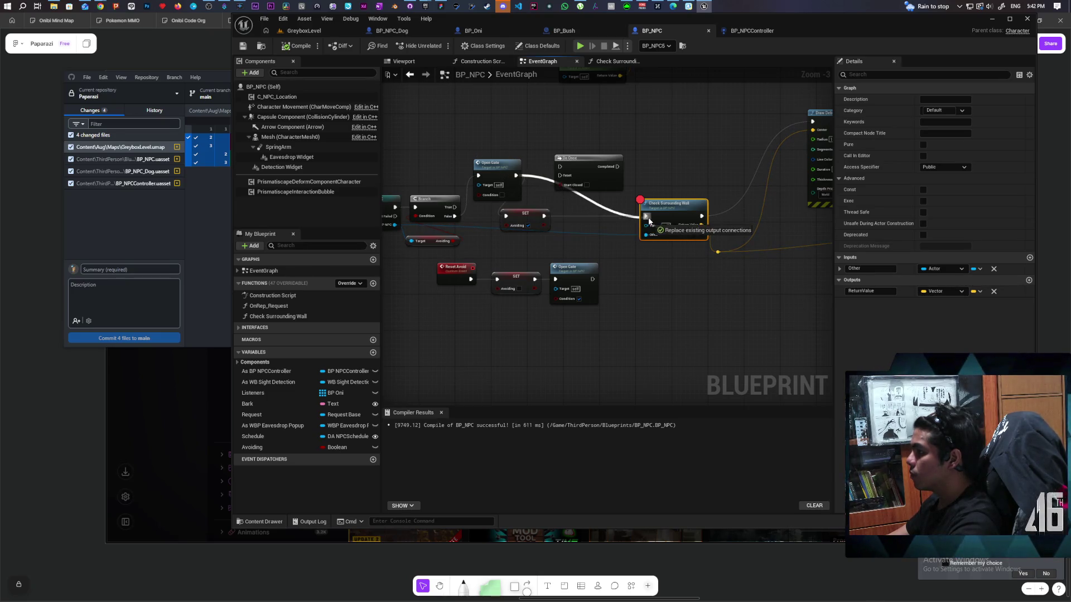
left_click_drag(530, 218, 567, 235)
left_click_drag(496, 166, 500, 209)
- Wire Check Surrounding Wall's output into the Line Trace By Channel node
mouse_move(746, 260)
left_mouse_down()
mouse_move(577, 307)
mouse_move(578, 297)
left_mouse_up()
scroll(579, 297, "up", 3)
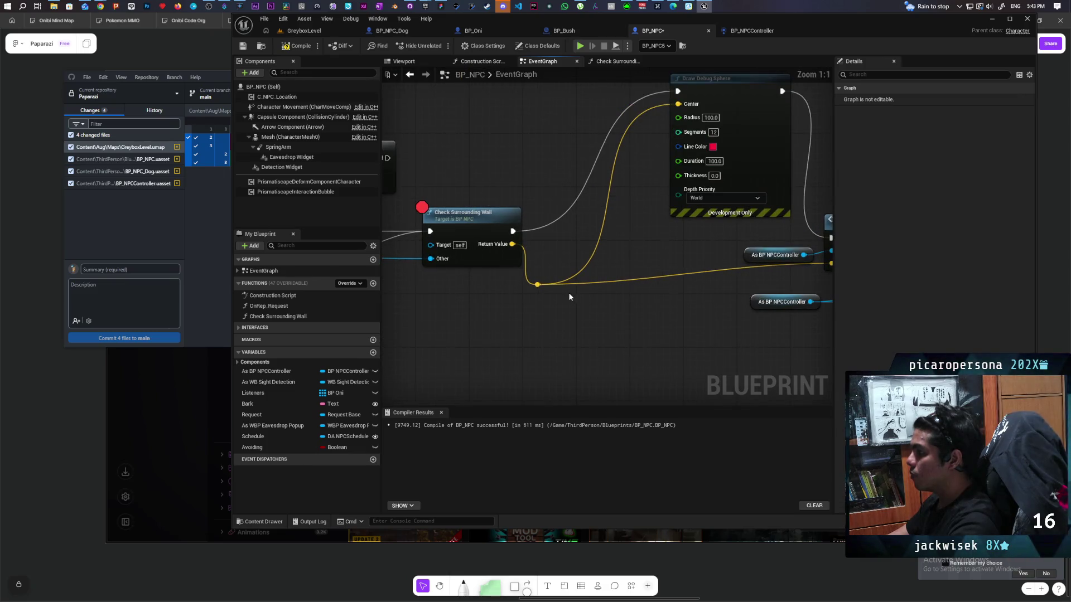
left_click_drag(463, 226, 426, 226)
mouse_move(478, 202)
left_mouse_down()
mouse_move(643, 196)
mouse_move(523, 221)
left_mouse_up()
scroll(551, 197, "down", 4)
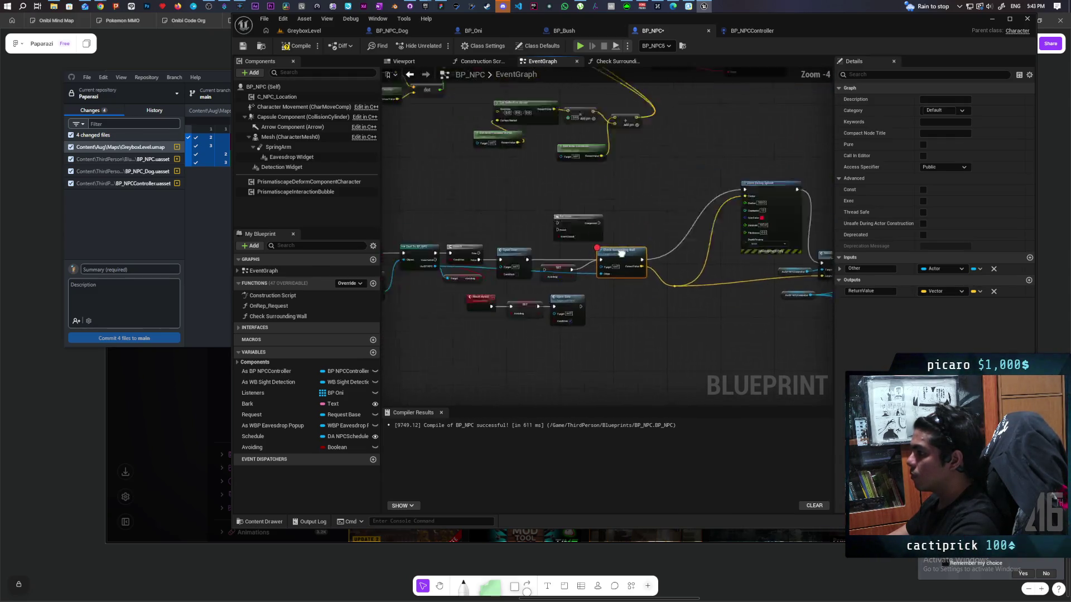
mouse_move(667, 260)
left_mouse_down()
mouse_move(773, 254)
mouse_move(655, 244)
left_mouse_up()
left_click(698, 216)
mouse_move(715, 225)
left_mouse_down()
mouse_move(623, 231)
mouse_move(616, 197)
mouse_move(622, 217)
left_mouse_up()
scroll(598, 288, "up", 1)
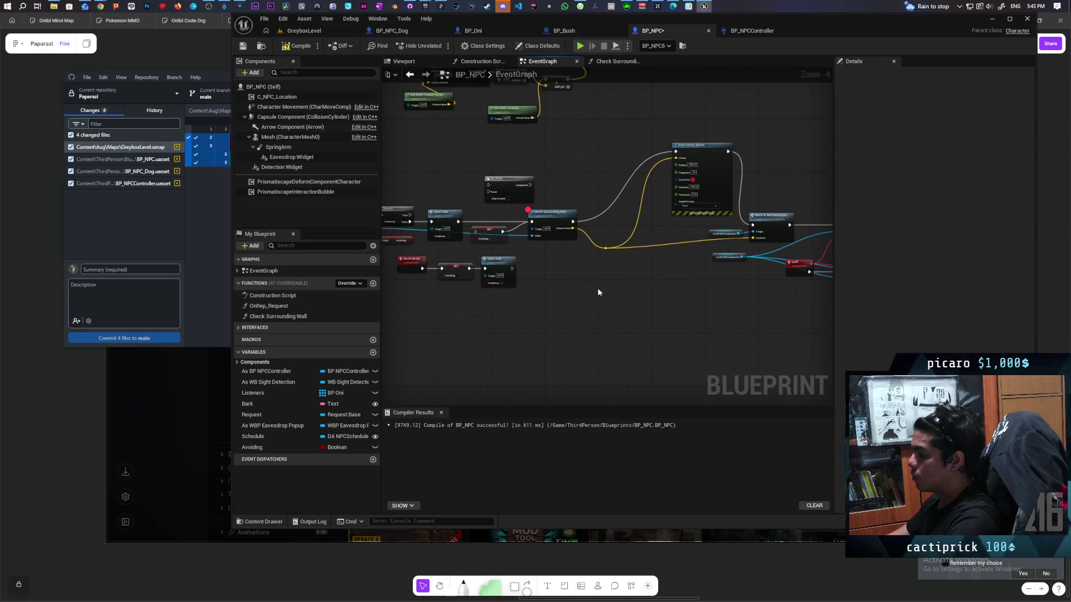
scroll(617, 262, "up", 1)
left_click_drag(551, 201, 616, 302)
left_click_drag(550, 275, 572, 219)
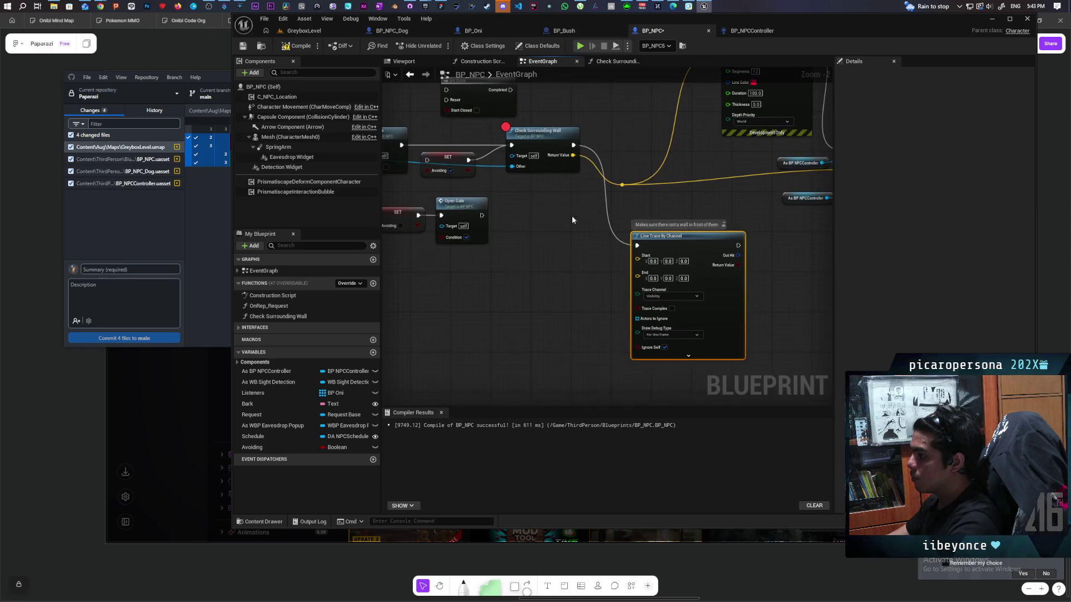
right_click(545, 245)
- Add a Get Actor Location node and feed it into the line trace's Start and End
type("gety a")
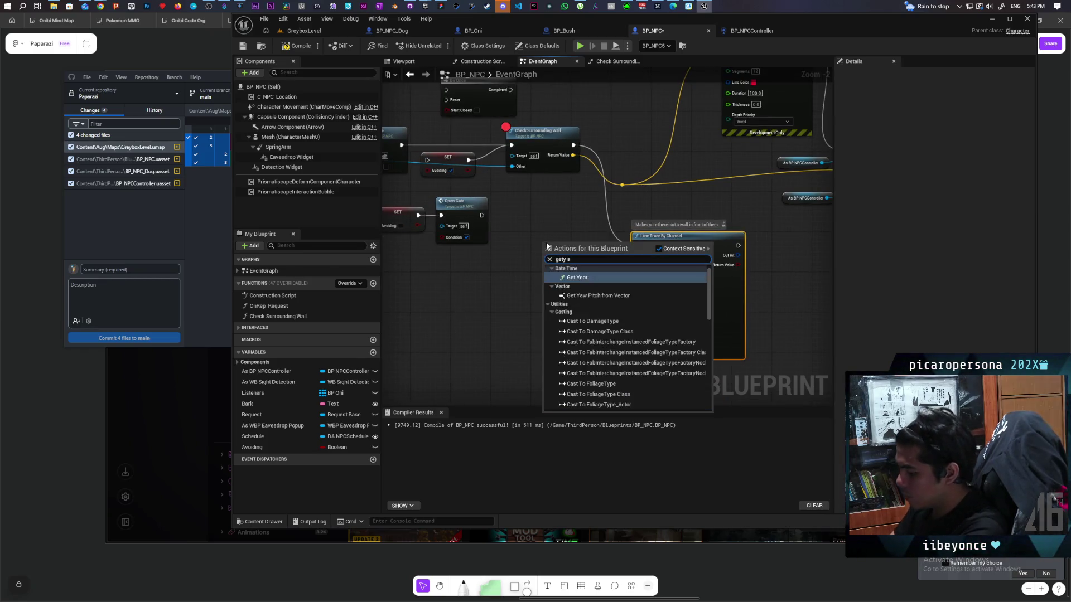
key("BackSpace")
type("ac")
type("locat")
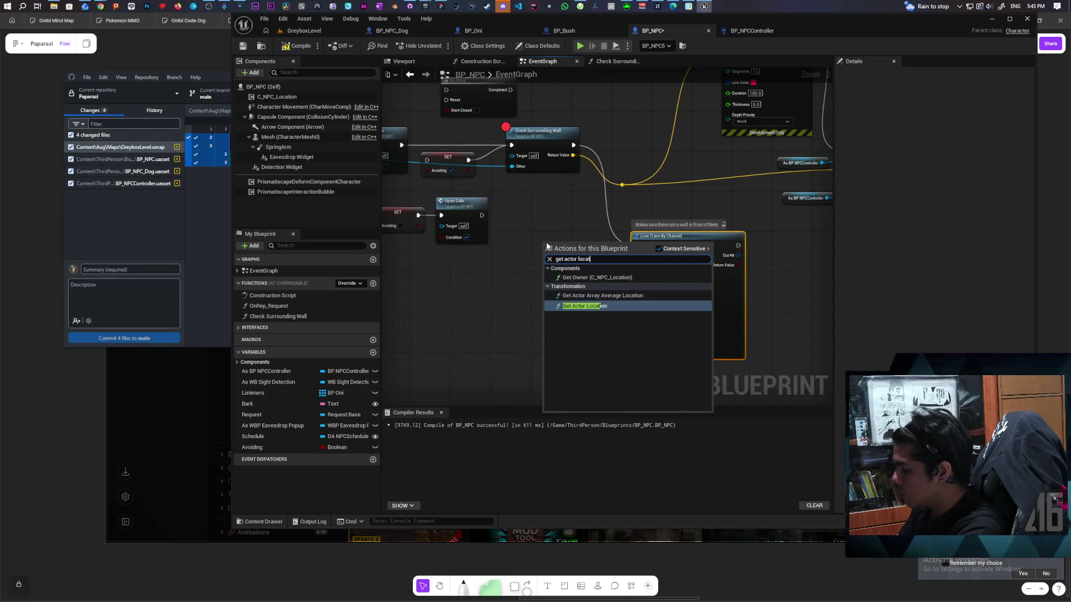
key("Return")
scroll(579, 237, "up", 2)
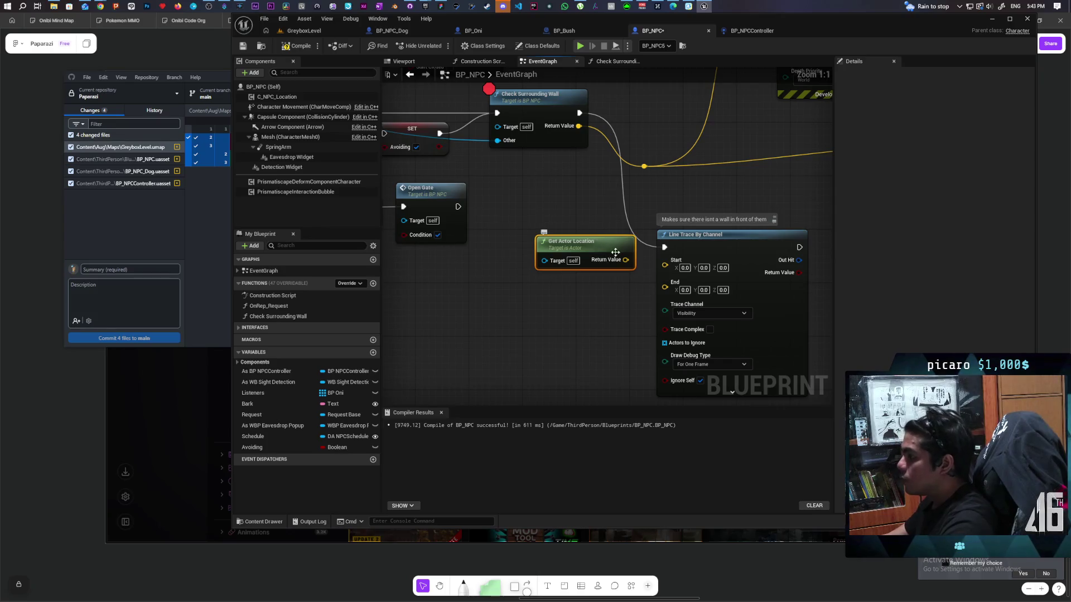
scroll(615, 252, "down", 1)
left_click_drag(666, 270, 663, 262)
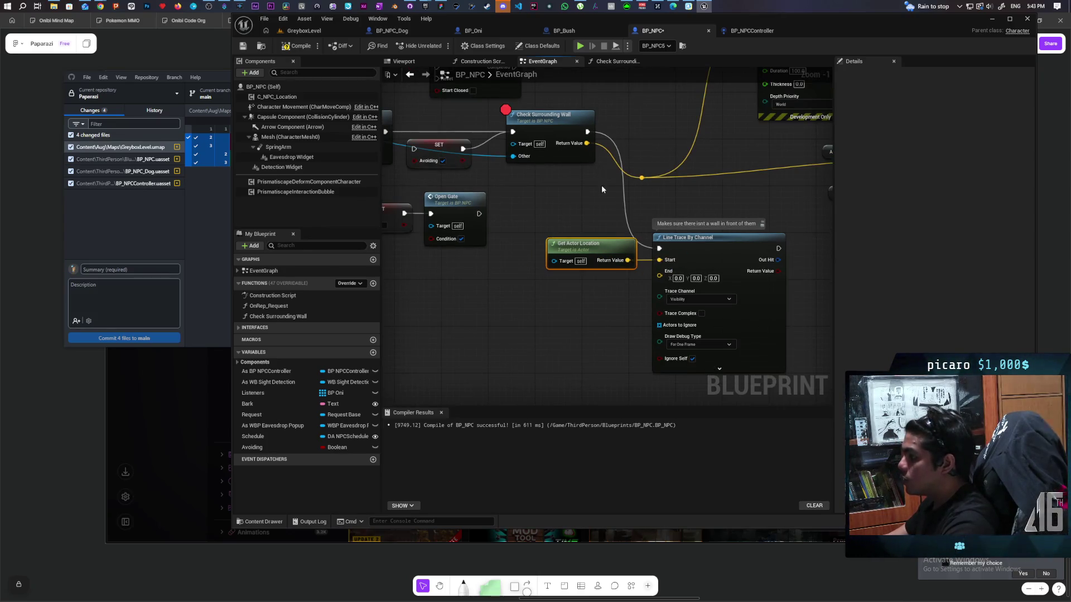
left_click_drag(620, 290, 660, 275)
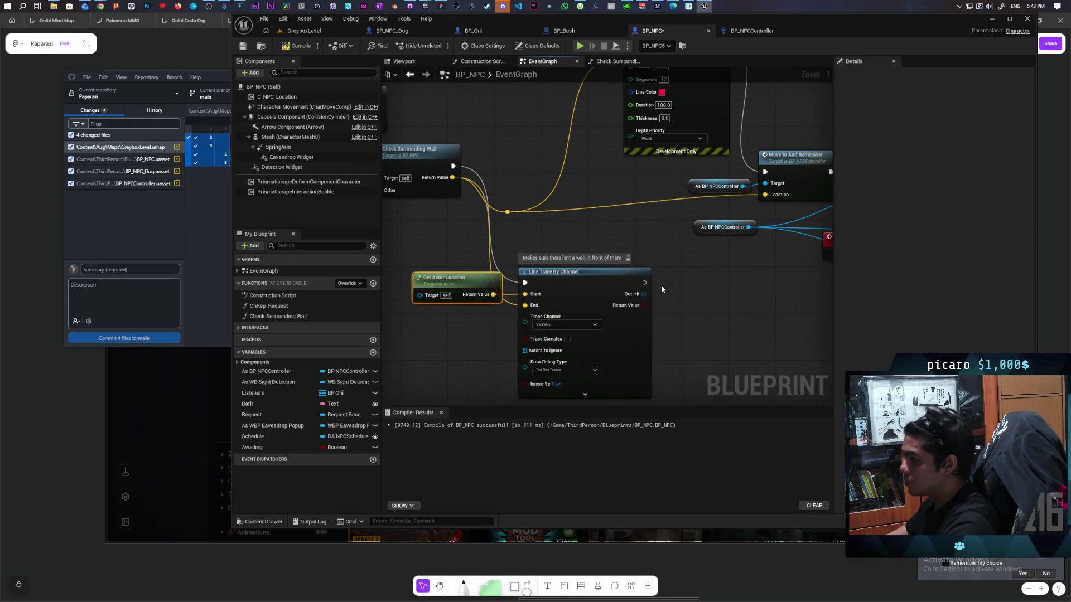
- Add a Branch after the line trace, route its False output to Draw Debug Sphere, and save
left_click(676, 283)
mouse_move(644, 282)
left_mouse_down()
mouse_move(687, 293)
mouse_move(689, 310)
left_mouse_up()
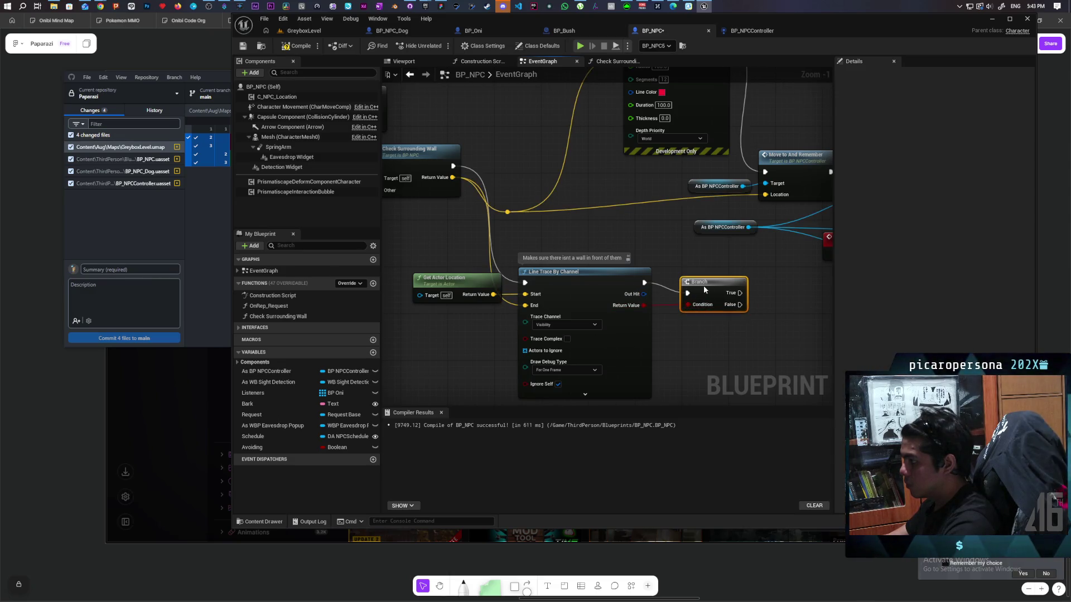
scroll(663, 266, "down", 2)
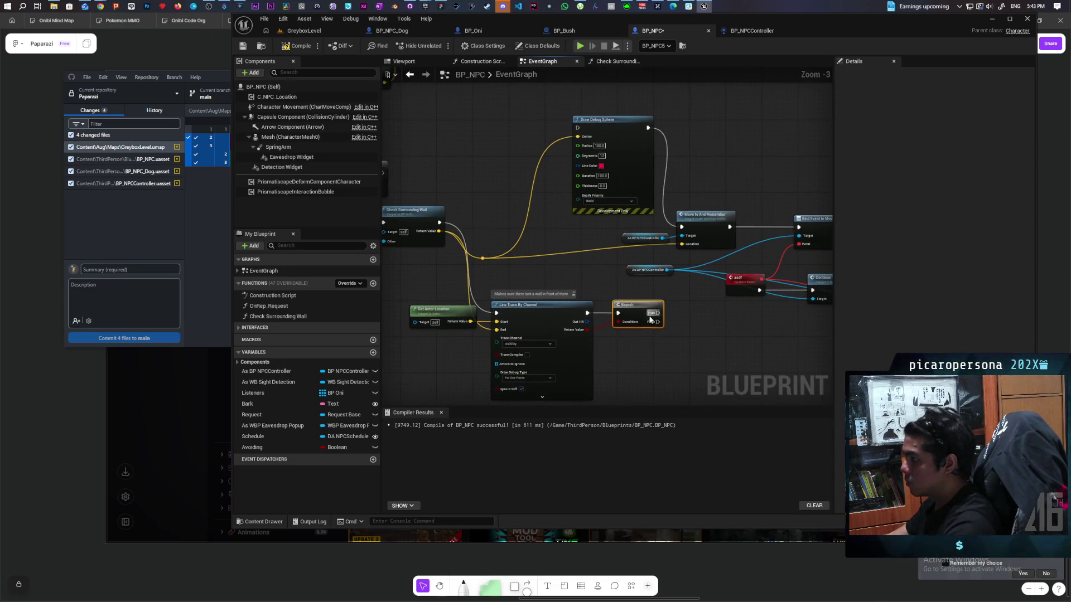
left_click_drag(659, 322, 578, 177)
left_click_drag(573, 134, 576, 130)
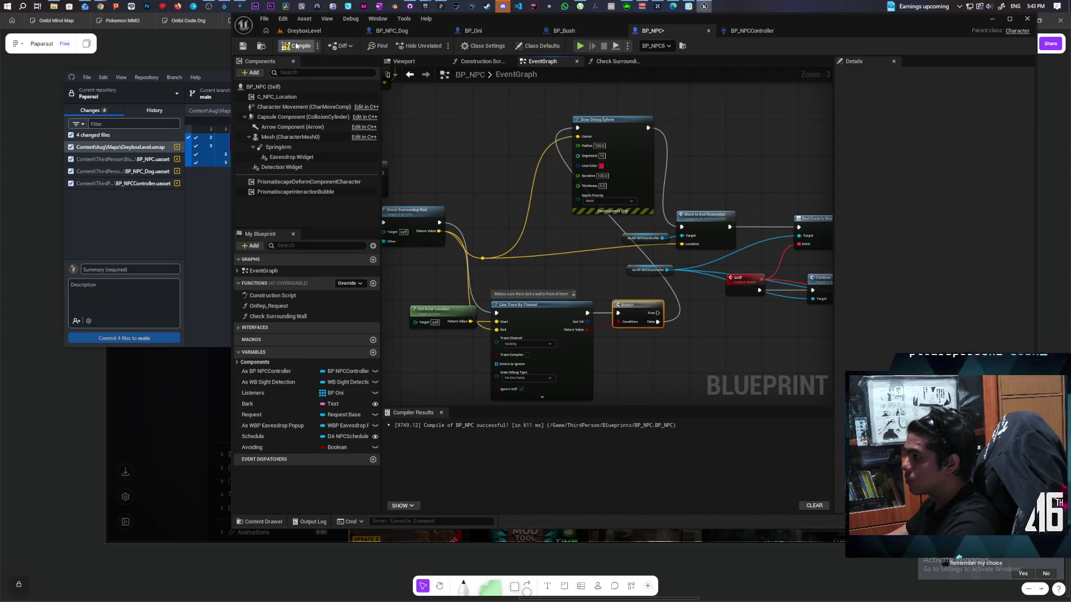
key("ctrl+s")
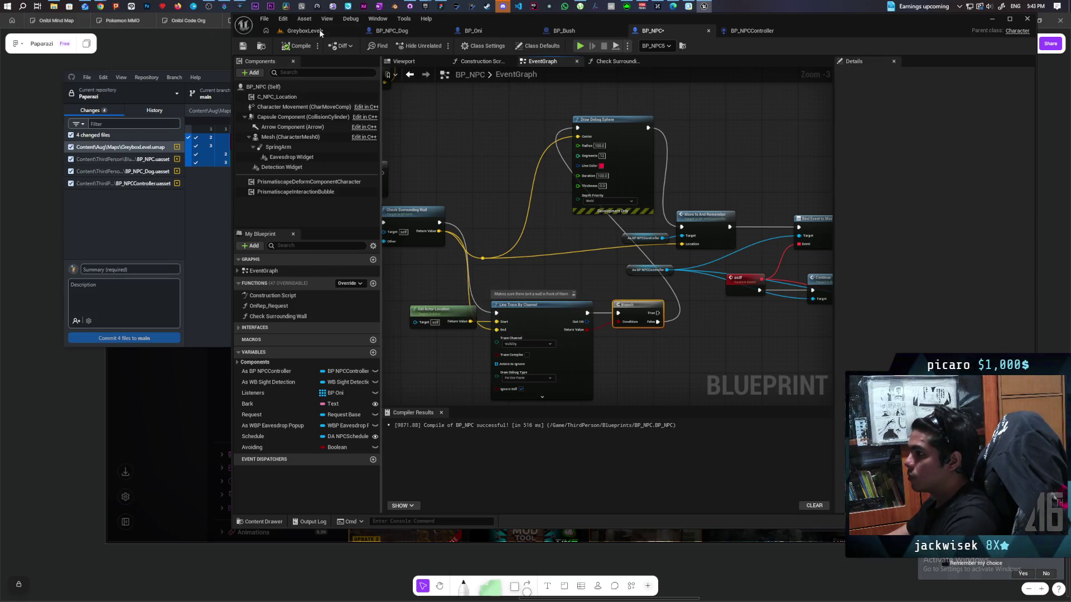
- Play-test GreyboxLevel with Alt+P to watch the NPC, then stop and open BP_NPCController
left_click(325, 33)
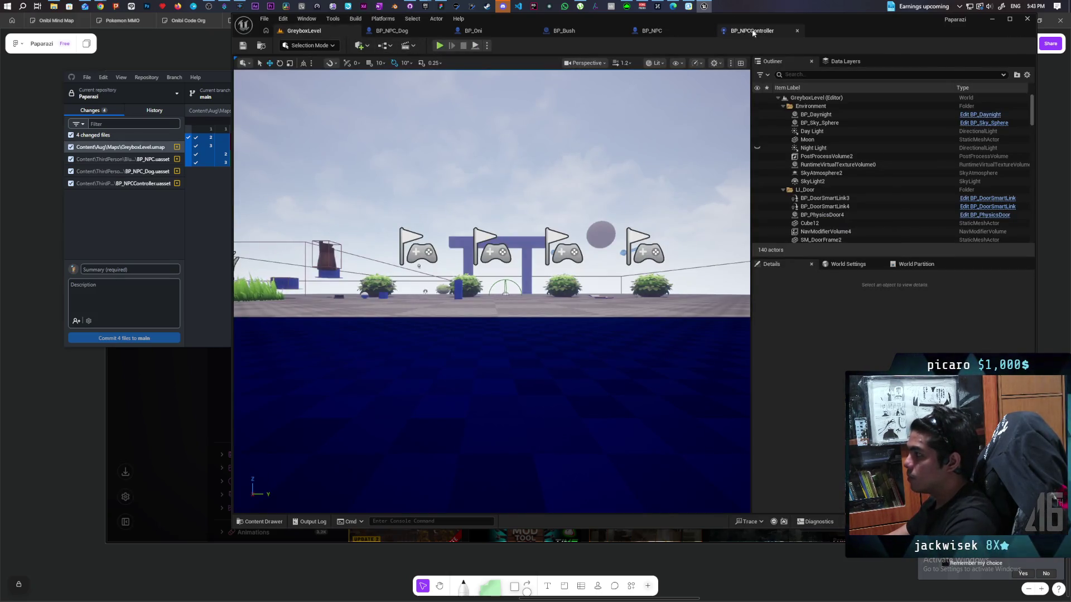
left_click(753, 32)
left_click(650, 31)
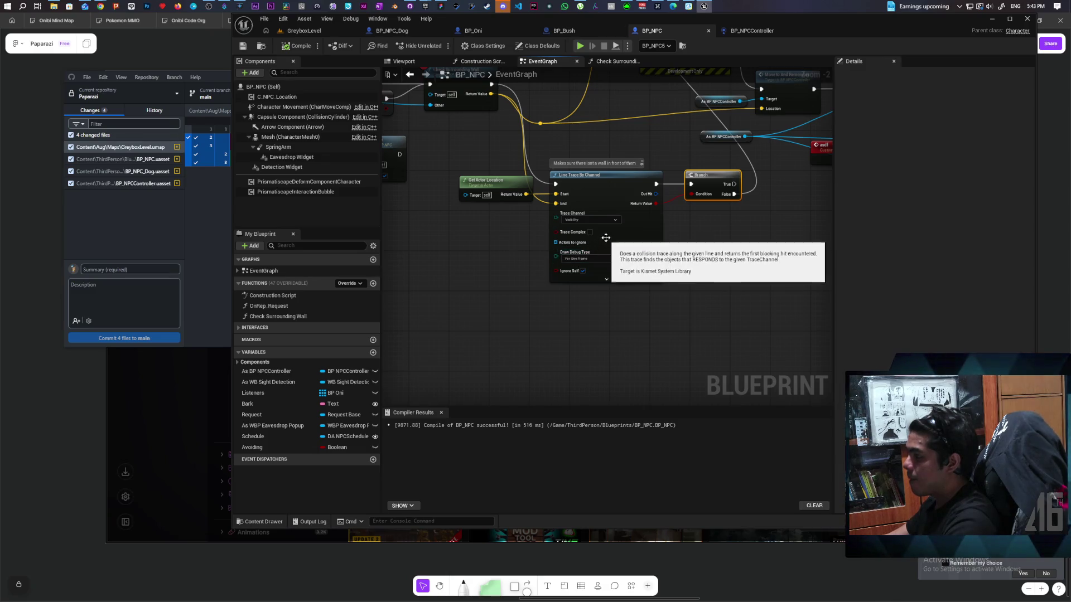
left_click(405, 35)
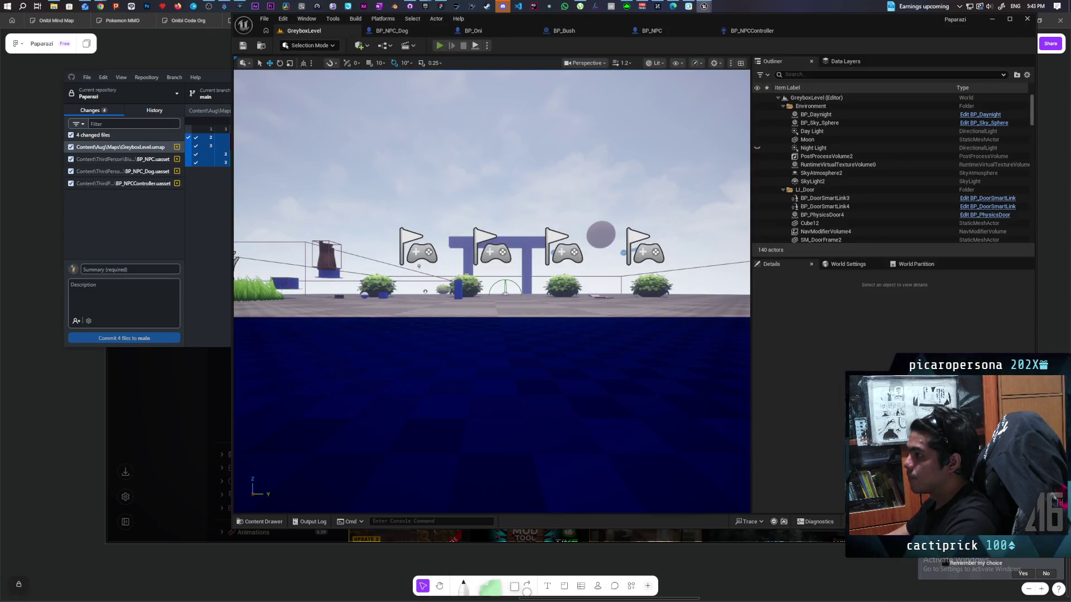
key("alt+p")
key("alt+Tab")
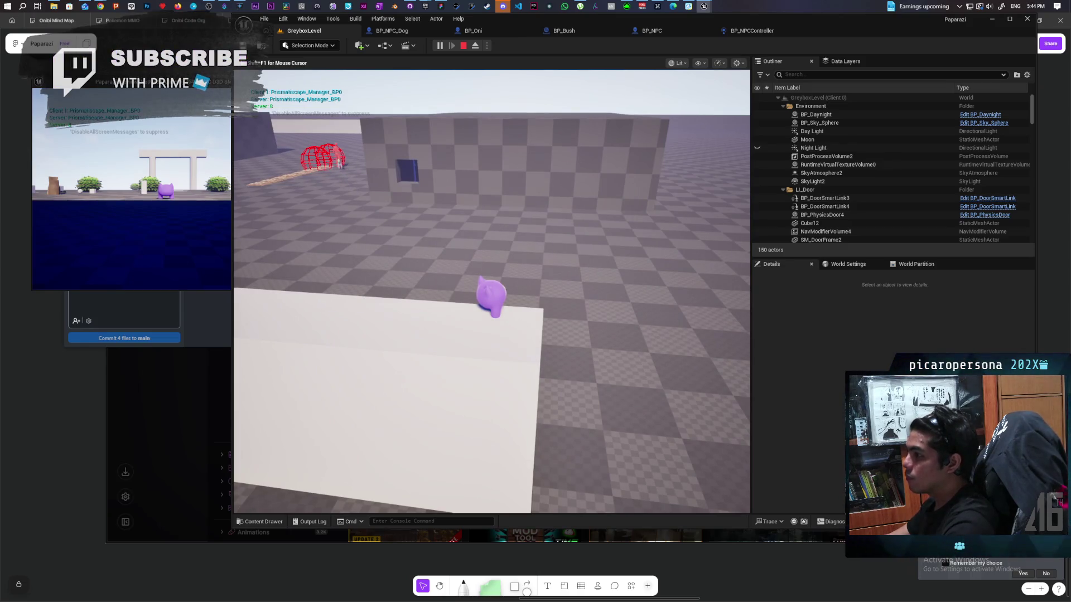
key("Escape")
left_click(768, 34)
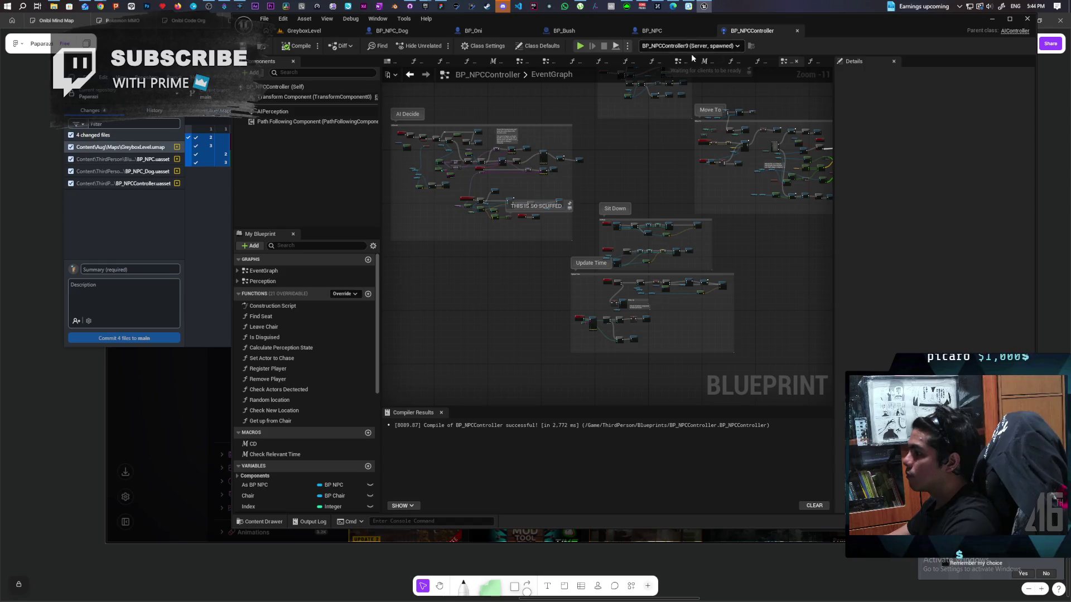
- Pan and zoom BP_NPC's graph to bring the Line Trace and Branch nodes into view
left_click(652, 33)
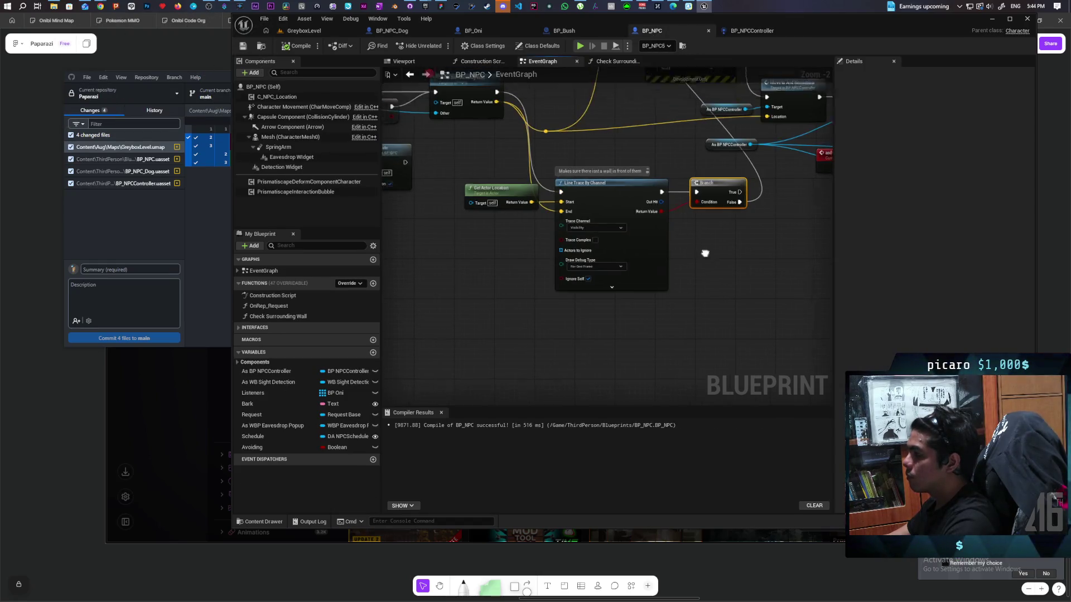
left_click_drag(705, 251, 743, 299)
left_click_drag(562, 304, 563, 306)
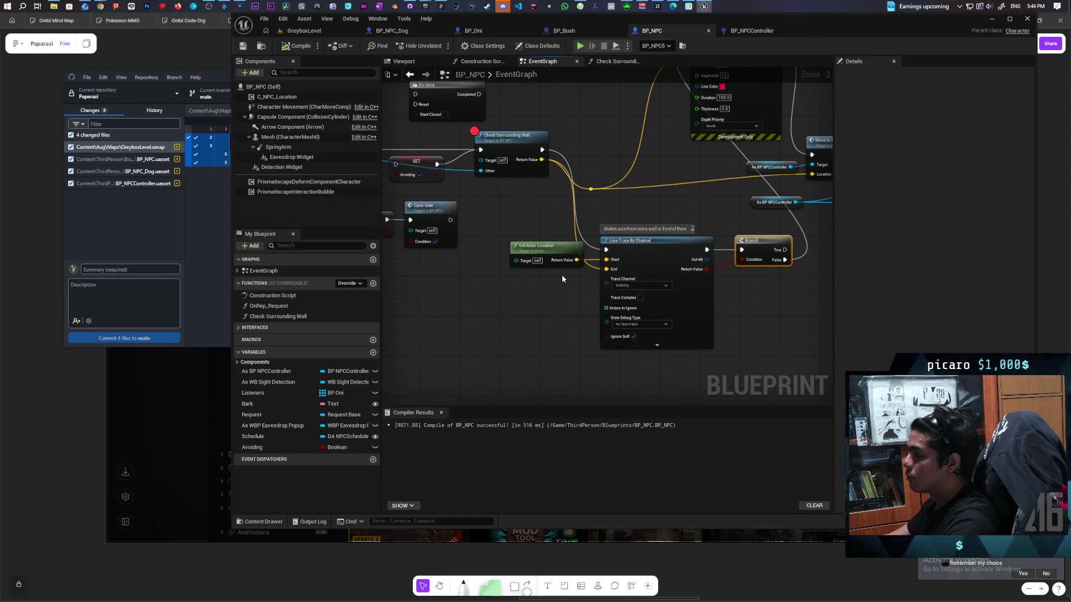
scroll(521, 301, "down", 1)
left_click_drag(488, 341, 603, 323)
scroll(603, 322, "down", 2)
mouse_move(775, 301)
left_mouse_down()
mouse_move(657, 298)
mouse_move(810, 304)
mouse_move(514, 306)
mouse_move(561, 287)
left_mouse_up()
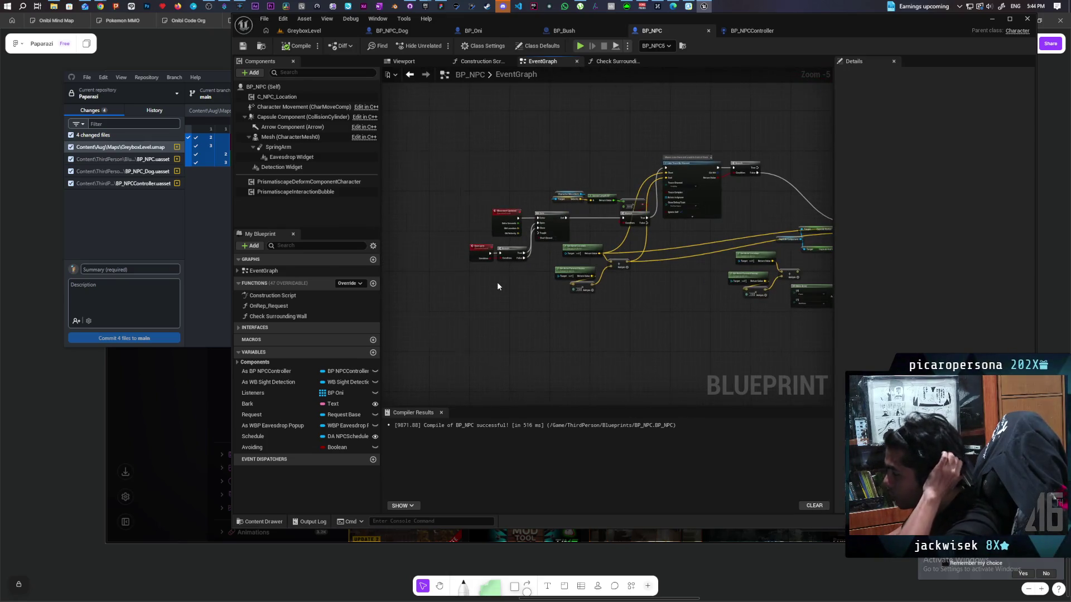
scroll(496, 282, "up", 1)
mouse_move(497, 282)
left_mouse_down()
mouse_move(387, 286)
mouse_move(577, 258)
left_mouse_up()
scroll(420, 279, "up", 3)
- Add an Open Gate call ('open ga') after the Branch, then start playing the level
type("open ga")
left_click(592, 292)
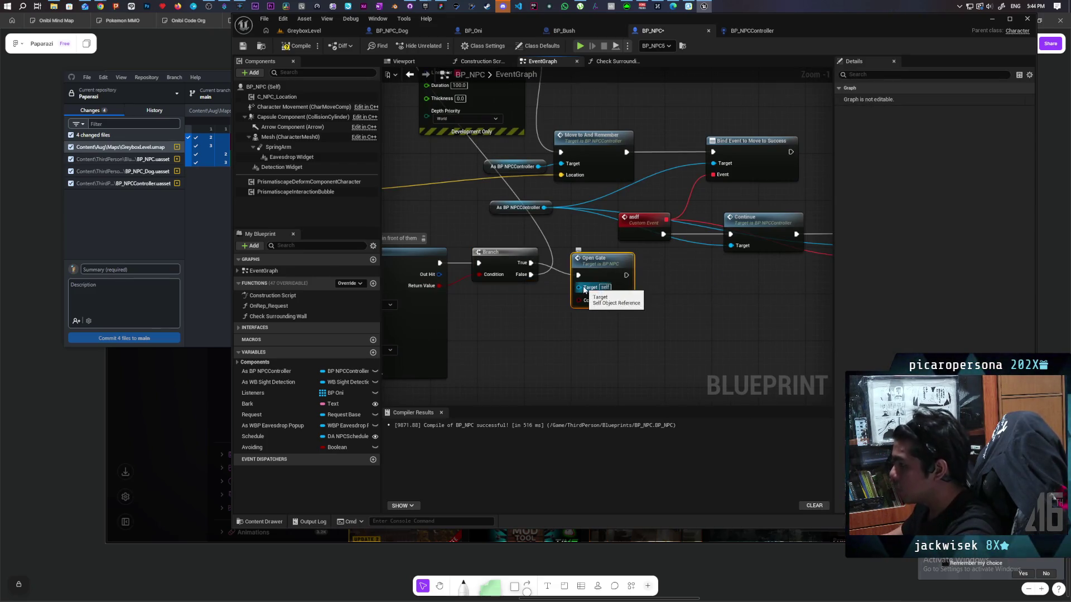
left_click_drag(606, 296, 598, 264)
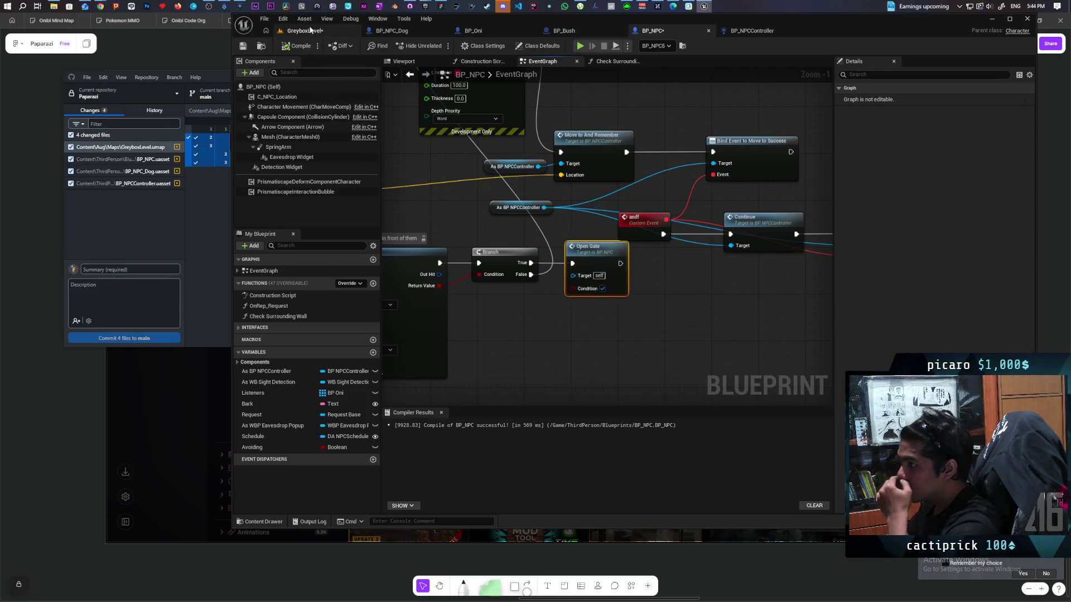
left_click(307, 32)
left_click(439, 46)
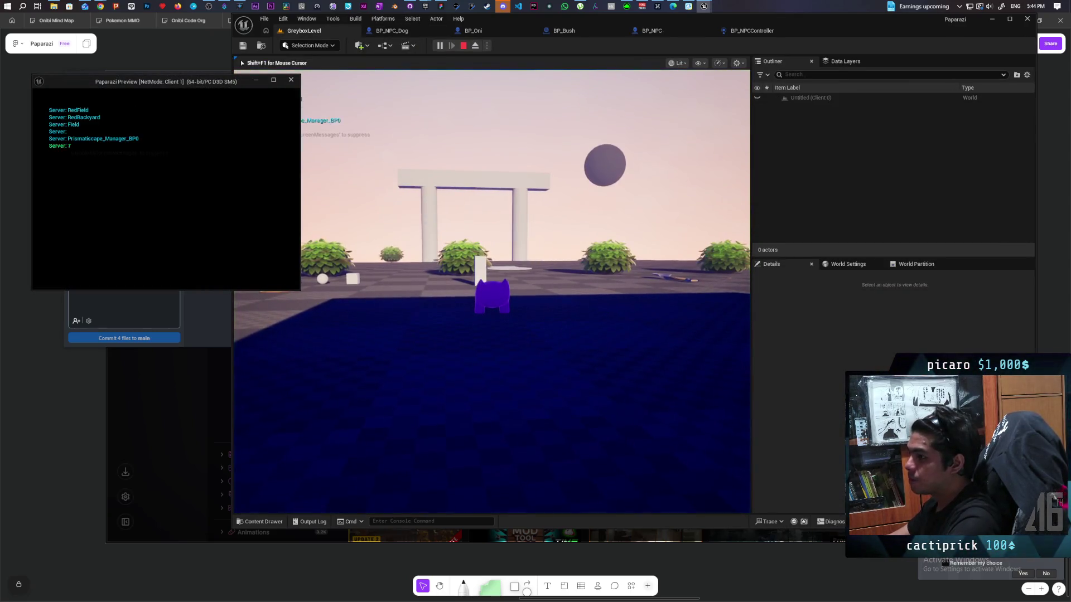
- Walk the character past the pillars and along the top of the long white wall
left_click(475, 169)
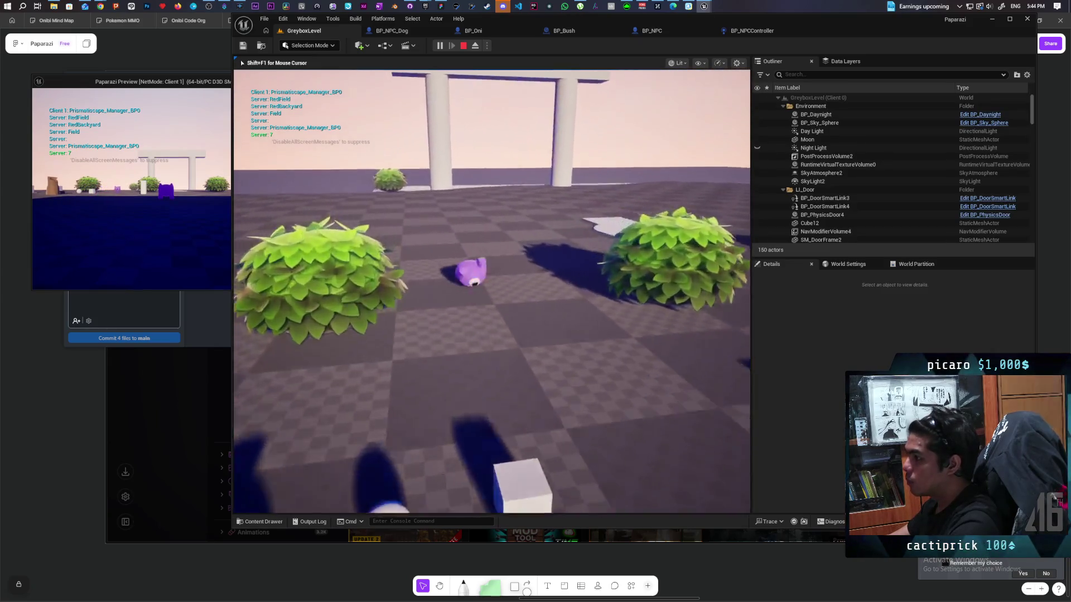
key("w")
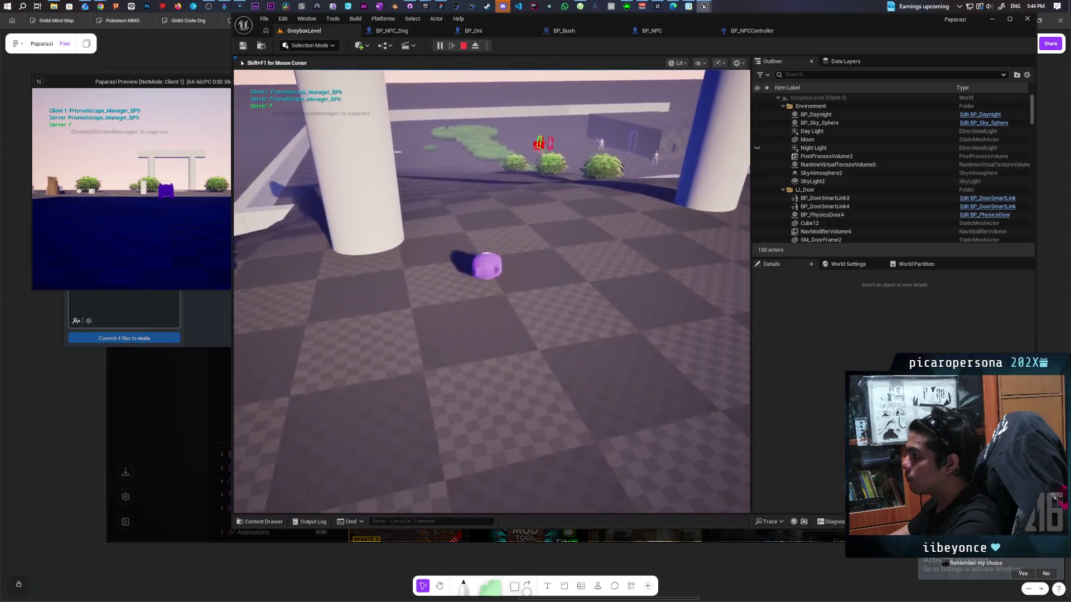
key("w")
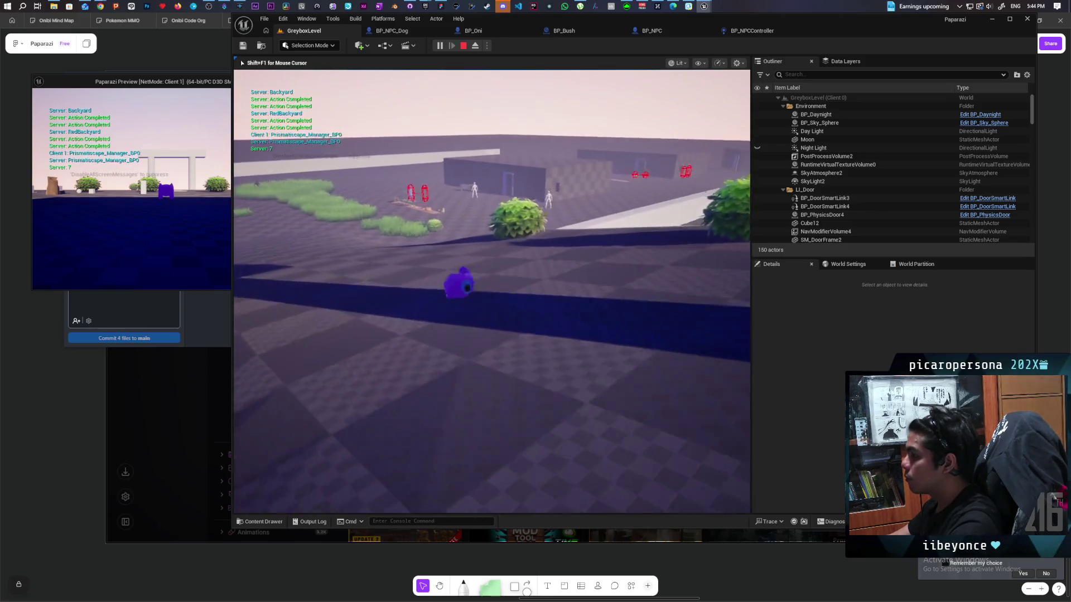
key("w")
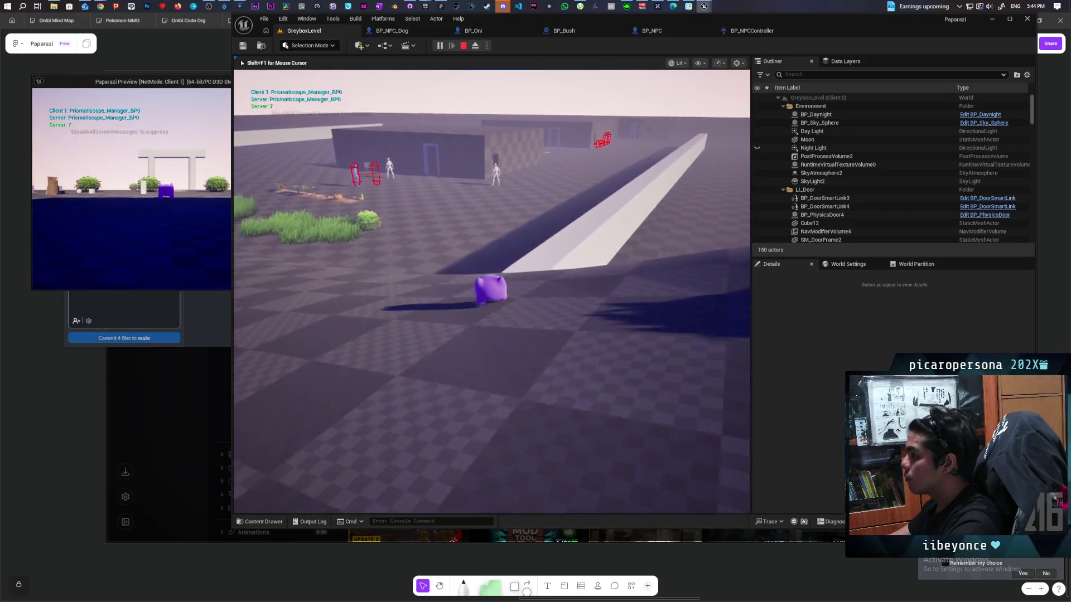
key("w")
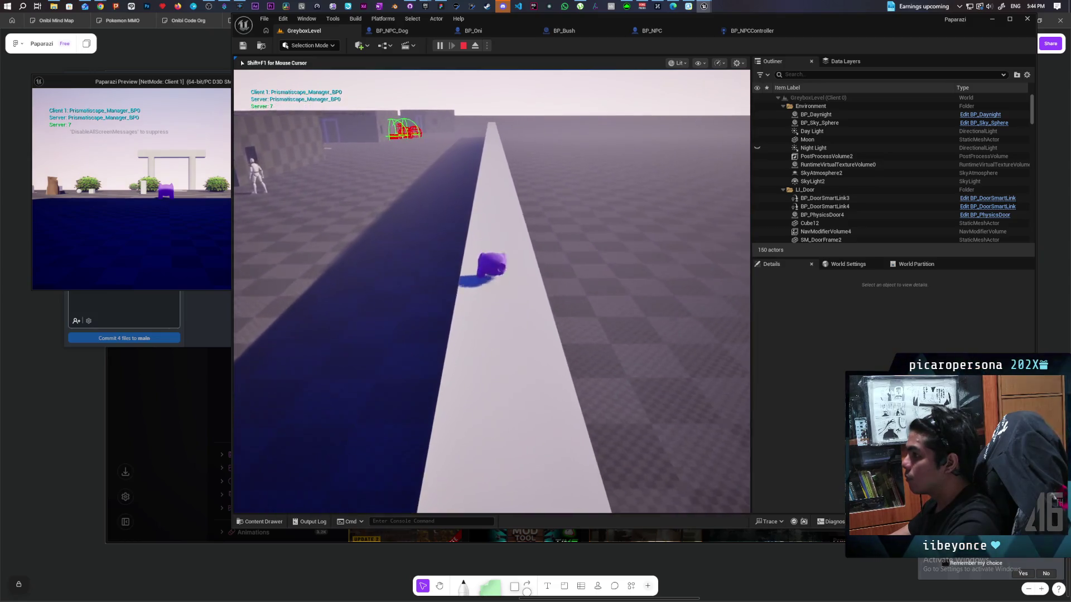
key("w")
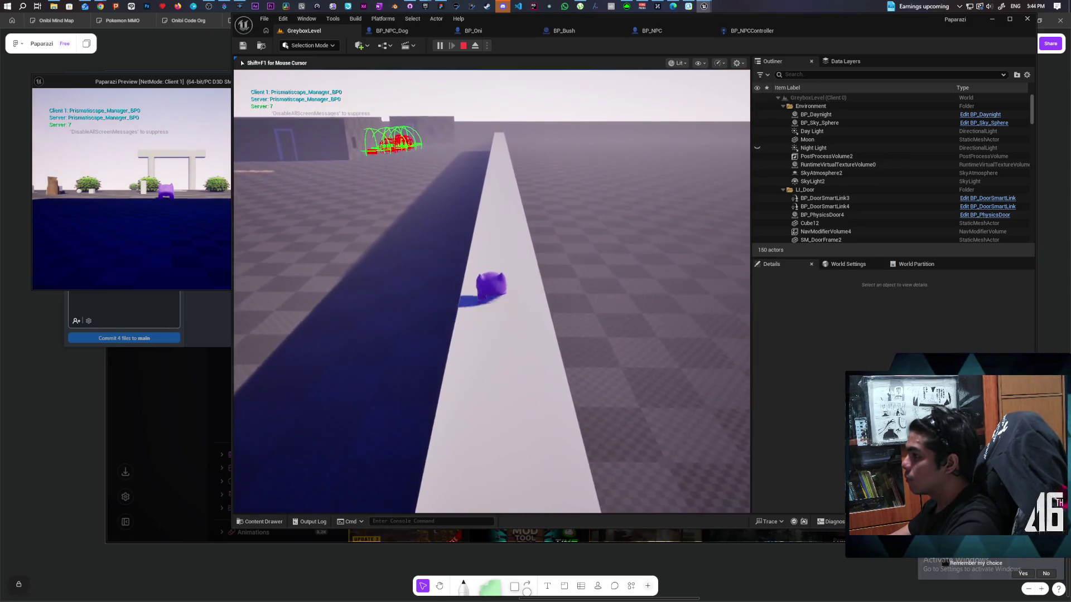
key("w")
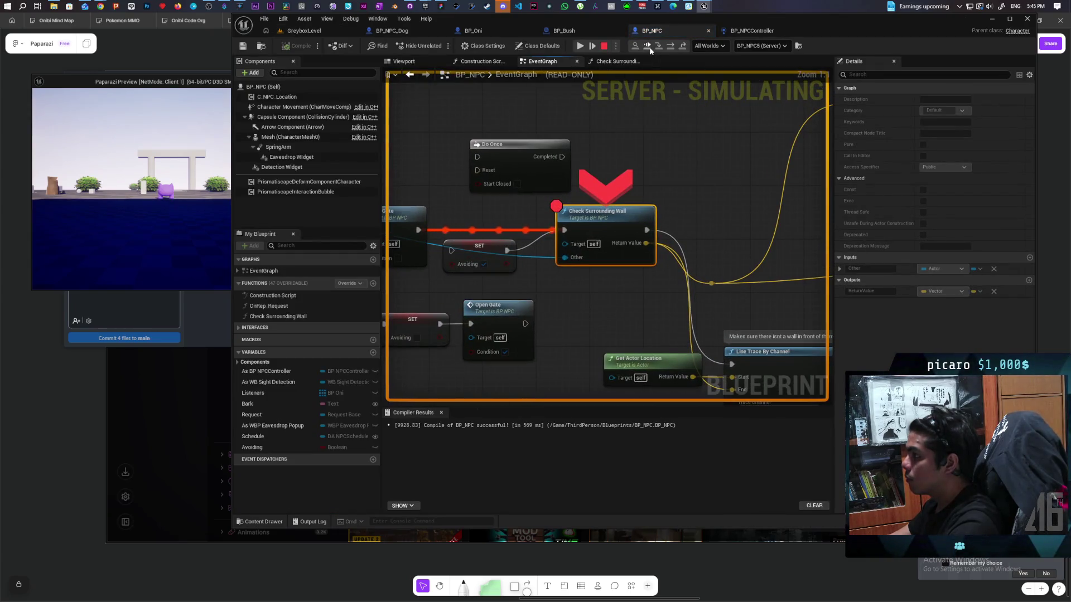
- Resume execution repeatedly until the game passes the Check Surrounding Wall breakpoint and GreyboxLevel runs
left_click(648, 48)
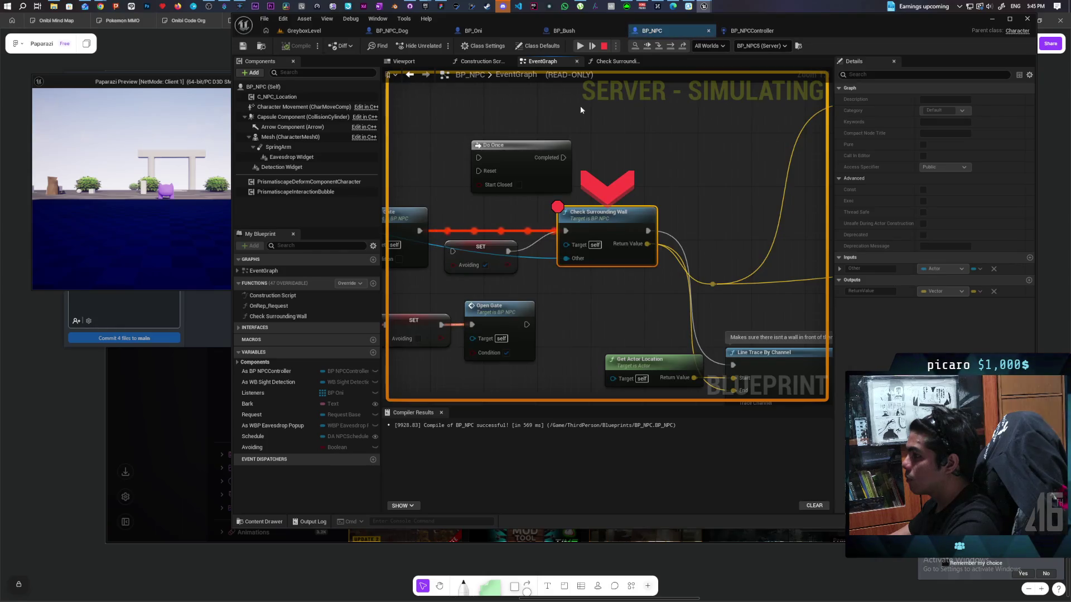
left_click(647, 47)
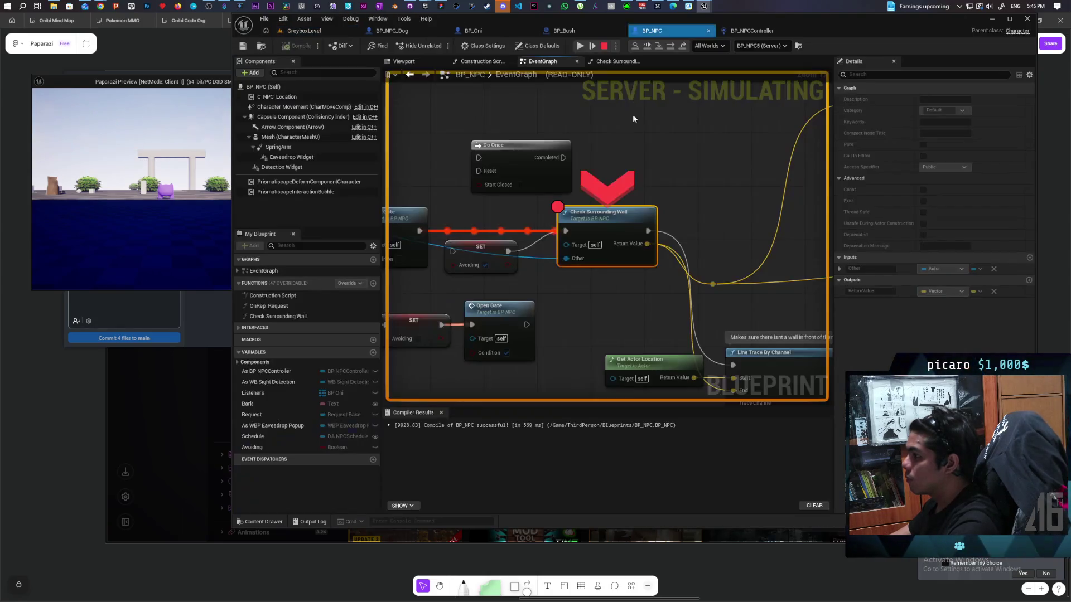
left_click(647, 48)
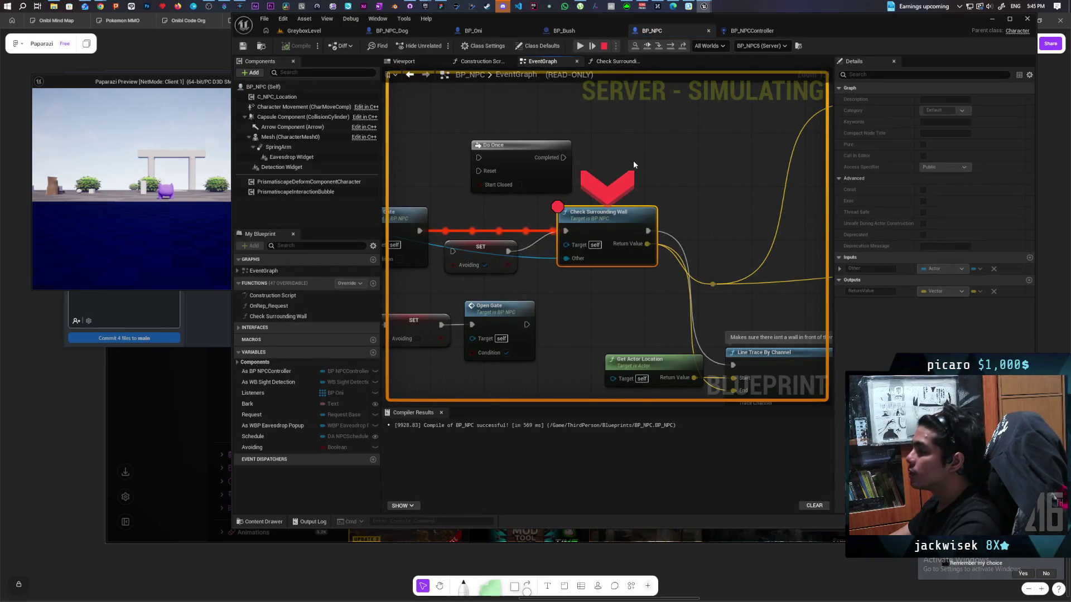
left_click(645, 45)
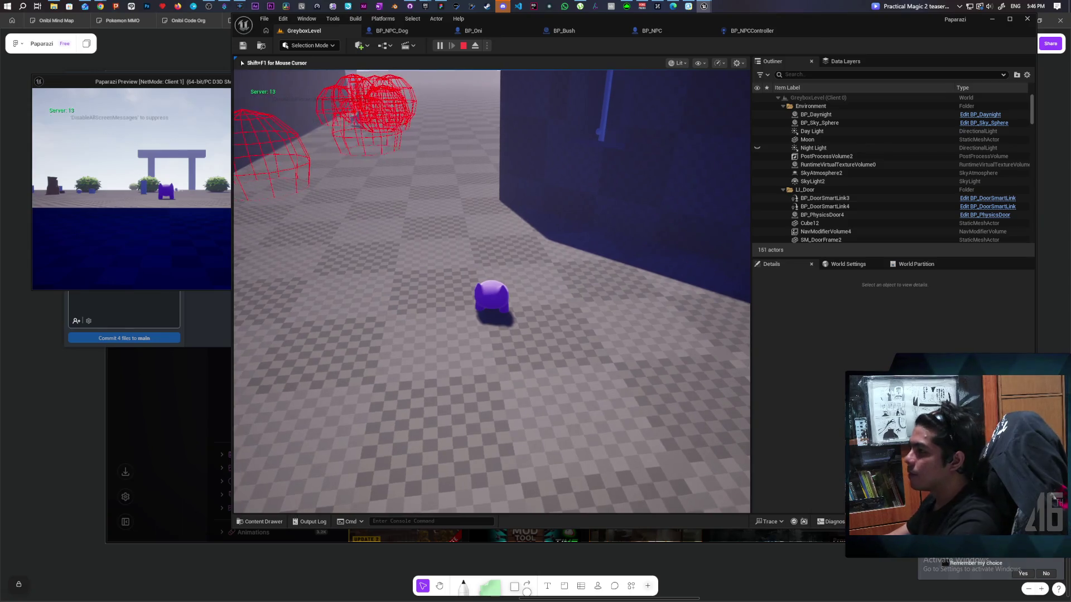
- Walk the character onto the blue block and back, end play, and show BP_NPCController's graph
key("w")
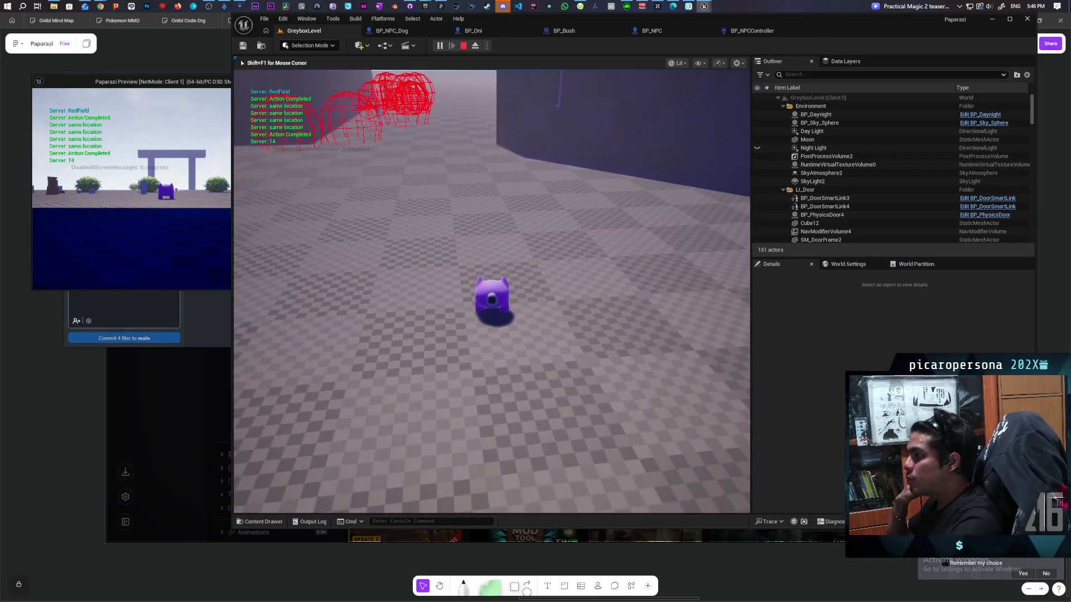
key("w")
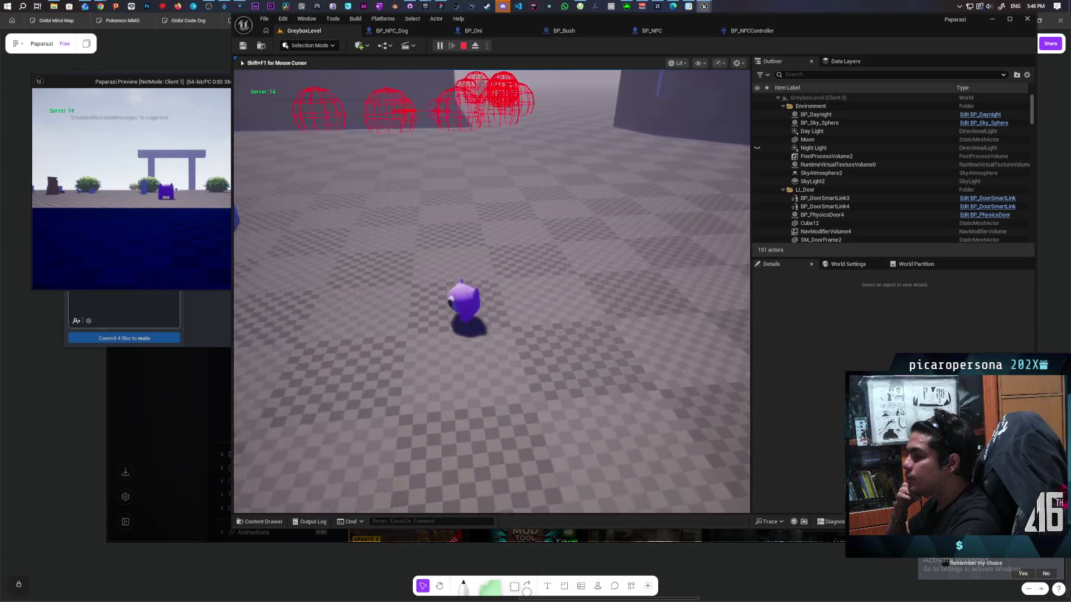
key("w")
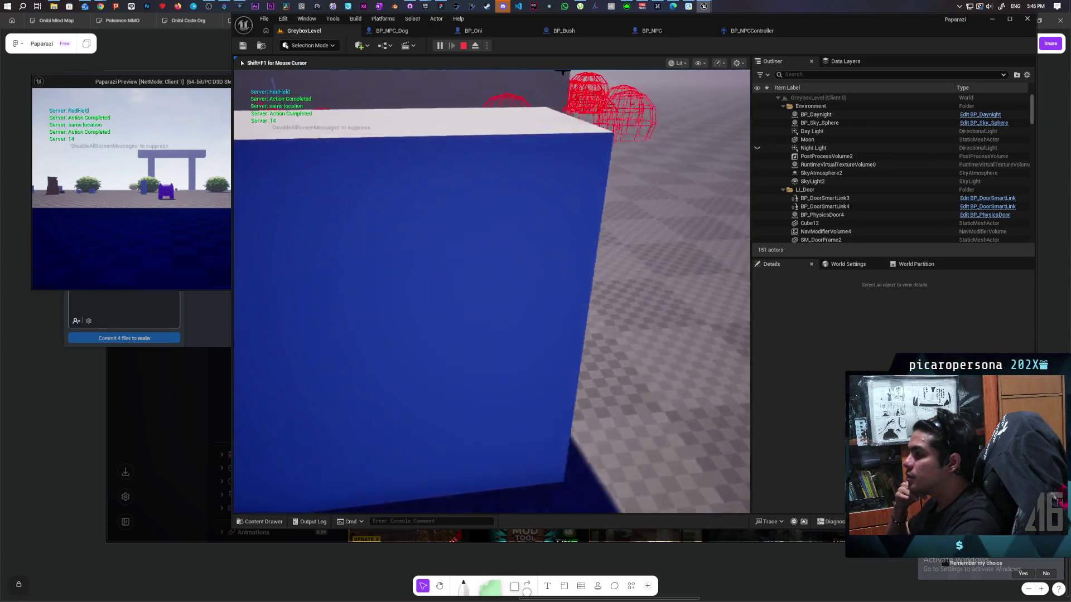
key("w")
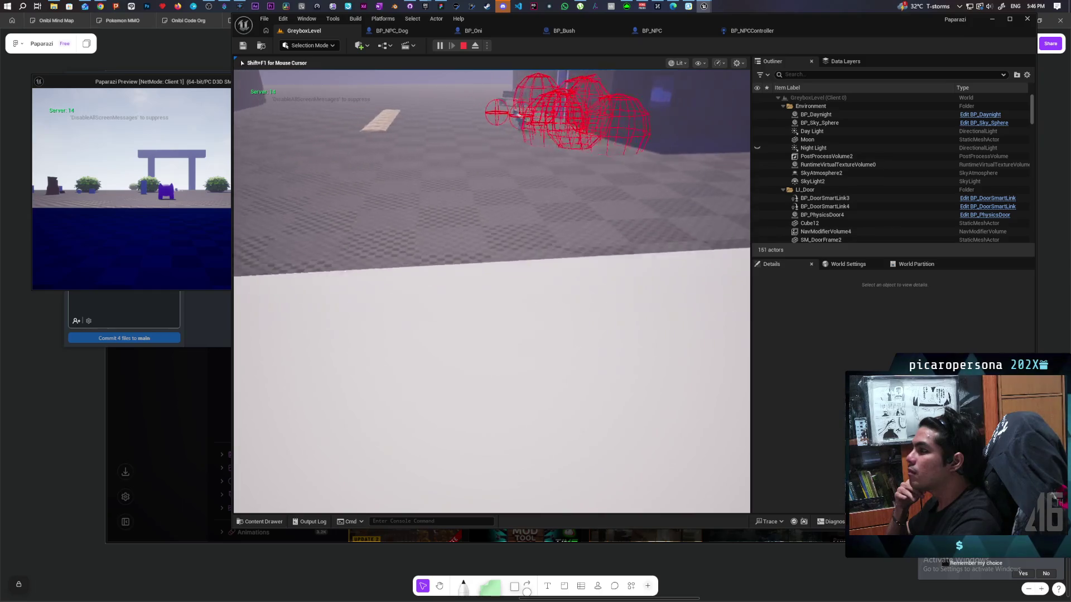
key("shift+F1")
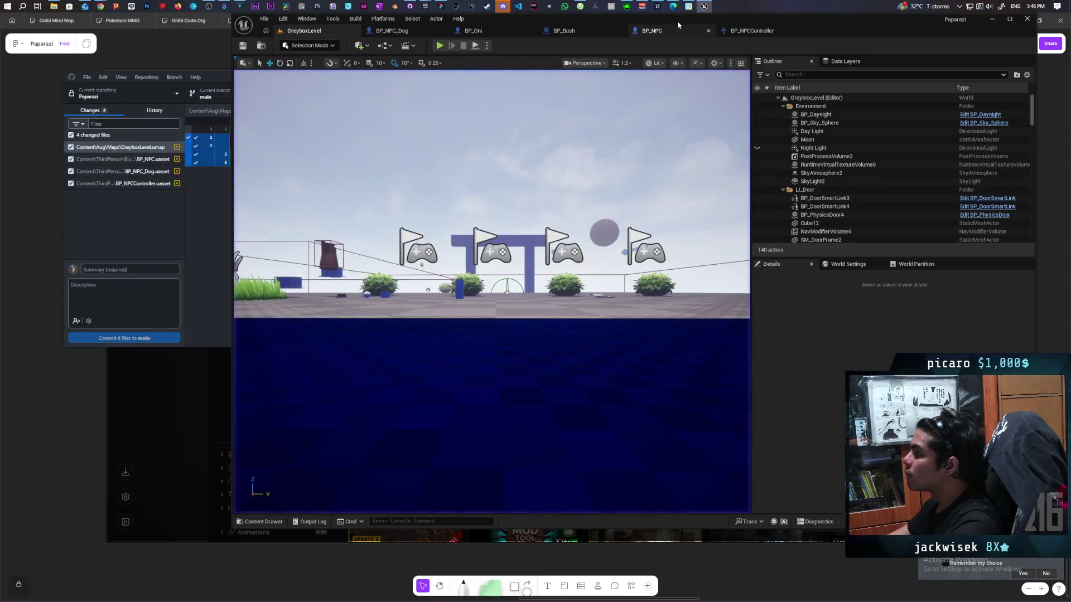
left_click(751, 32)
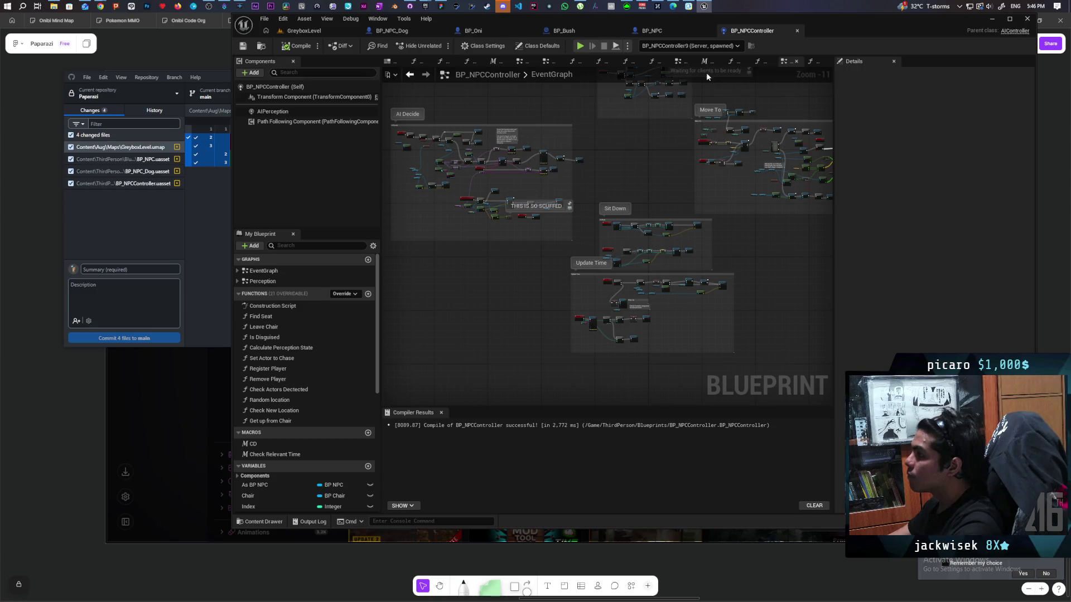
- Switch to BP_NPC's EventGraph and inspect the Line Trace, Reset Avoid and Open Gate nodes
left_click(667, 32)
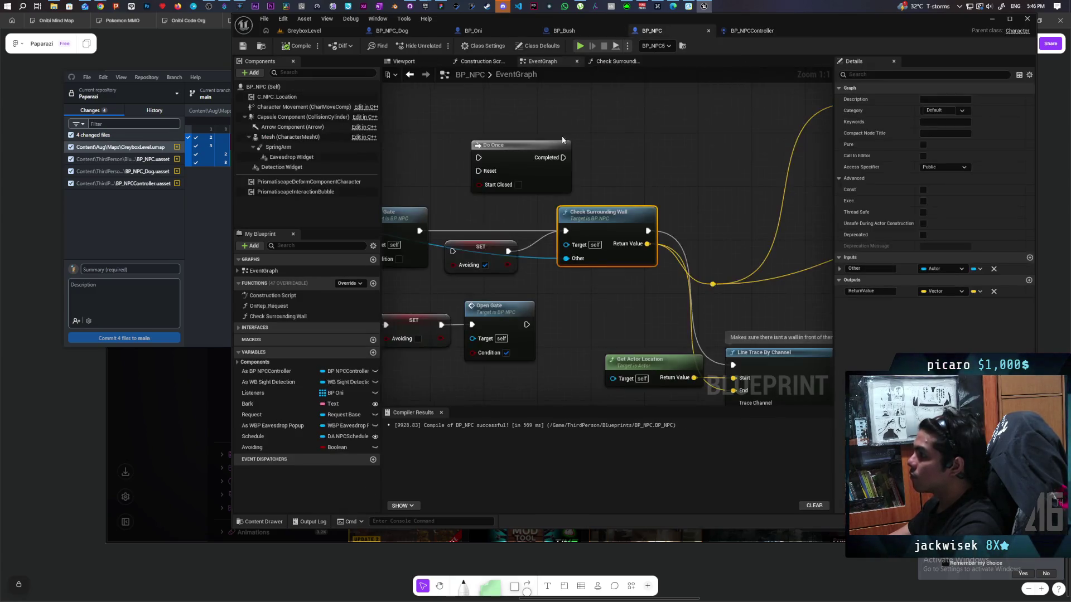
mouse_move(511, 219)
left_mouse_down()
mouse_move(741, 199)
mouse_move(712, 186)
mouse_move(767, 167)
mouse_move(770, 189)
mouse_move(434, 183)
left_mouse_up()
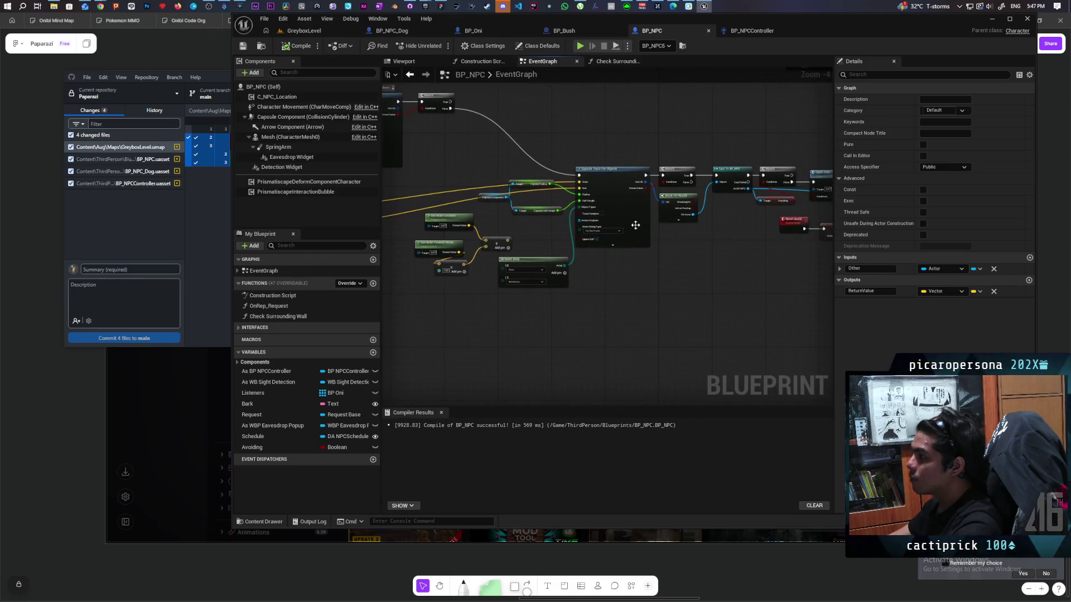
left_click_drag(714, 226, 565, 222)
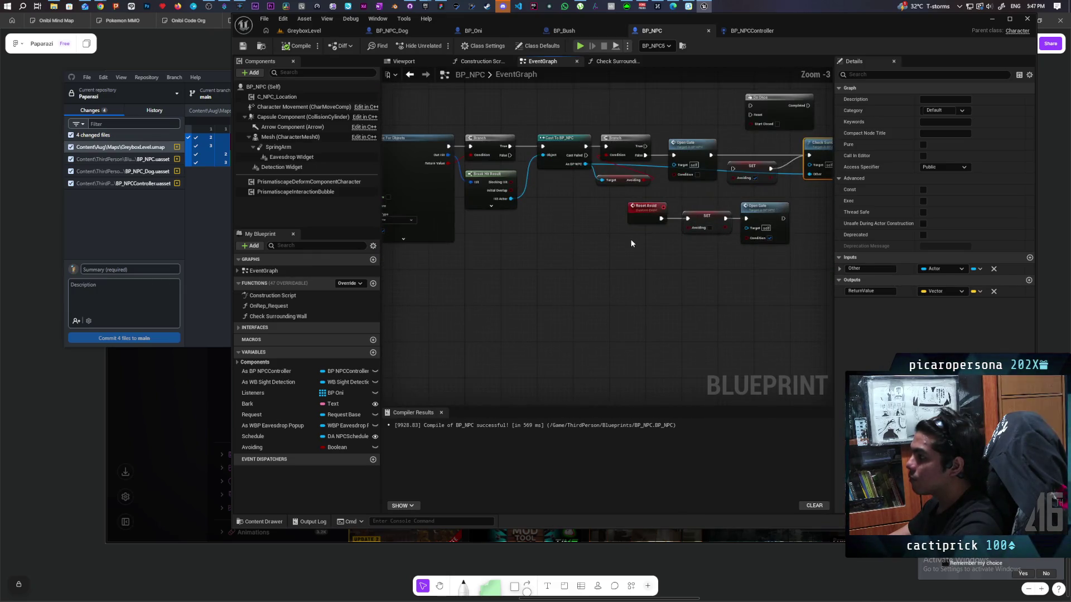
scroll(630, 238, "up", 1)
left_click_drag(630, 238, 564, 287)
left_click(588, 179)
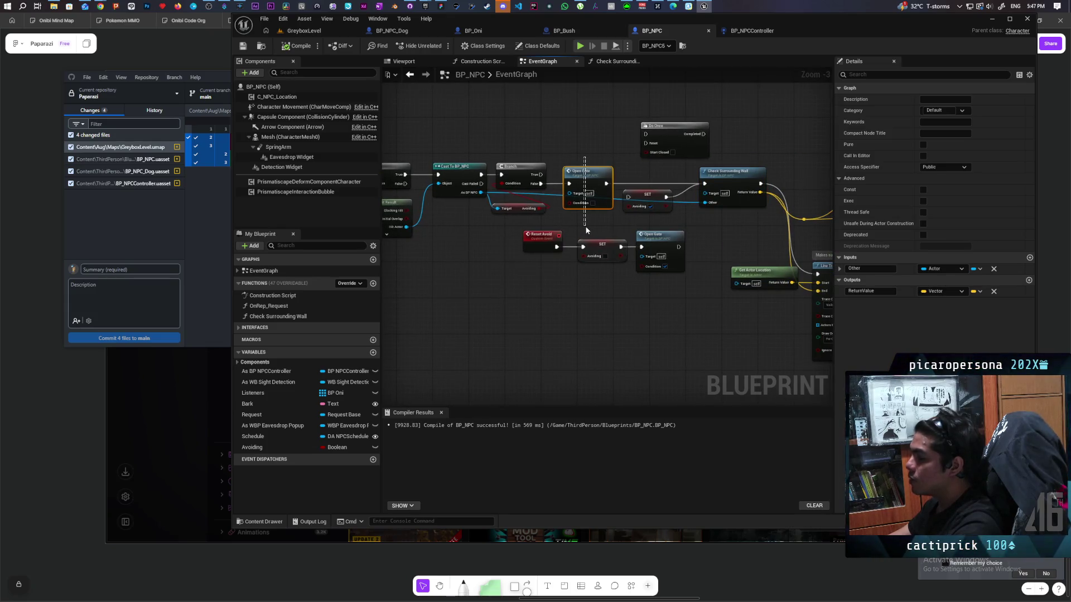
- Pan across the graph to review Draw Debug Sphere, Do Once and Check Surrounding Wall
mouse_move(716, 222)
left_mouse_down()
mouse_move(614, 222)
mouse_move(618, 203)
mouse_move(535, 187)
mouse_move(511, 196)
mouse_move(493, 226)
mouse_move(432, 232)
mouse_move(326, 214)
left_mouse_up()
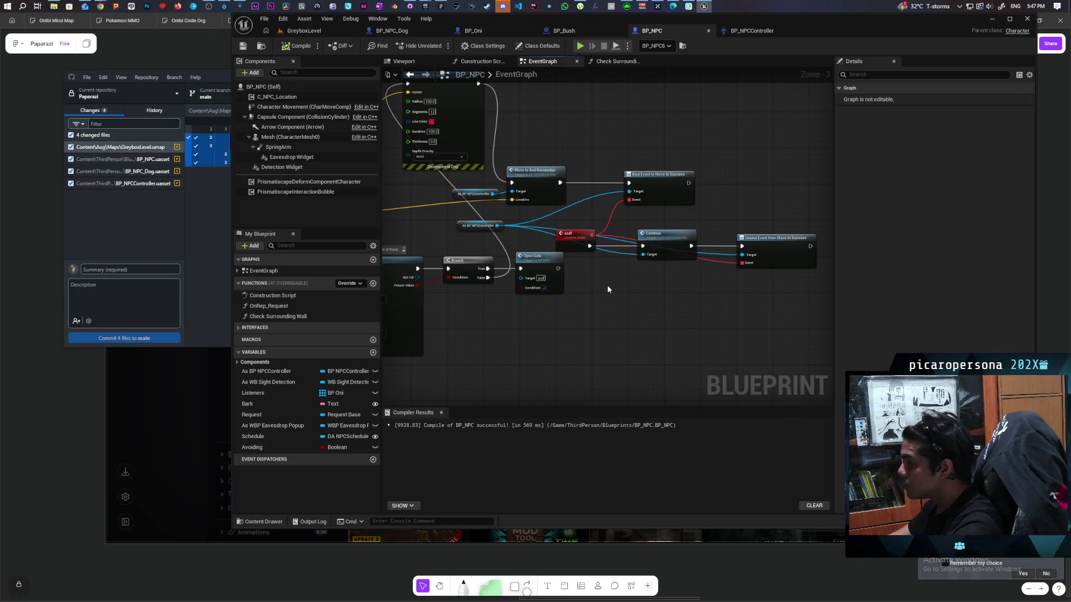
scroll(608, 288, "up", 1)
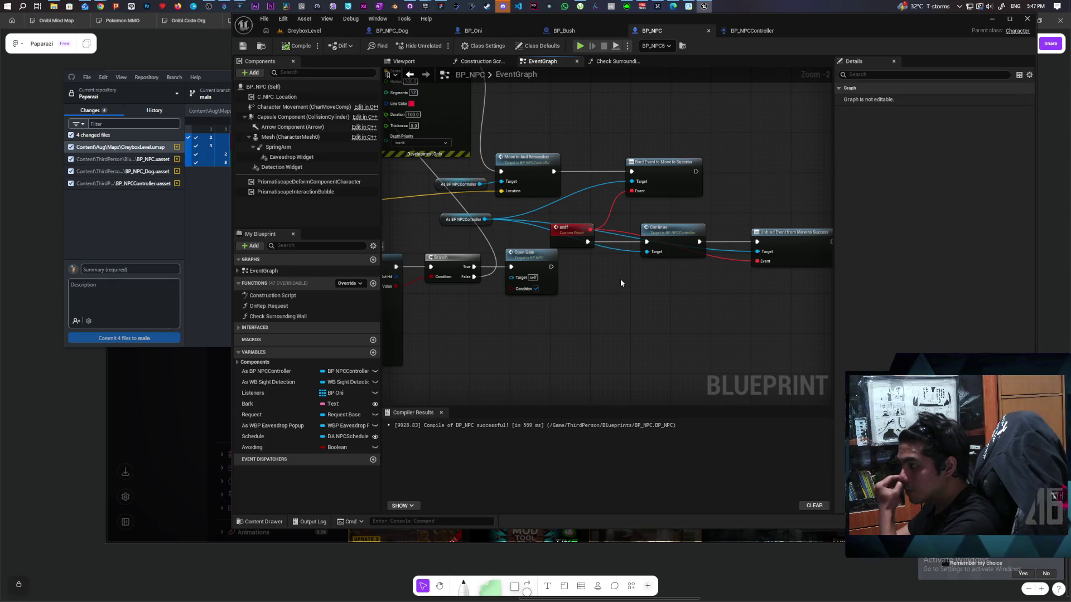
scroll(620, 283, "down", 1)
scroll(618, 284, "up", 1)
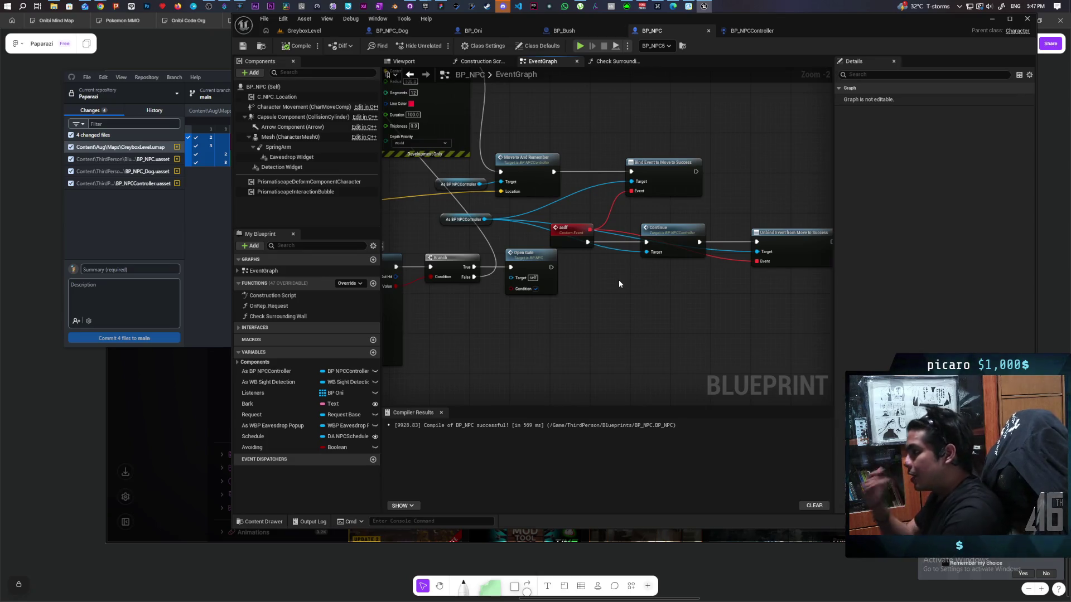
left_click_drag(620, 281, 785, 351)
mouse_move(579, 302)
left_mouse_down()
mouse_move(663, 242)
mouse_move(665, 200)
left_mouse_up()
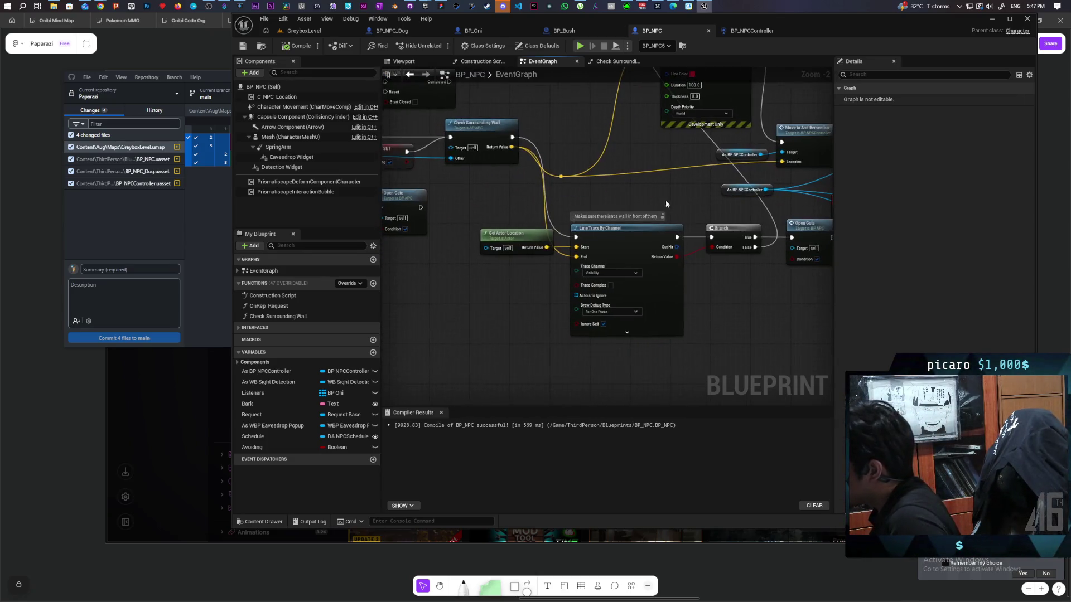
mouse_move(725, 285)
left_mouse_down()
mouse_move(740, 321)
mouse_move(633, 327)
mouse_move(790, 326)
left_mouse_up()
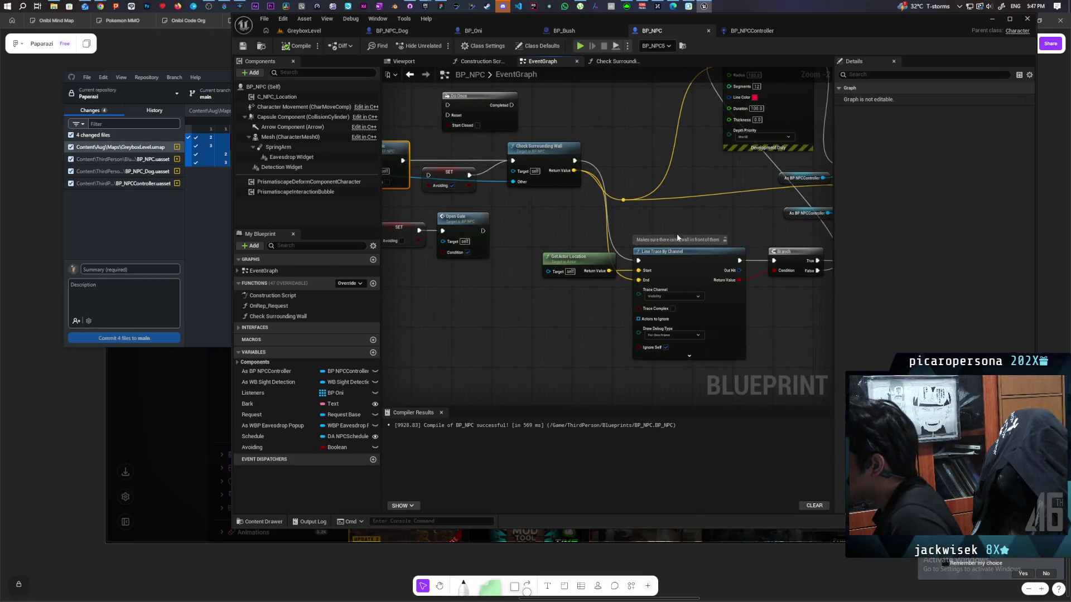
double_click(541, 146)
mouse_move(730, 234)
left_mouse_down()
mouse_move(468, 256)
mouse_move(511, 237)
mouse_move(761, 296)
mouse_move(798, 266)
mouse_move(782, 201)
mouse_move(710, 136)
mouse_move(496, 122)
mouse_move(425, 174)
mouse_move(782, 289)
mouse_move(717, 169)
mouse_move(553, 107)
mouse_move(500, 106)
left_mouse_up()
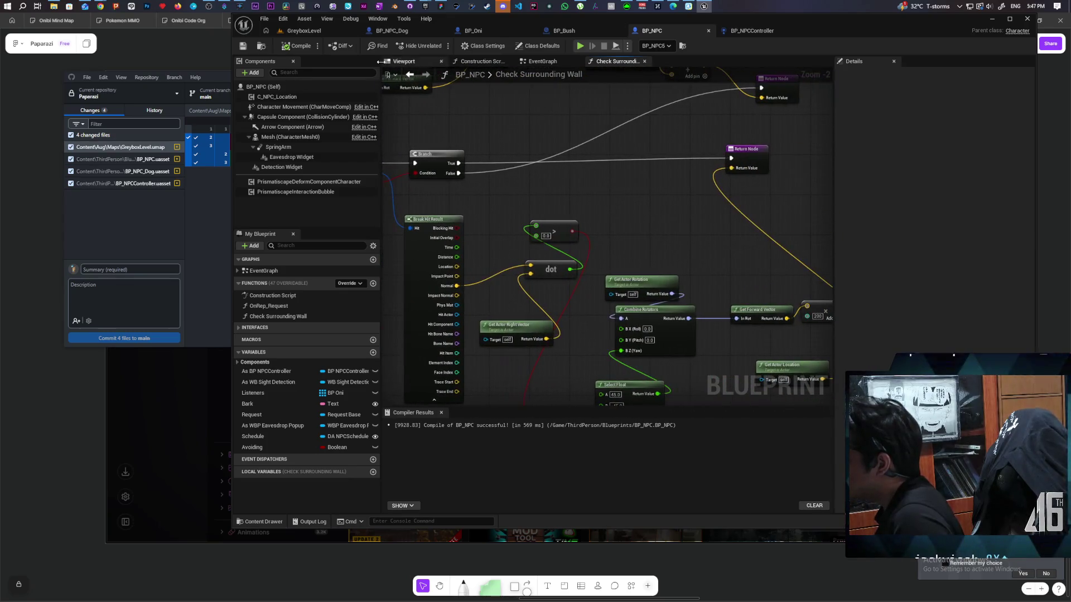
left_click(409, 76)
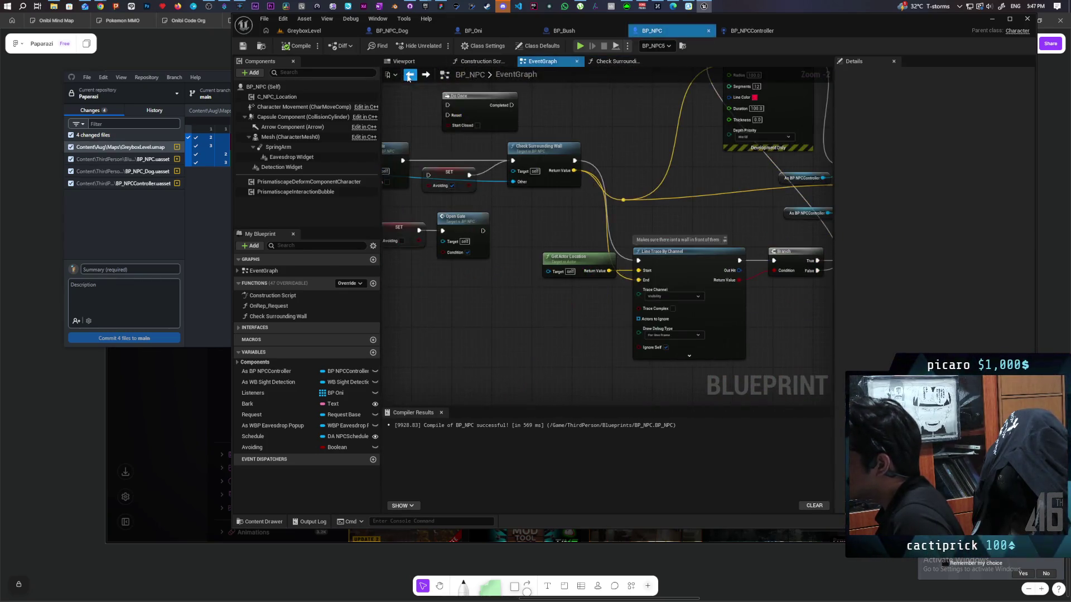
left_click_drag(477, 267, 551, 313)
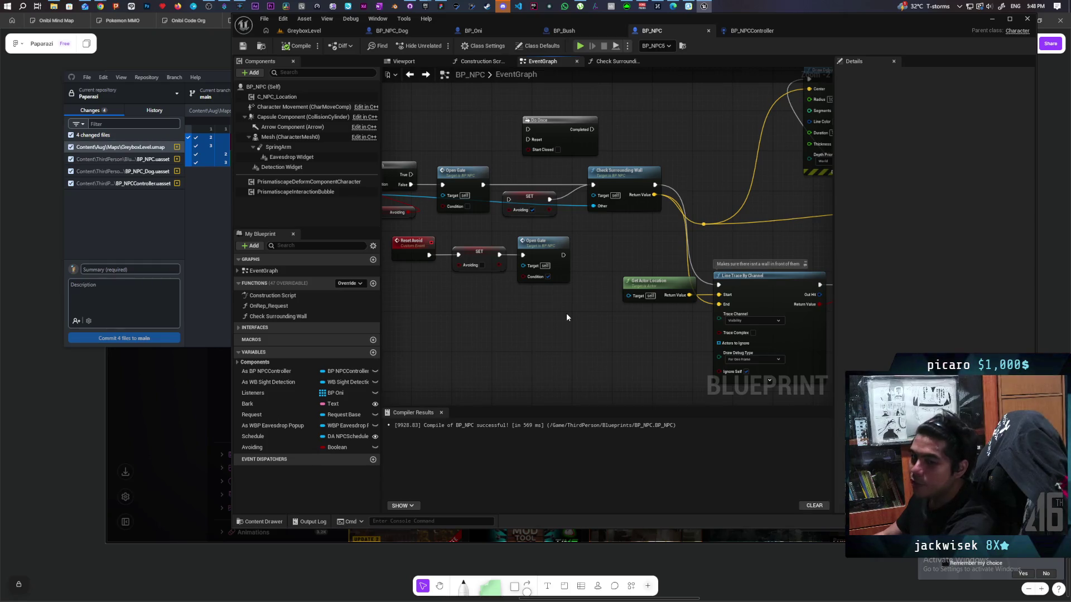
- Marquee-select the four Character Movement speed-check nodes and drag them further left
scroll(564, 311, "down", 2)
mouse_move(548, 309)
left_mouse_down()
mouse_move(720, 306)
mouse_move(738, 309)
mouse_move(628, 301)
mouse_move(767, 330)
left_mouse_up()
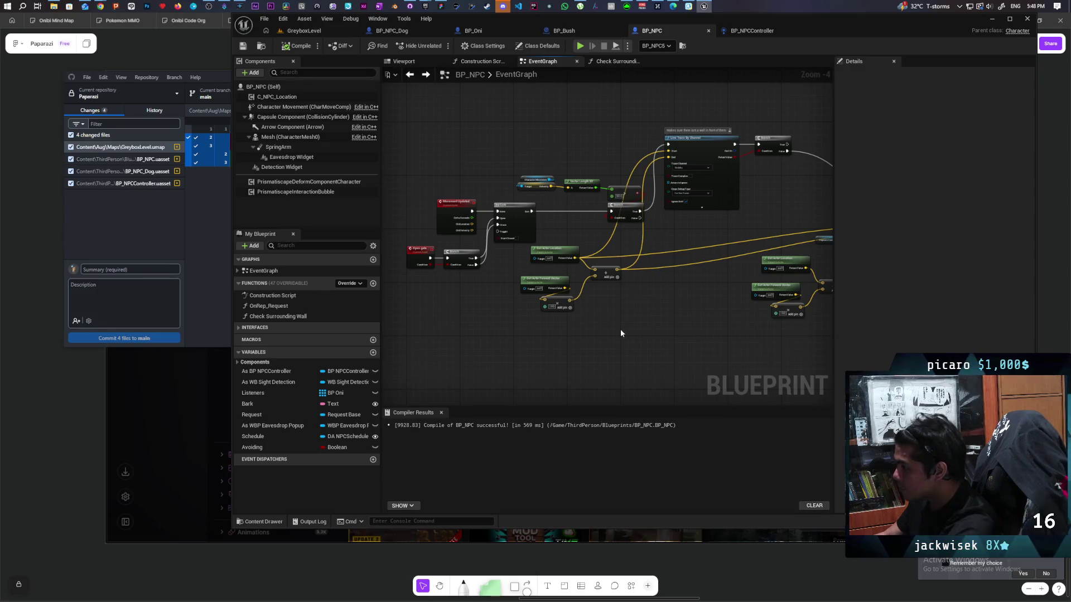
mouse_move(690, 318)
left_mouse_down()
mouse_move(626, 311)
mouse_move(586, 289)
mouse_move(652, 291)
left_mouse_up()
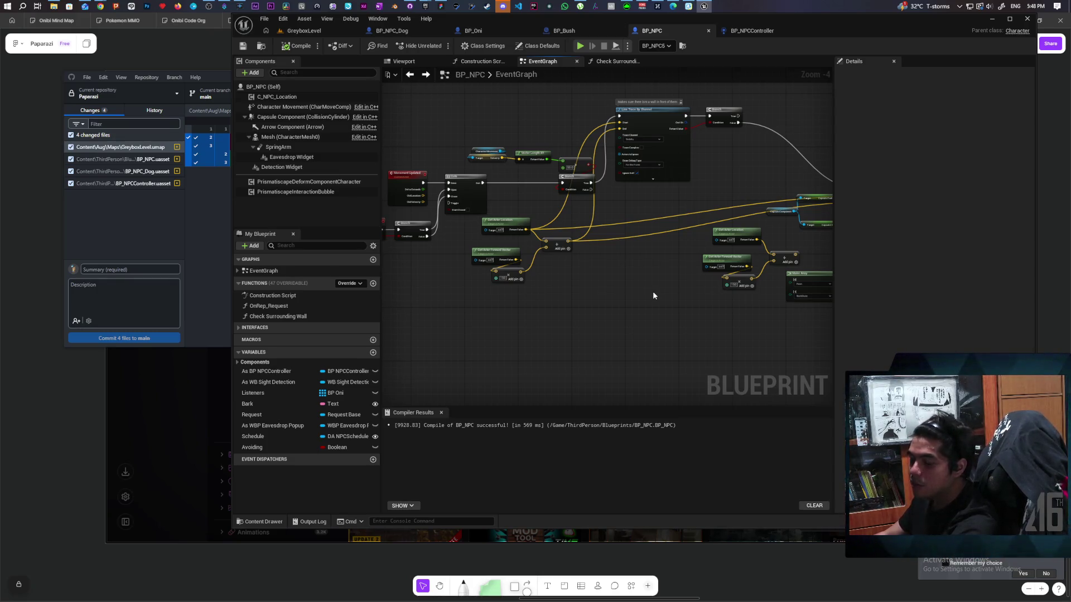
left_click_drag(650, 291, 670, 340)
mouse_move(644, 198)
left_mouse_down()
mouse_move(631, 254)
mouse_move(574, 256)
left_mouse_up()
left_click_drag(650, 239, 597, 240)
- Deselect and look over the rest of the graph, including Draw Debug Sphere and Move nodes
mouse_move(616, 194)
left_mouse_down()
mouse_move(580, 236)
mouse_move(708, 210)
mouse_move(653, 208)
left_mouse_up()
mouse_move(738, 202)
left_mouse_down()
mouse_move(603, 198)
mouse_move(709, 181)
left_mouse_up()
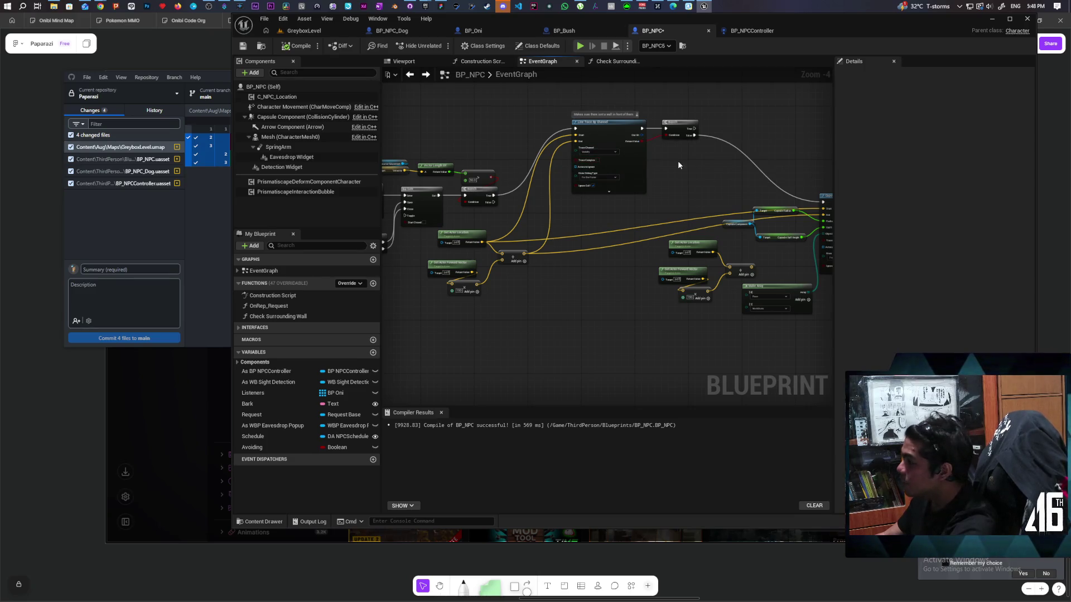
scroll(679, 185, "down", 2)
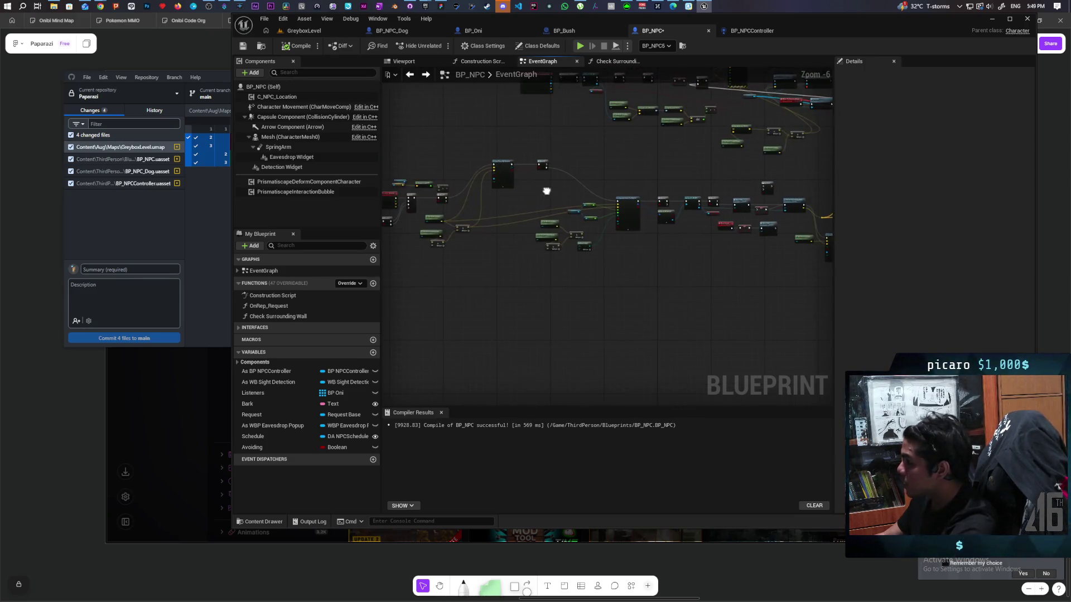
scroll(595, 273, "up", 2)
mouse_move(622, 266)
left_mouse_down()
mouse_move(475, 287)
mouse_move(754, 287)
mouse_move(652, 294)
mouse_move(735, 306)
mouse_move(416, 312)
mouse_move(741, 319)
left_mouse_up()
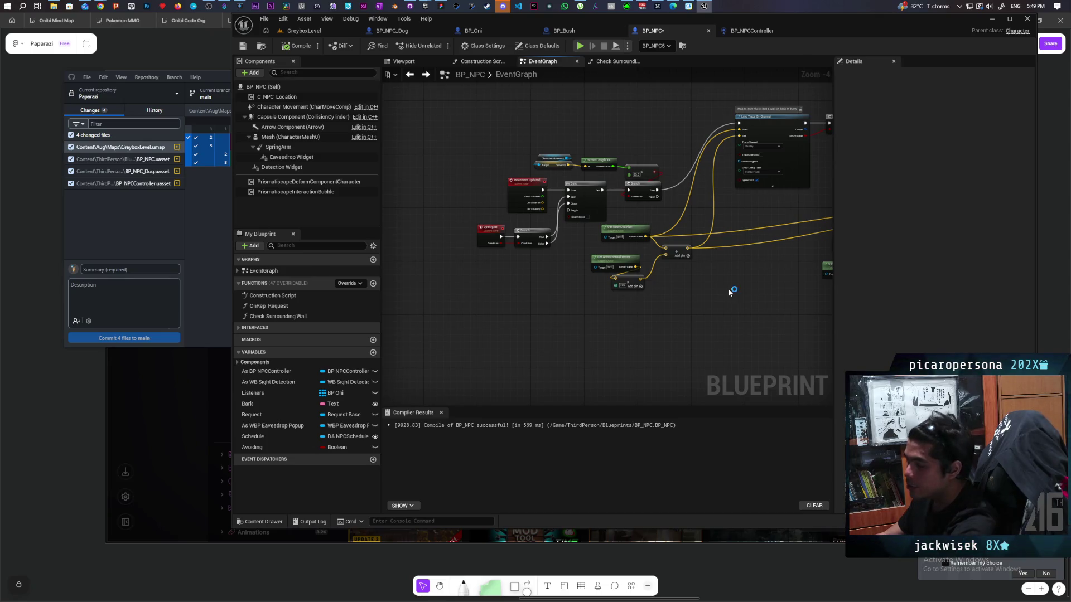
scroll(723, 289, "down", 1)
mouse_move(724, 292)
left_mouse_down()
mouse_move(566, 293)
mouse_move(612, 263)
mouse_move(612, 277)
left_mouse_up()
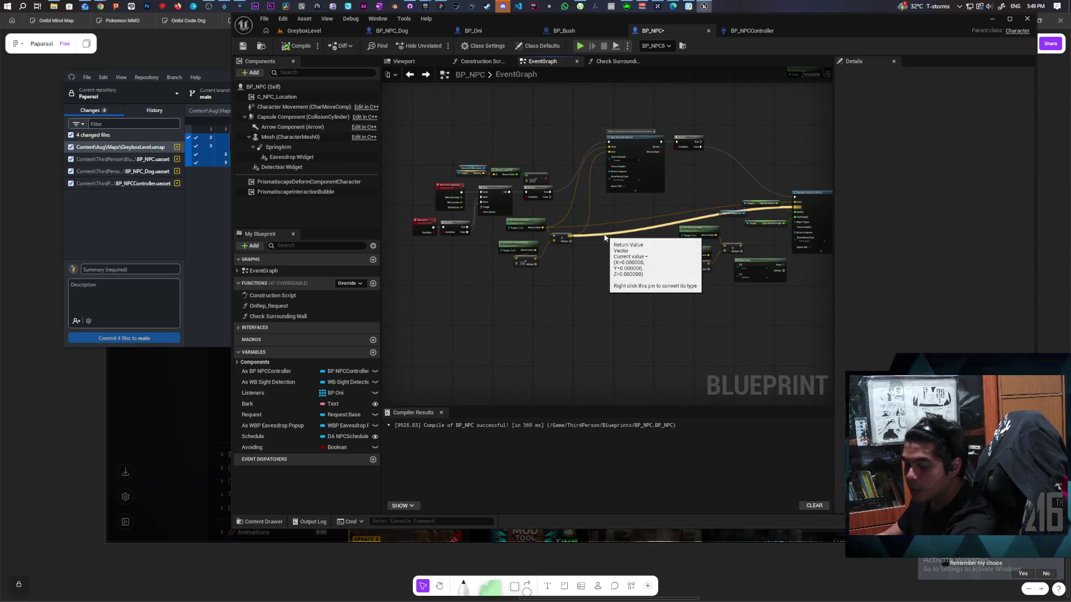
scroll(613, 216, "up", 2)
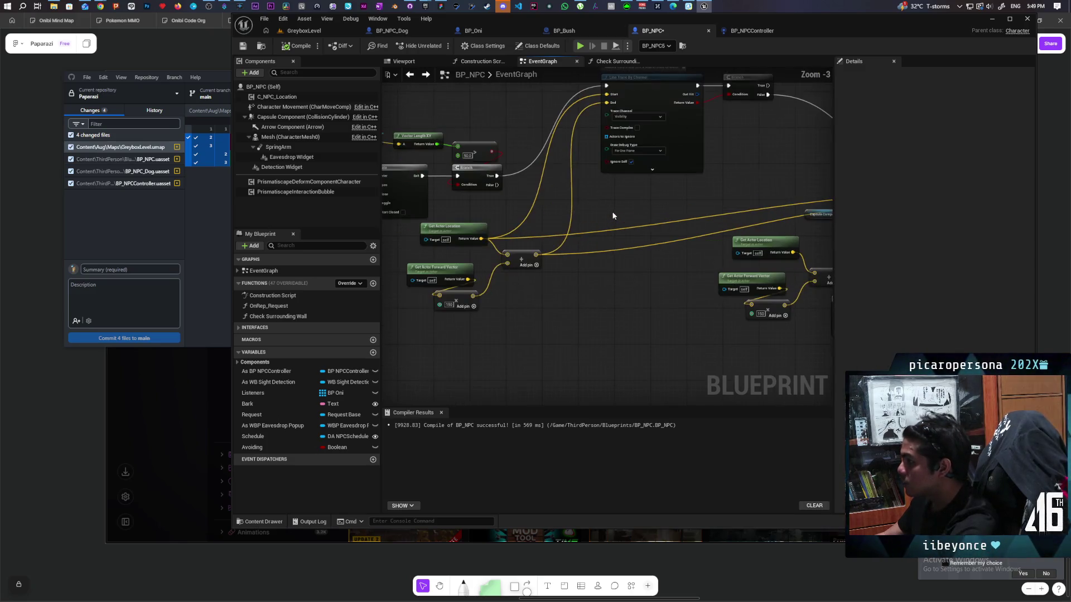
mouse_move(555, 222)
left_mouse_down()
mouse_move(519, 234)
mouse_move(414, 320)
mouse_move(372, 319)
left_mouse_up()
mouse_move(638, 315)
left_mouse_down()
mouse_move(518, 315)
mouse_move(651, 301)
mouse_move(654, 276)
mouse_move(766, 287)
mouse_move(688, 289)
left_mouse_up()
mouse_move(536, 238)
left_mouse_down()
mouse_move(728, 209)
mouse_move(685, 233)
mouse_move(617, 232)
left_mouse_up()
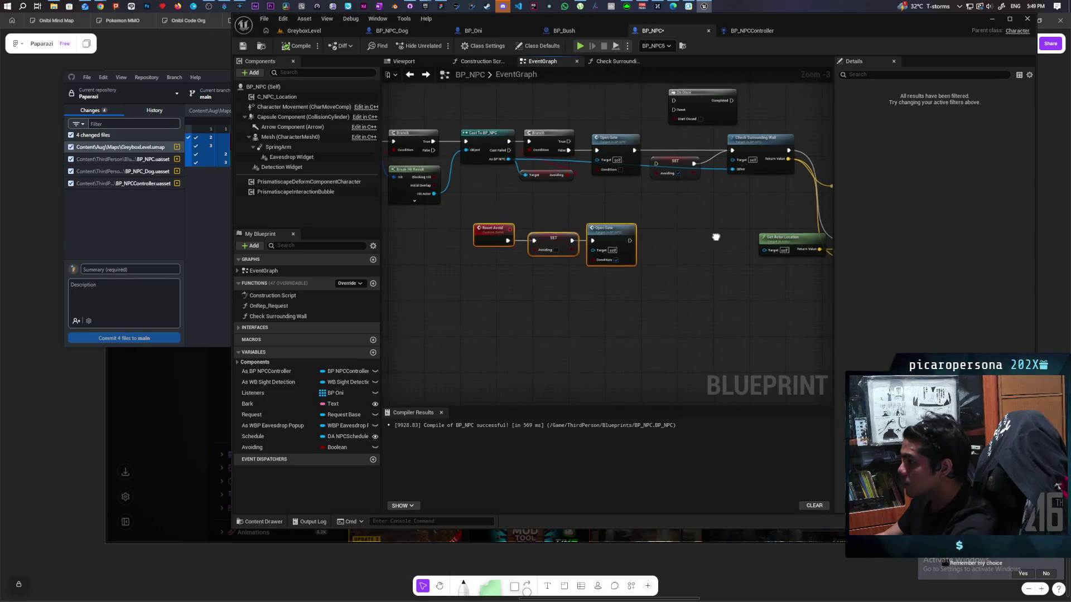
left_click_drag(694, 300, 495, 291)
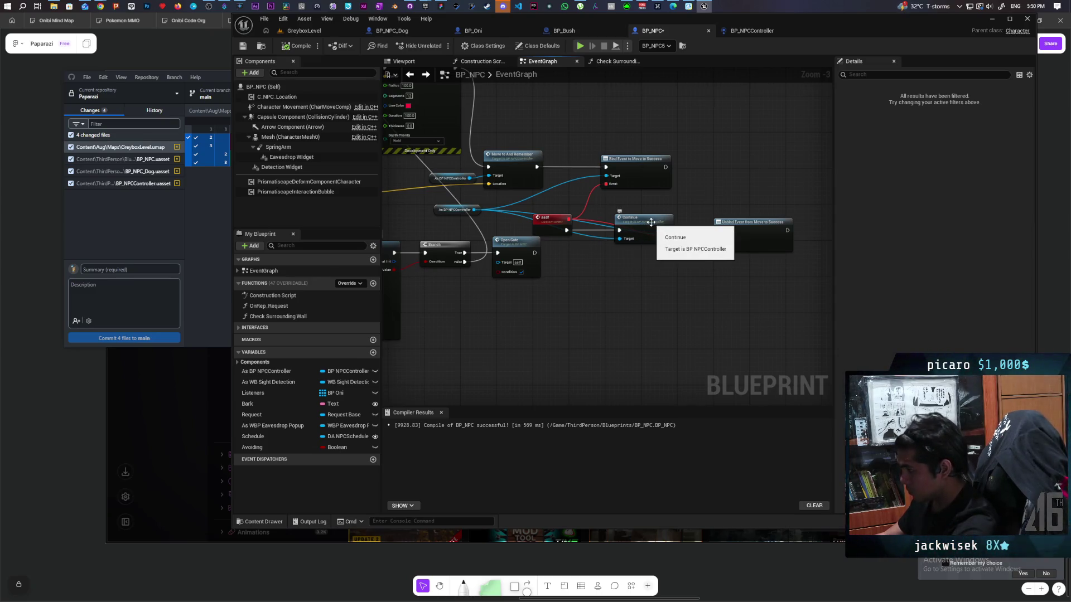
double_click(641, 224)
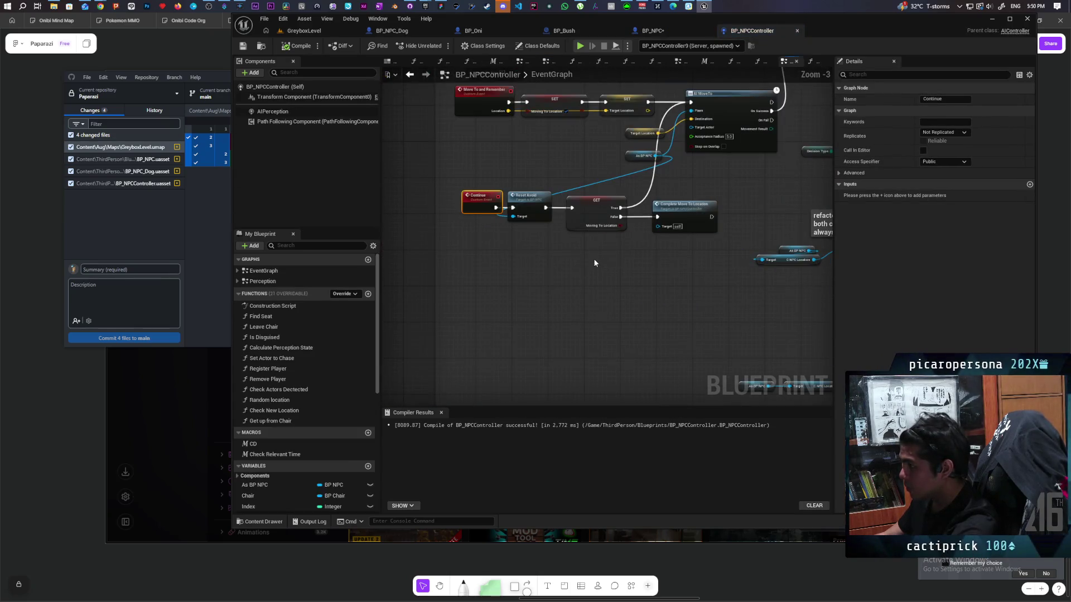
- Try wiring Continue straight into GET without the Reset Avoid node, then compile
left_click_drag(560, 237, 569, 203)
mouse_move(524, 243)
left_mouse_down()
mouse_move(592, 240)
mouse_move(600, 249)
left_mouse_up()
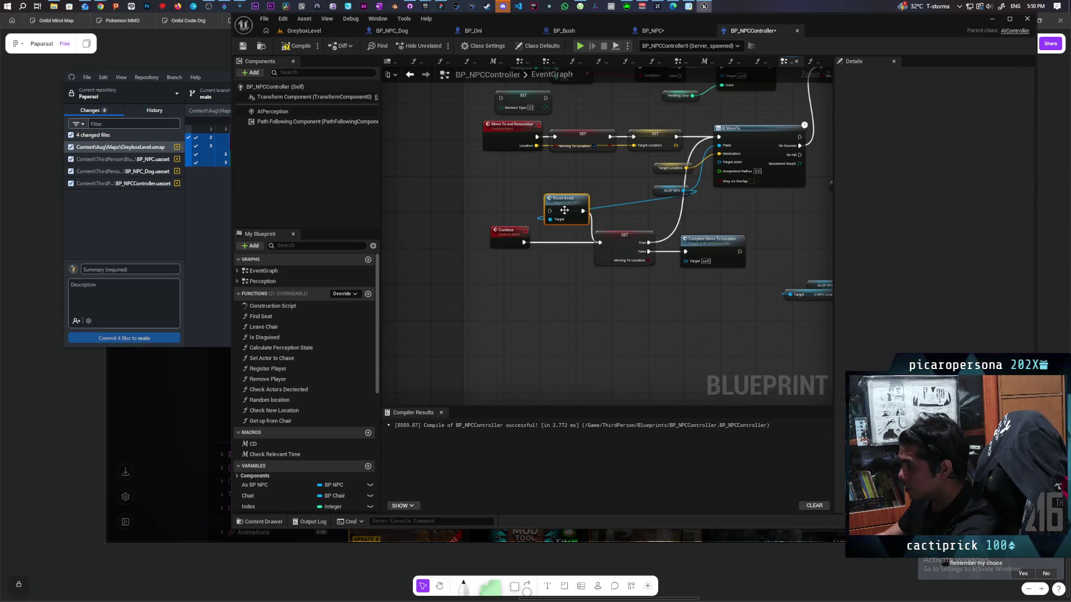
key("Delete")
left_click_drag(506, 247, 542, 241)
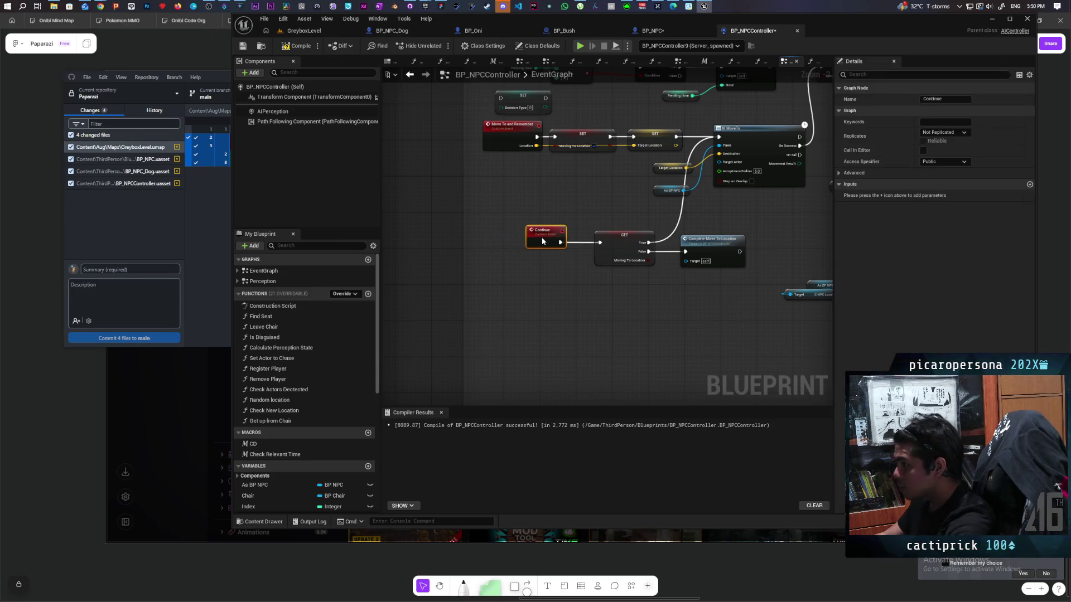
left_click(297, 46)
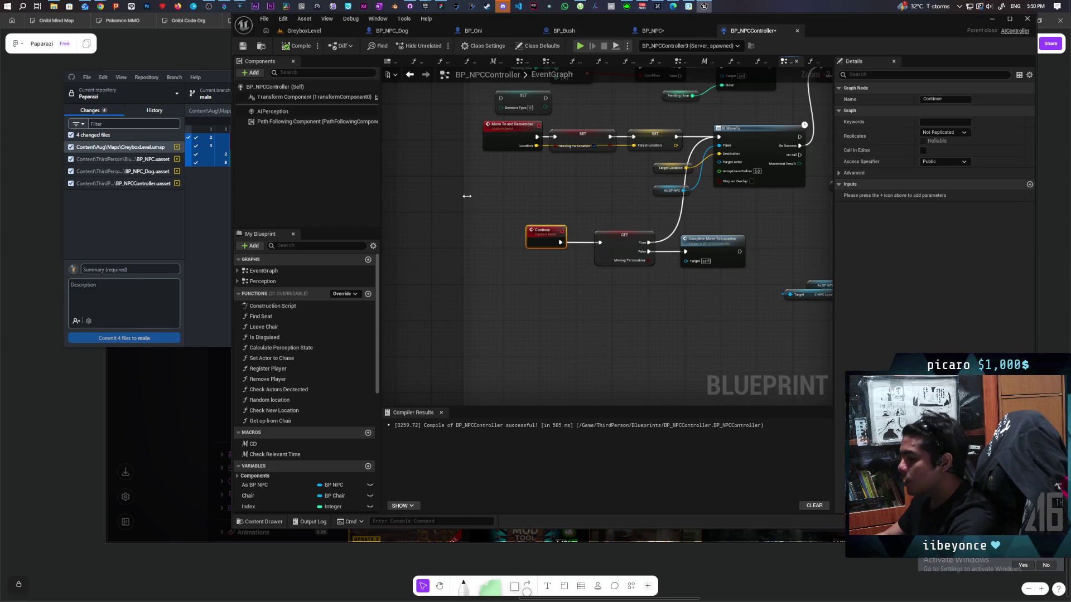
- Undo to restore Reset Avoid and comment it 'Reset Avoid in case saw player'
key("ctrl+z")
key("ctrl+z")
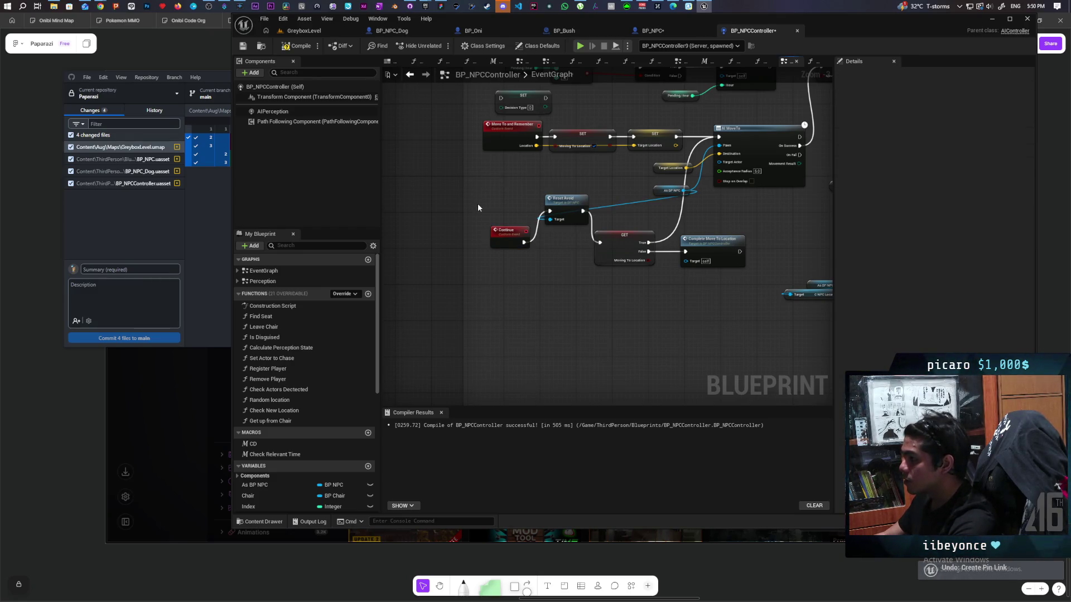
key("ctrl+z")
scroll(558, 192, "up", 3)
left_click(531, 246)
left_click(531, 247)
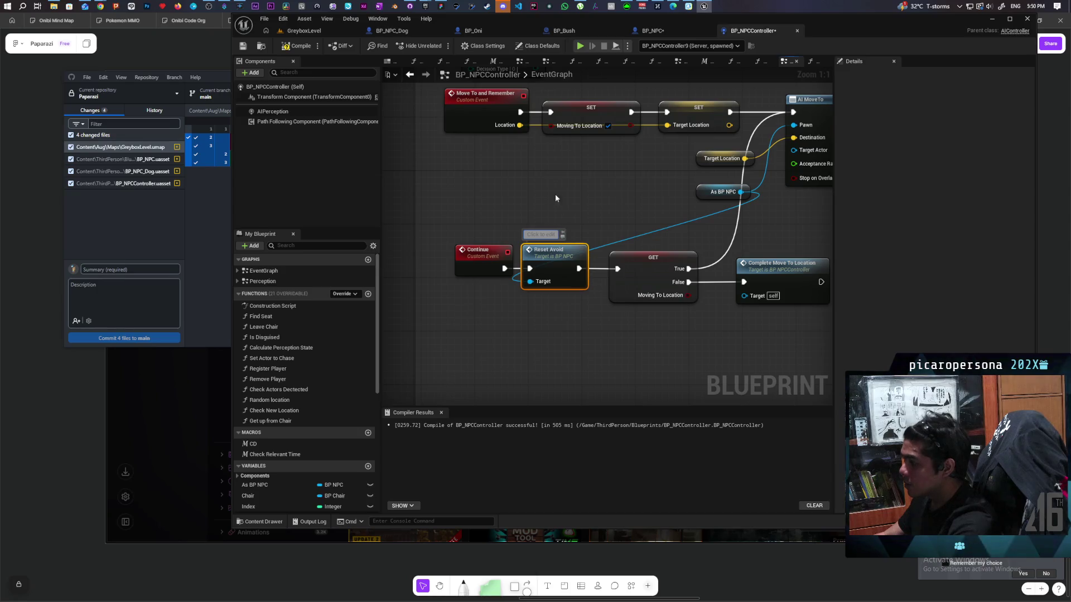
type("Reset Avoid")
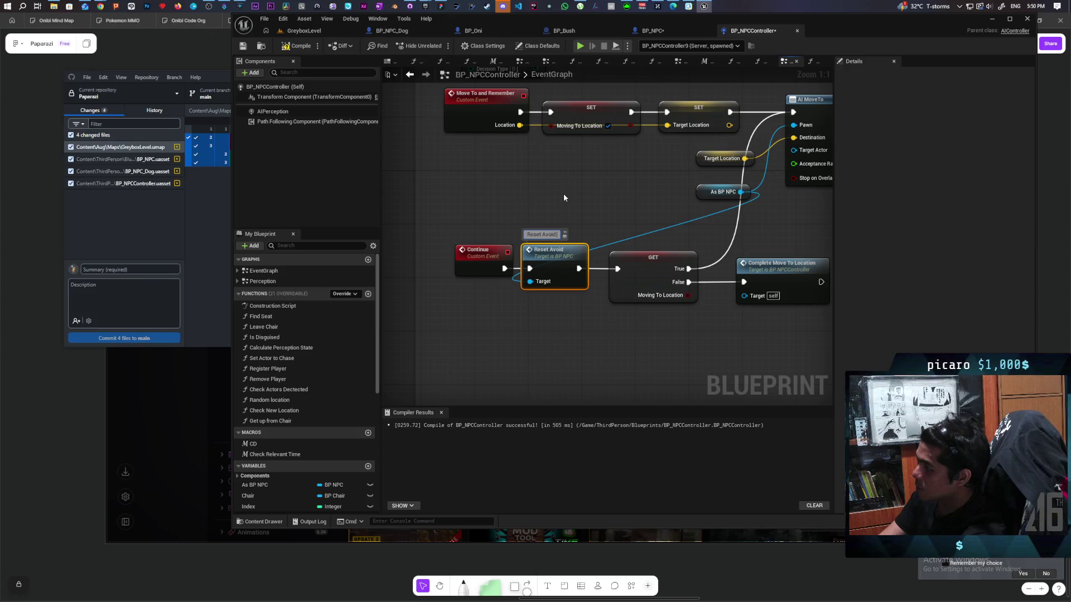
type(" in case")
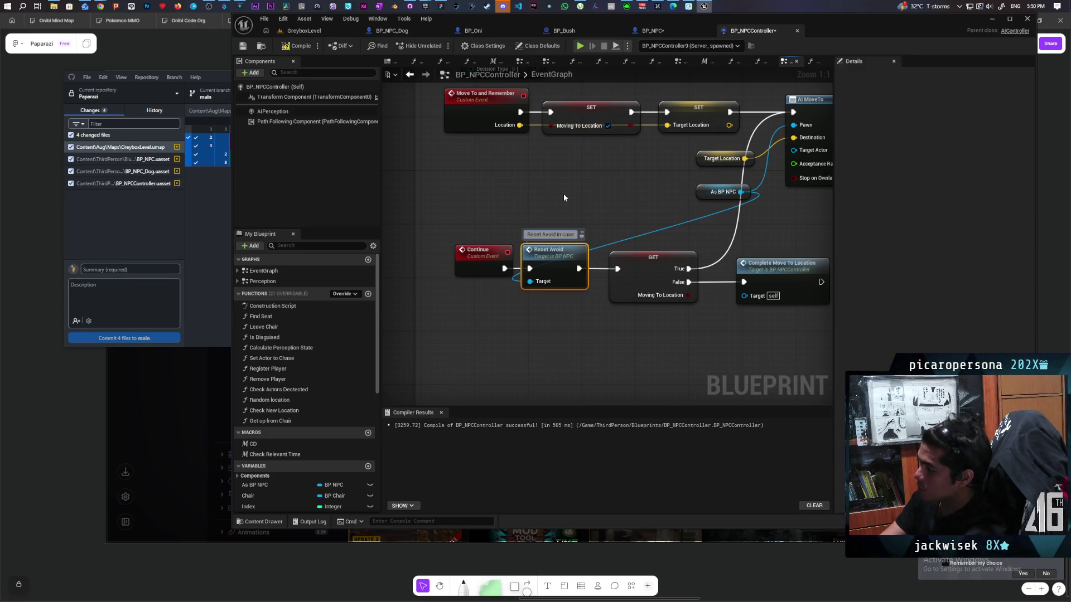
type(" saw")
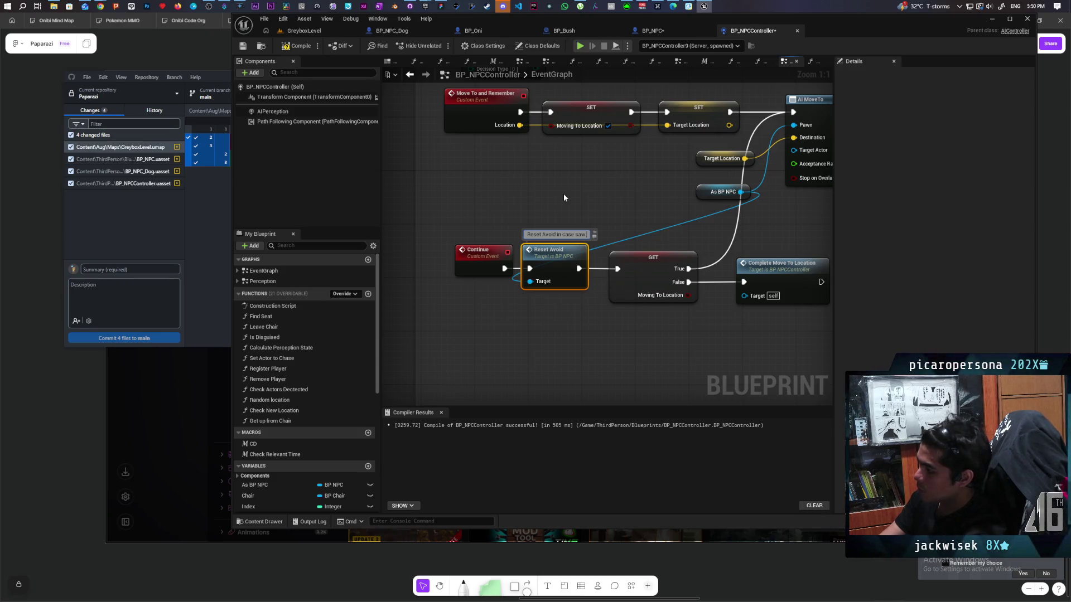
type(" player")
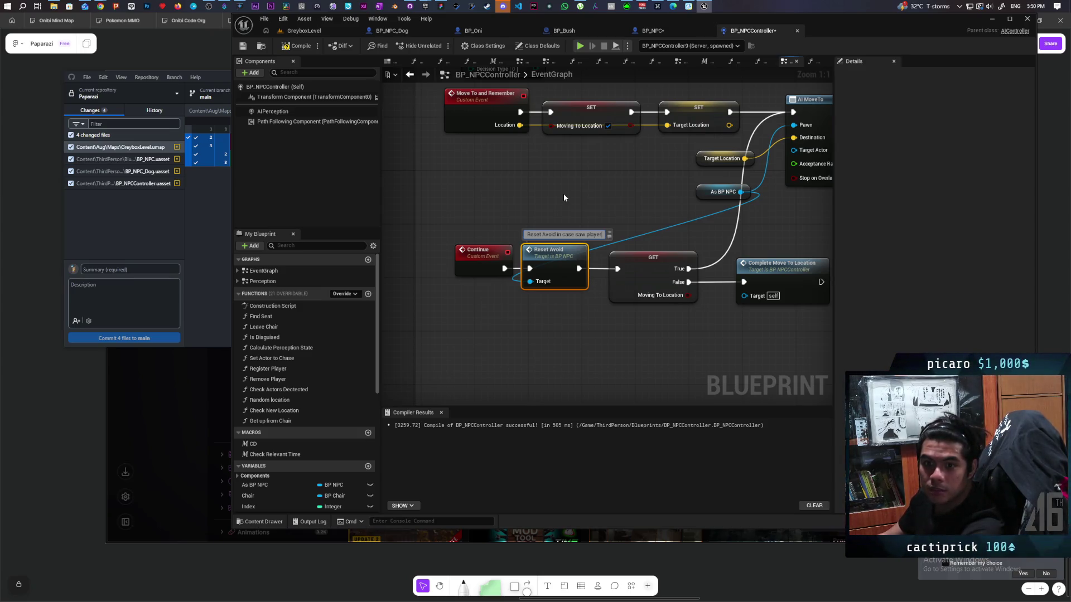
- Commit the Reset Avoid comment, save BP_NPCController, and nudge the Continue event left
left_click(564, 197)
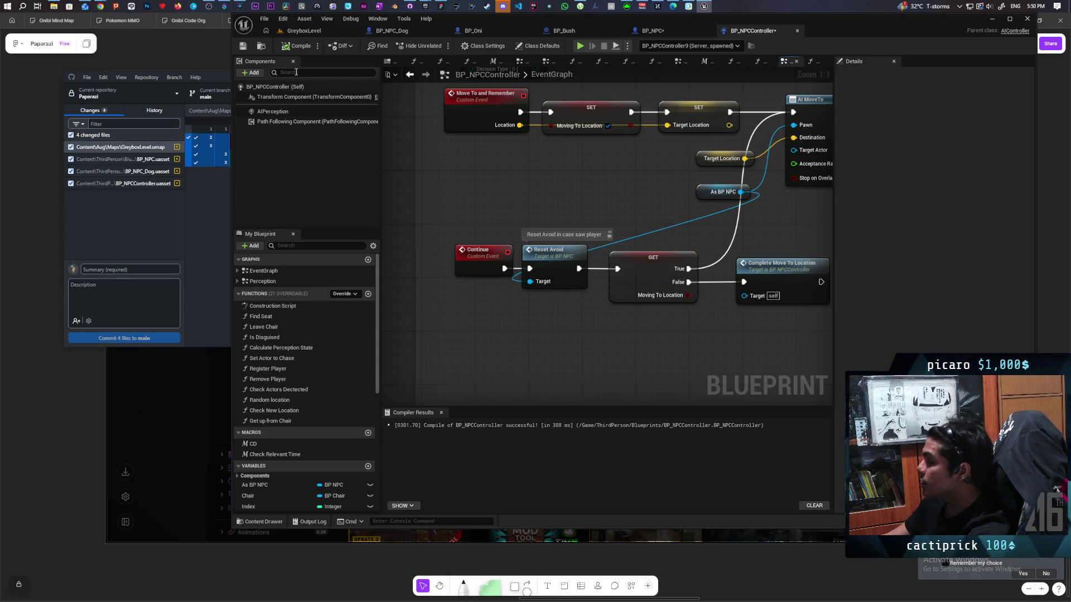
left_click(241, 47)
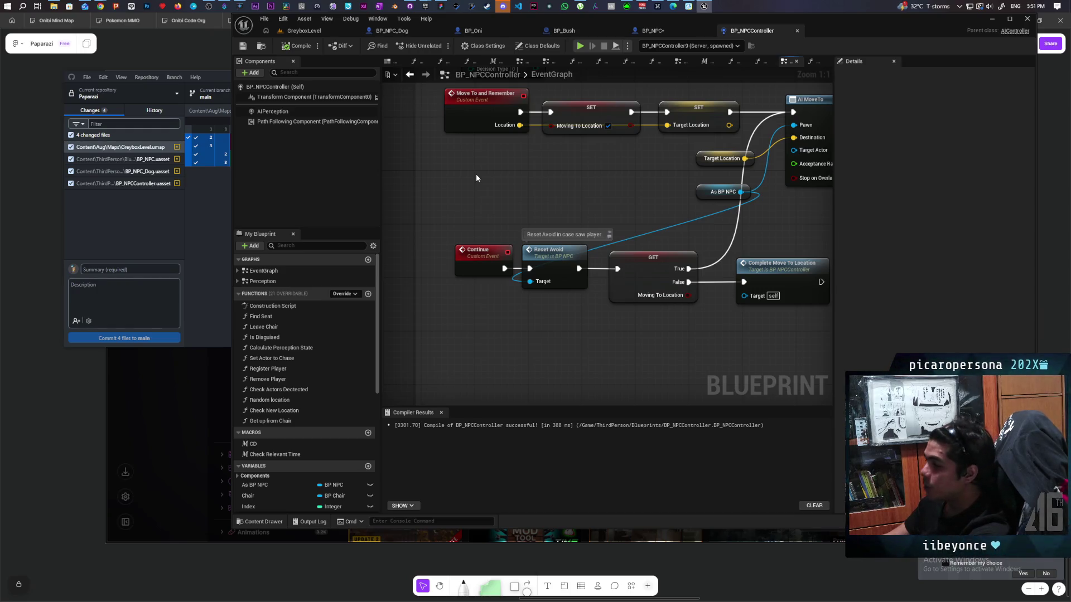
left_click_drag(486, 182, 511, 301)
left_click_drag(513, 359, 500, 359)
left_click(527, 328)
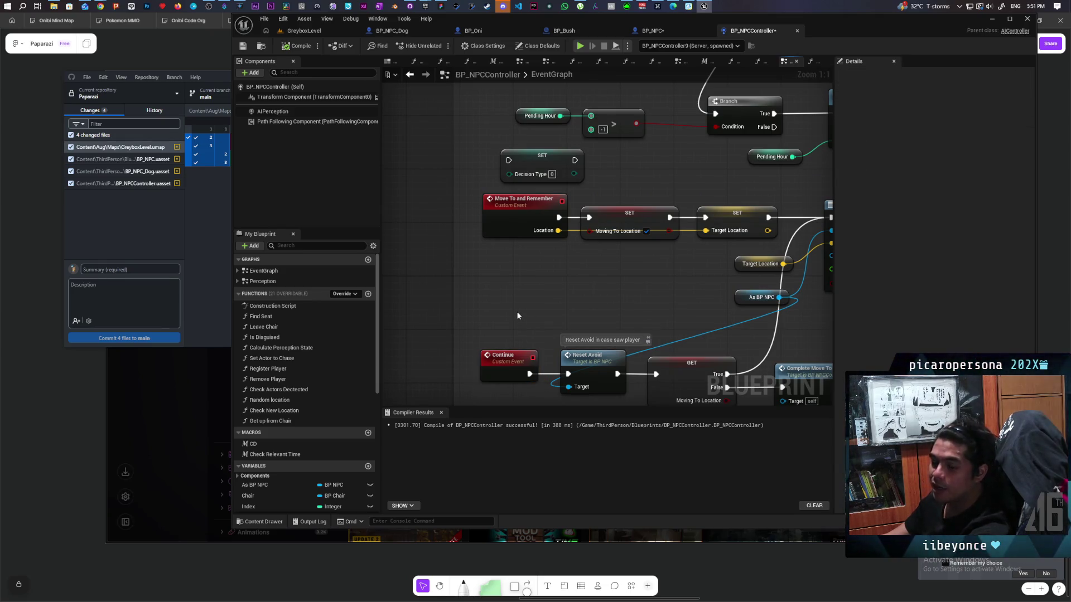
- Move the Target Location and As BP NPC nodes left beside AI MoveTo
mouse_move(517, 316)
left_mouse_down()
mouse_move(562, 261)
mouse_move(604, 270)
mouse_move(575, 281)
left_mouse_up()
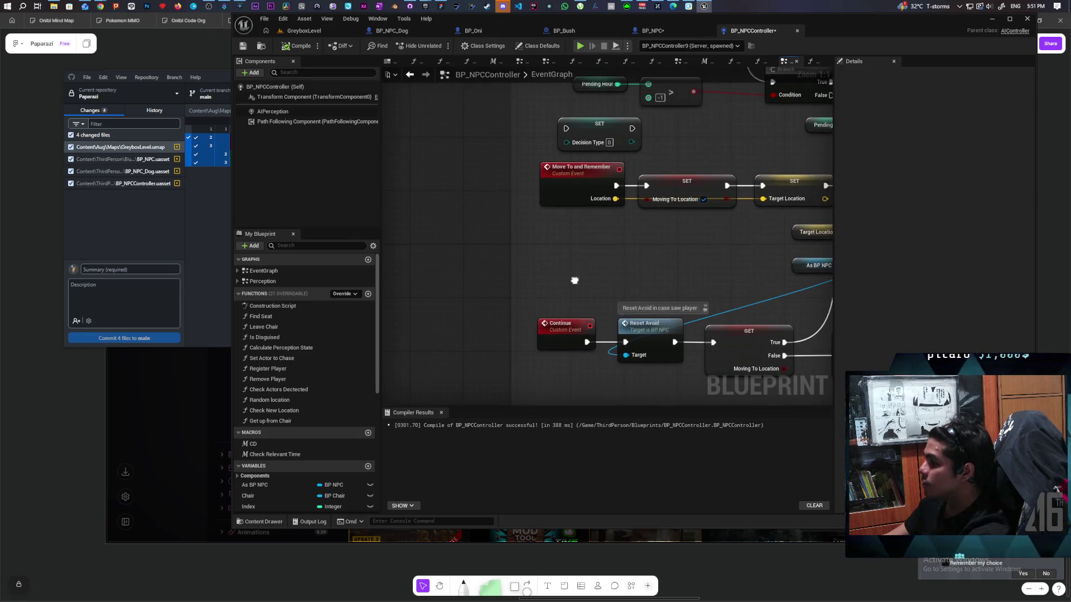
left_click_drag(514, 180, 552, 327)
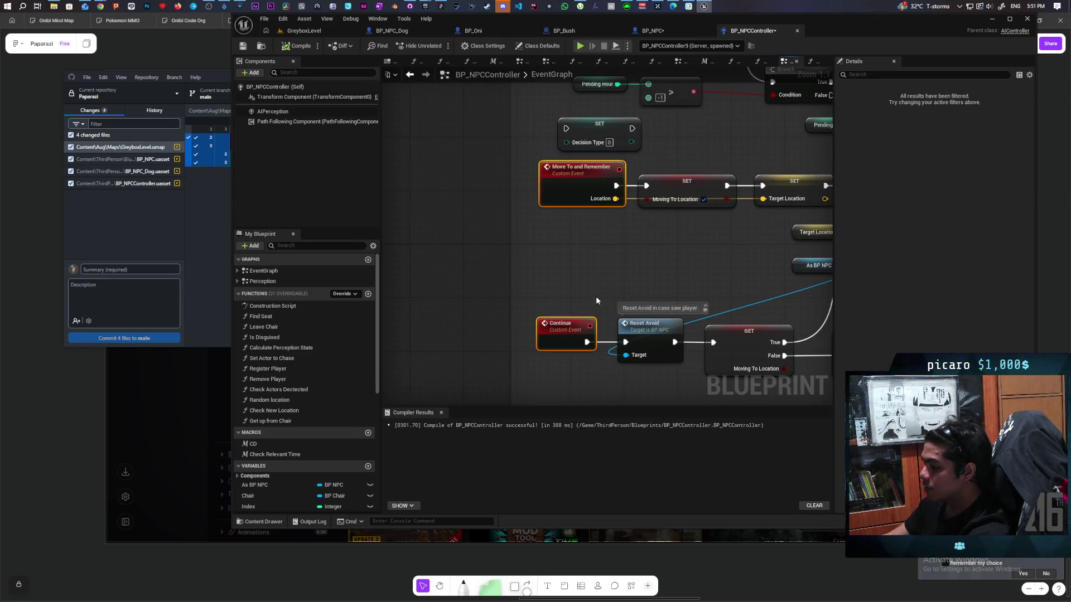
left_click(631, 276)
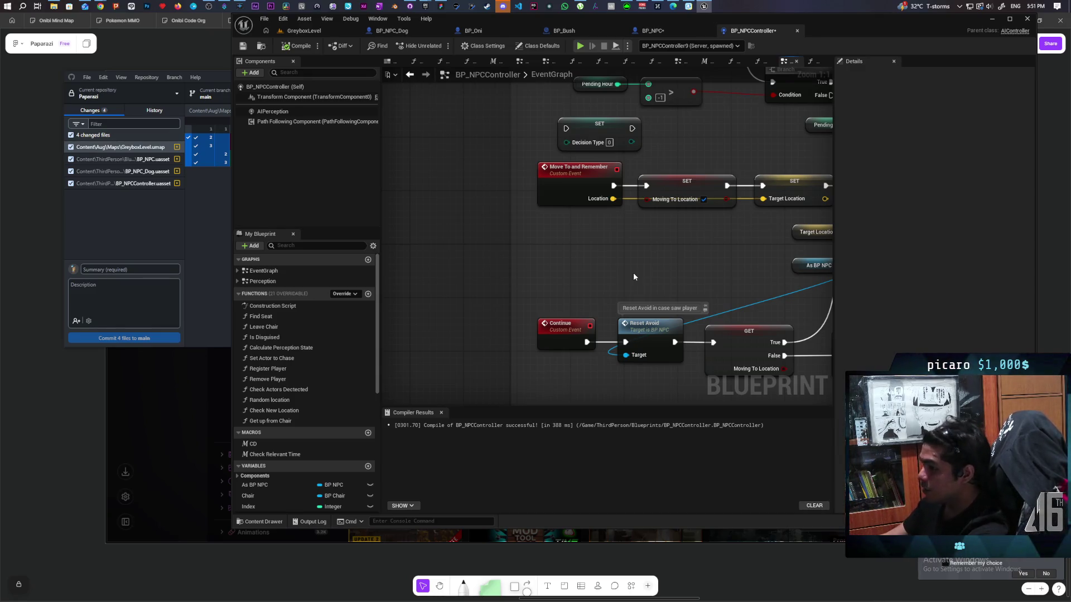
left_click_drag(633, 277, 529, 244)
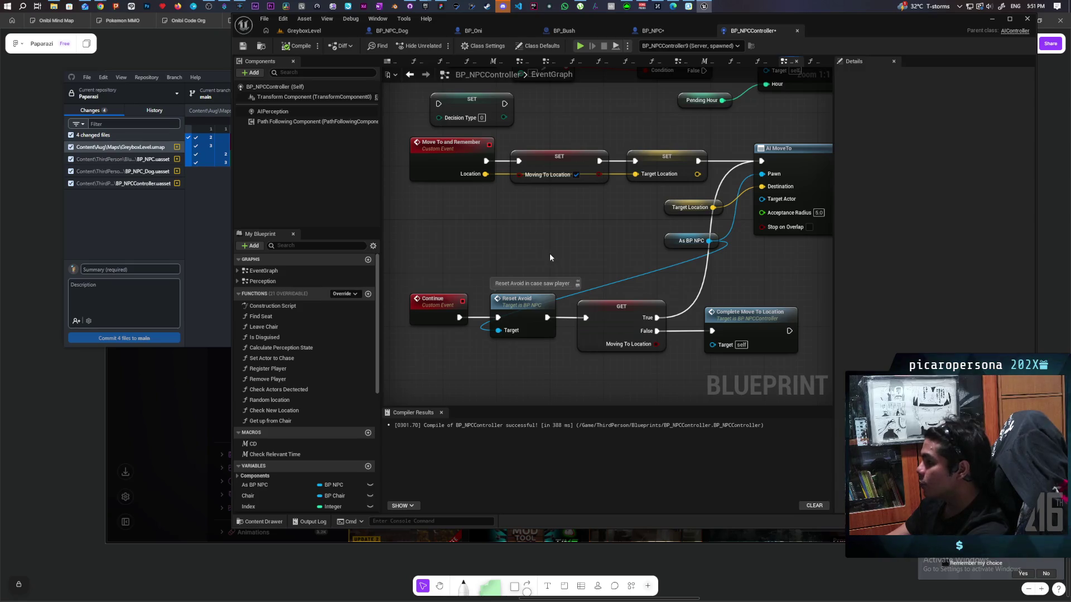
mouse_move(524, 242)
left_mouse_down()
mouse_move(509, 232)
mouse_move(725, 273)
mouse_move(665, 279)
mouse_move(650, 306)
mouse_move(690, 306)
left_mouse_up()
mouse_move(575, 223)
left_mouse_down()
mouse_move(619, 279)
mouse_move(569, 271)
left_mouse_up()
left_click(662, 304)
- Save BP_NPCController again and return to the GreyboxLevel map
scroll(664, 302, "down", 3)
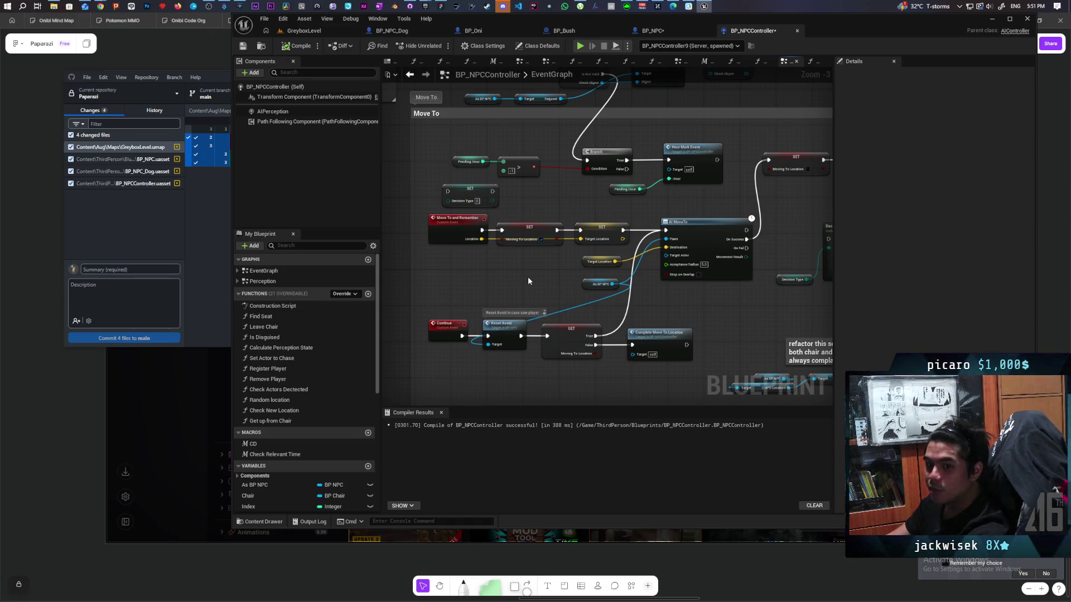
left_click(244, 46)
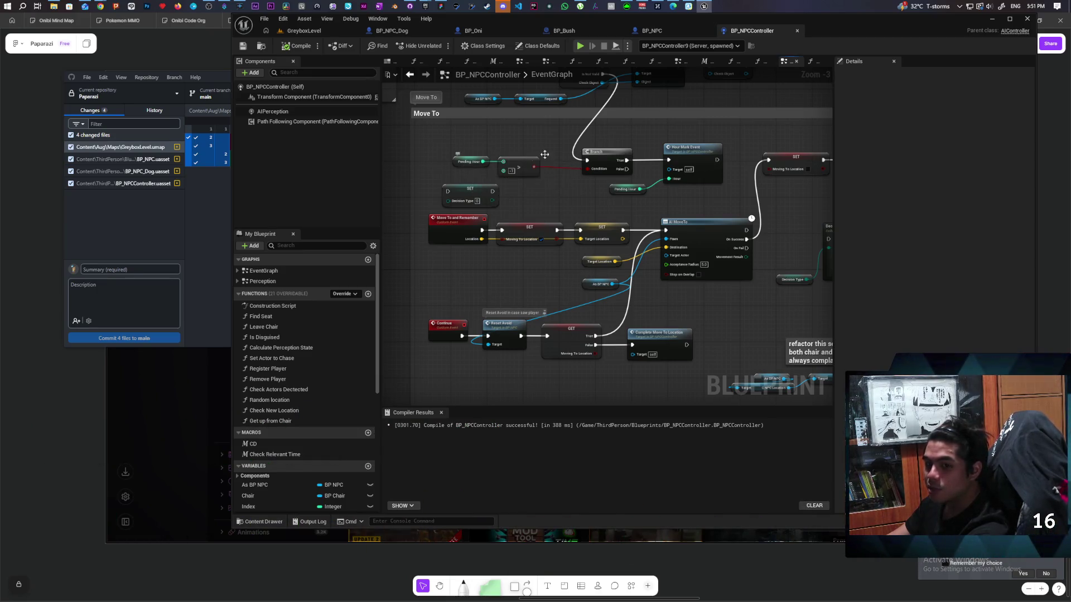
left_click(304, 31)
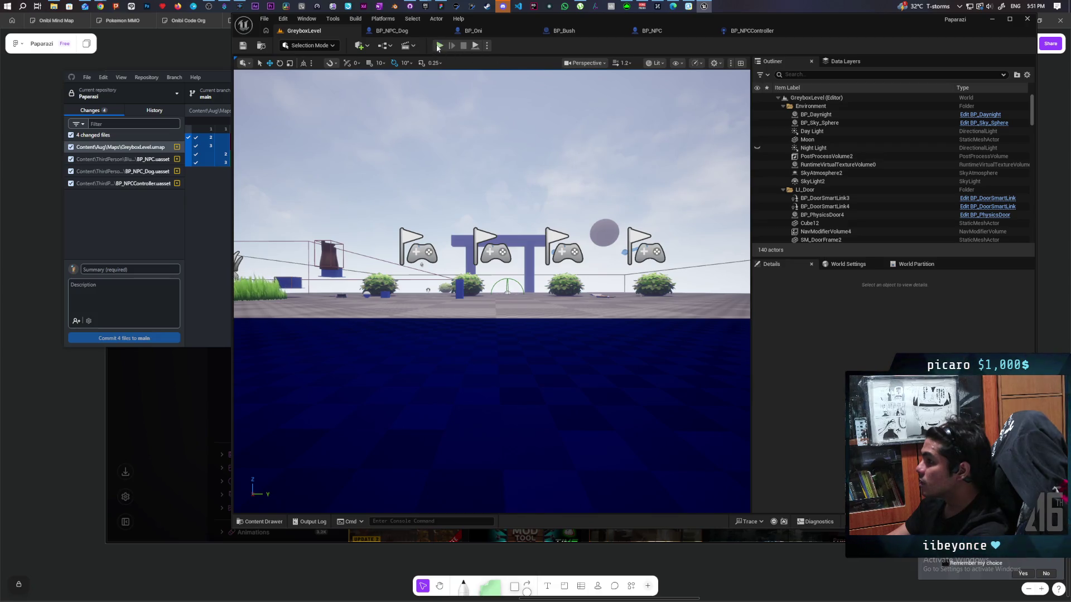
- Launch GreyboxLevel in play-in-editor with Alt+P
key("alt+p")
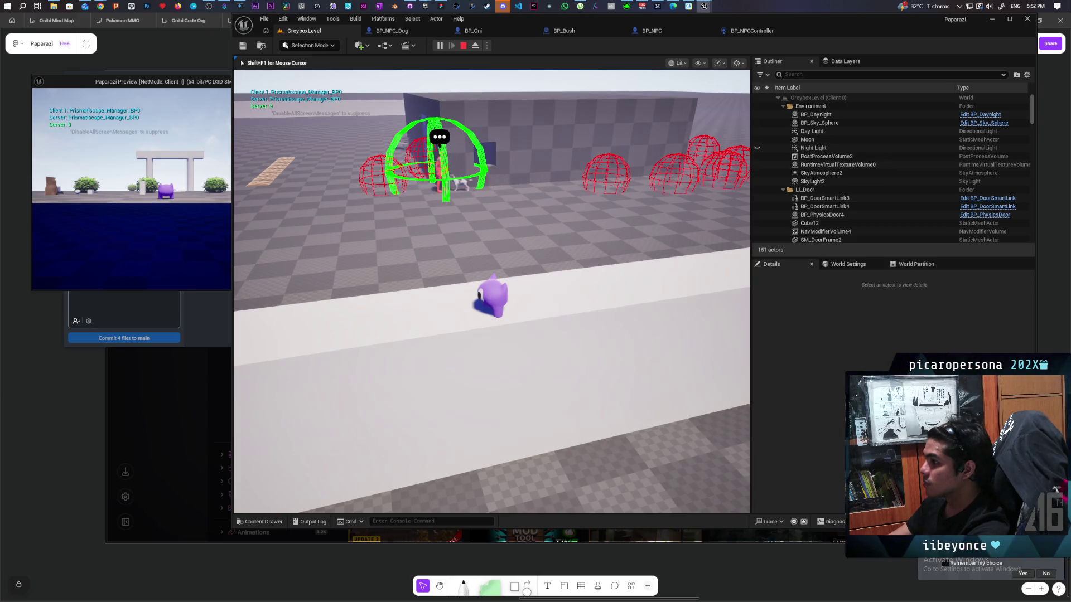
- Walk the character up to and past the NPCs toward the red wireframes
key("w")
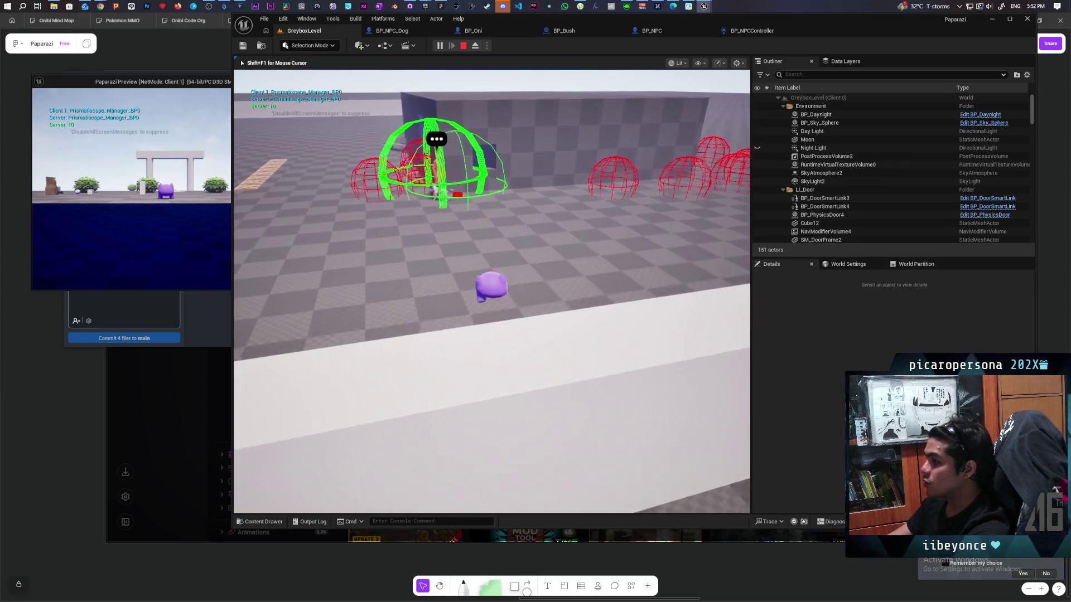
key("s")
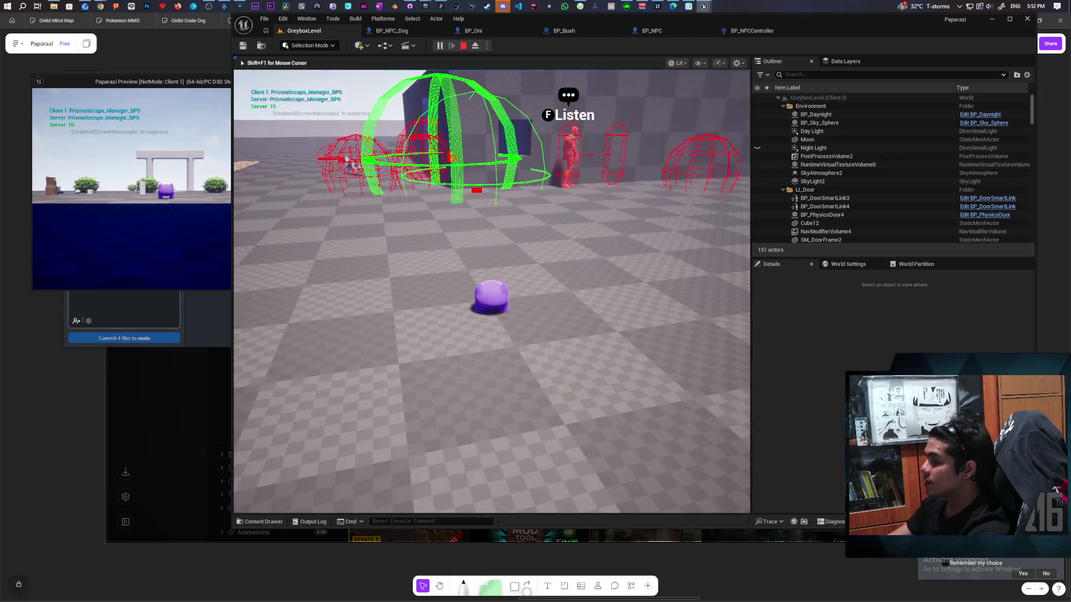
key("w")
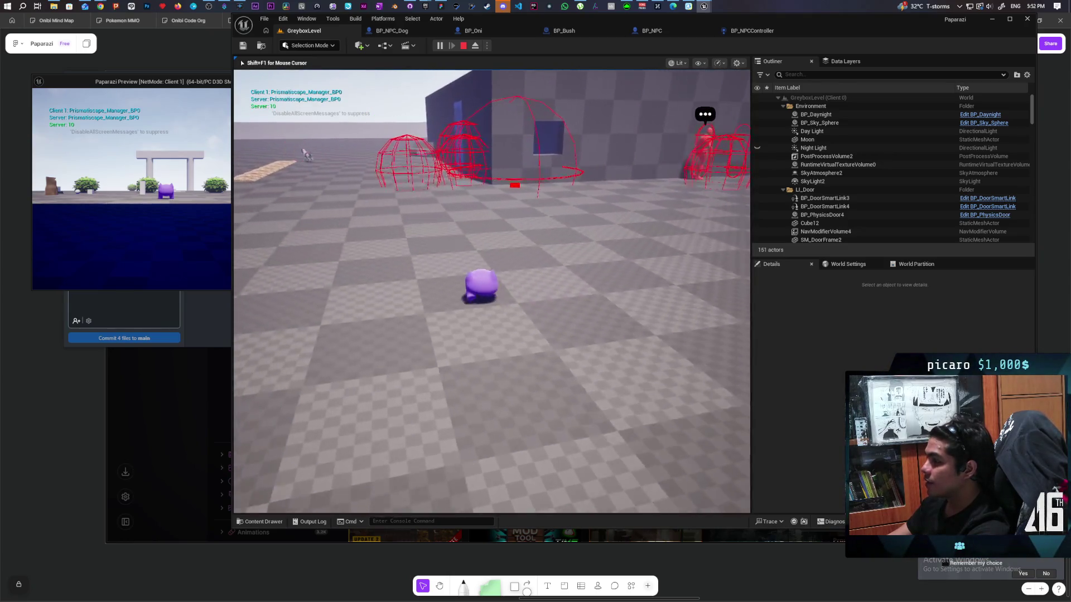
key("a")
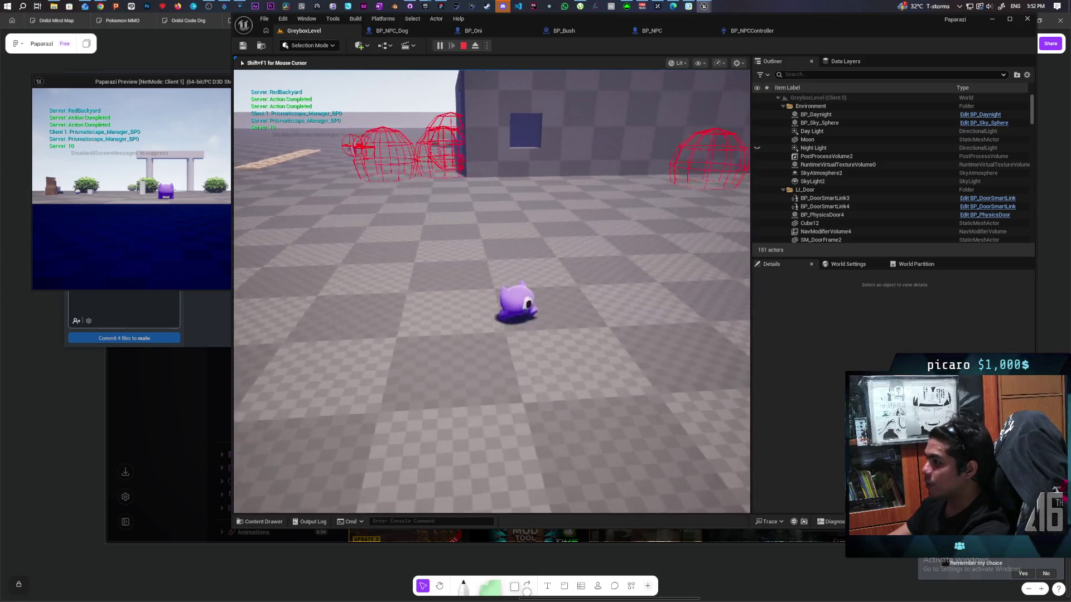
key("a")
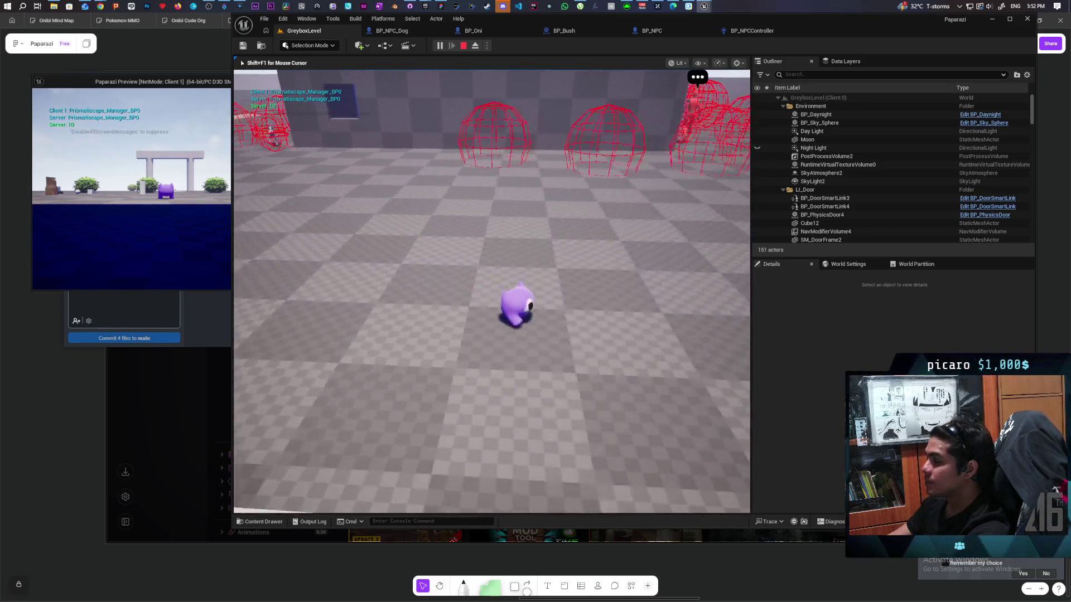
key("w")
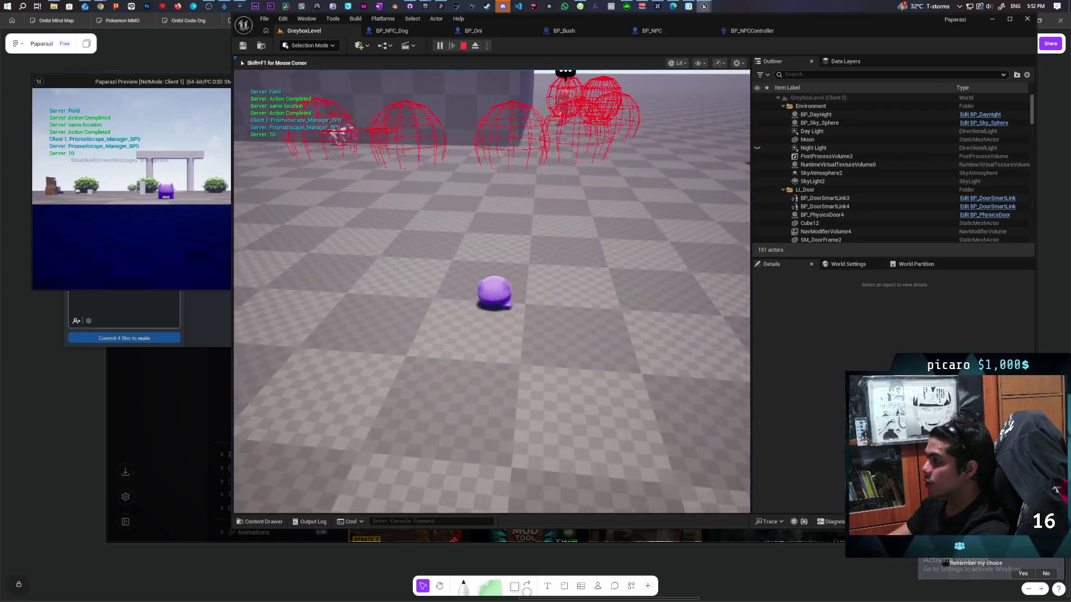
key("d")
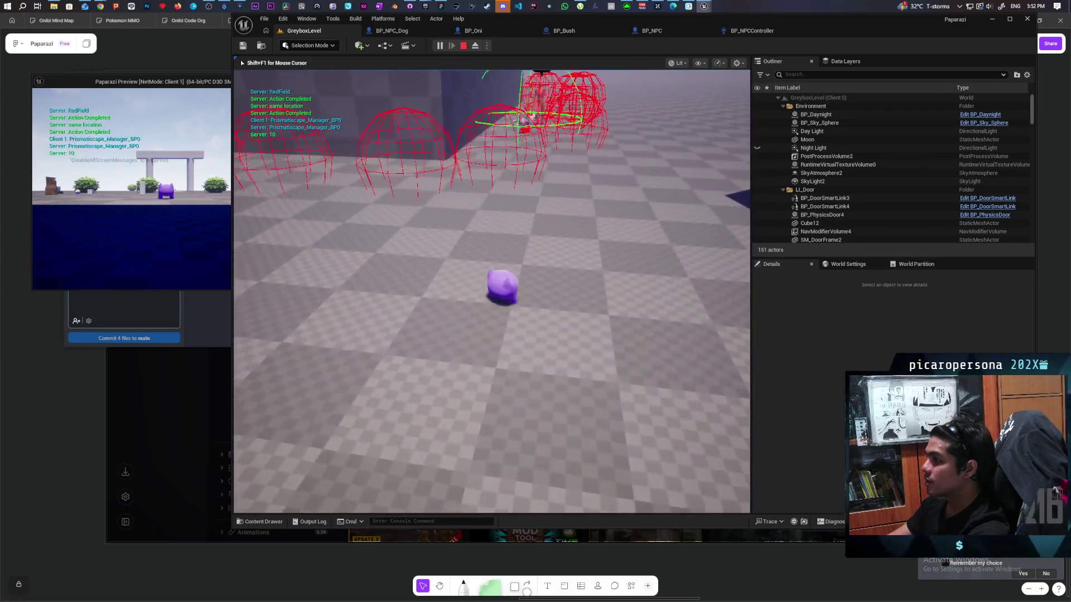
key("s")
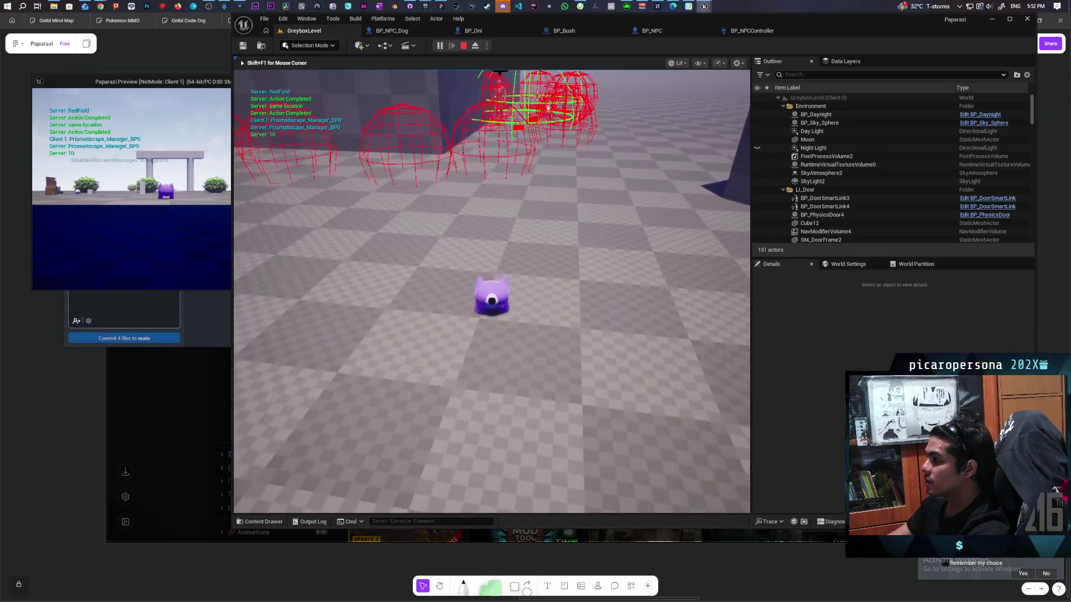
key("w")
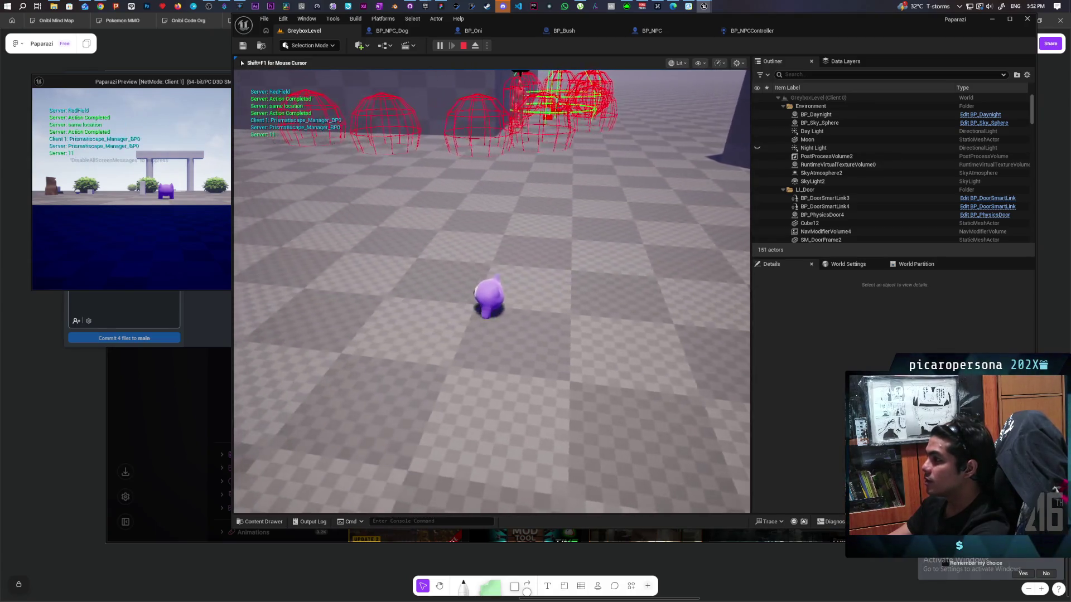
key("w")
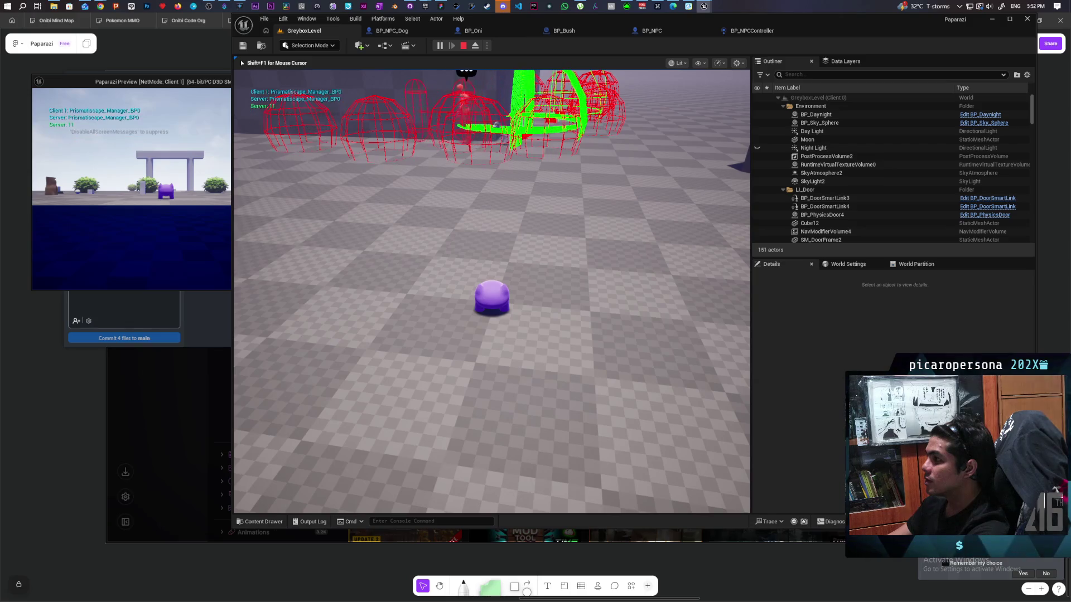
- Turn to view other NPCs, walk left past the spheres, jump, then stop play with Escape
key("a")
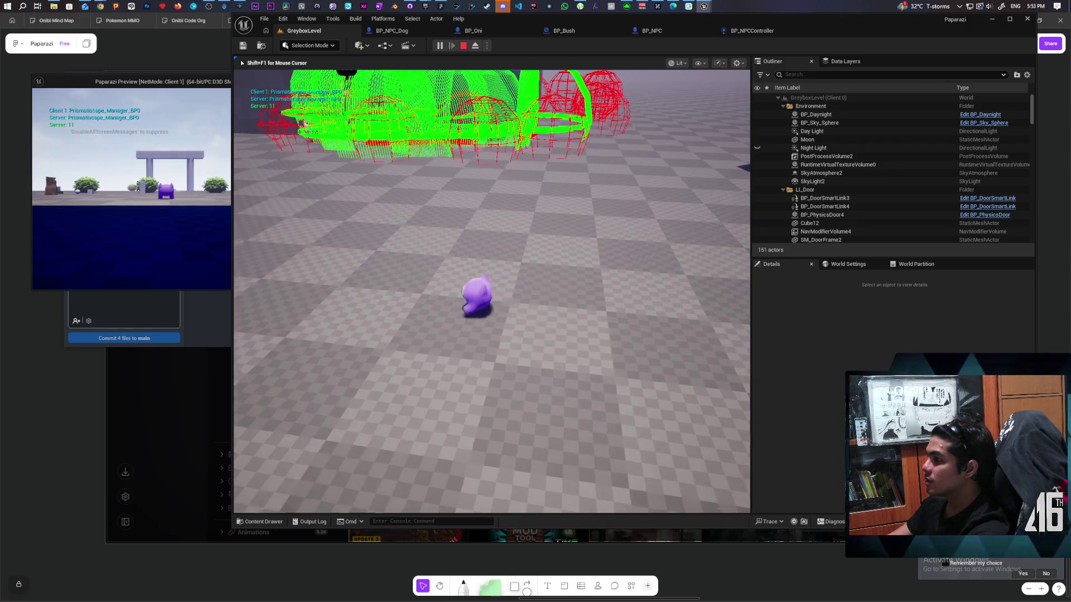
key("a")
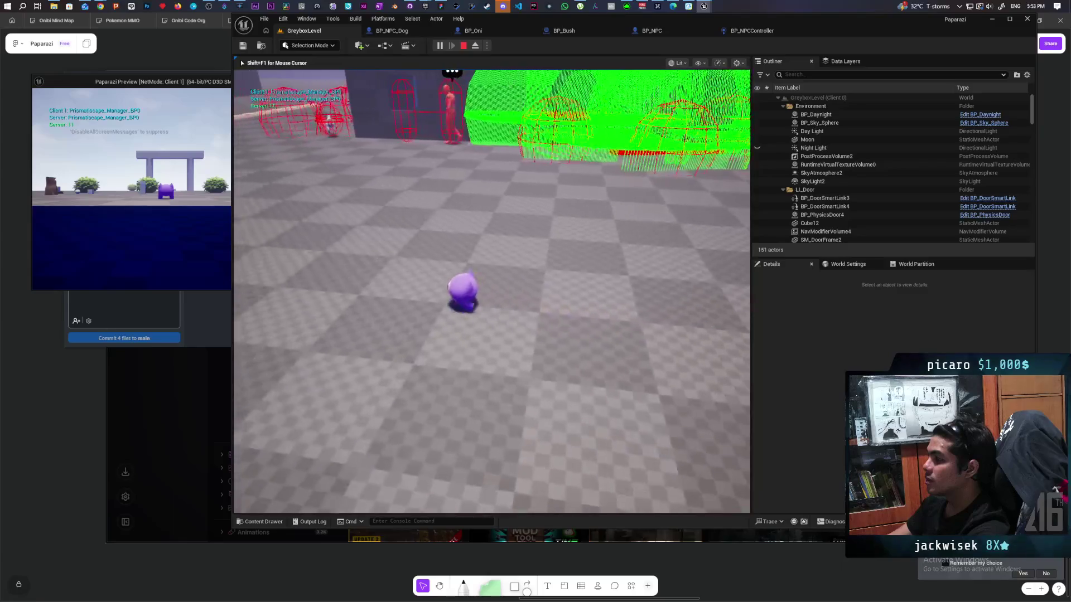
key("a")
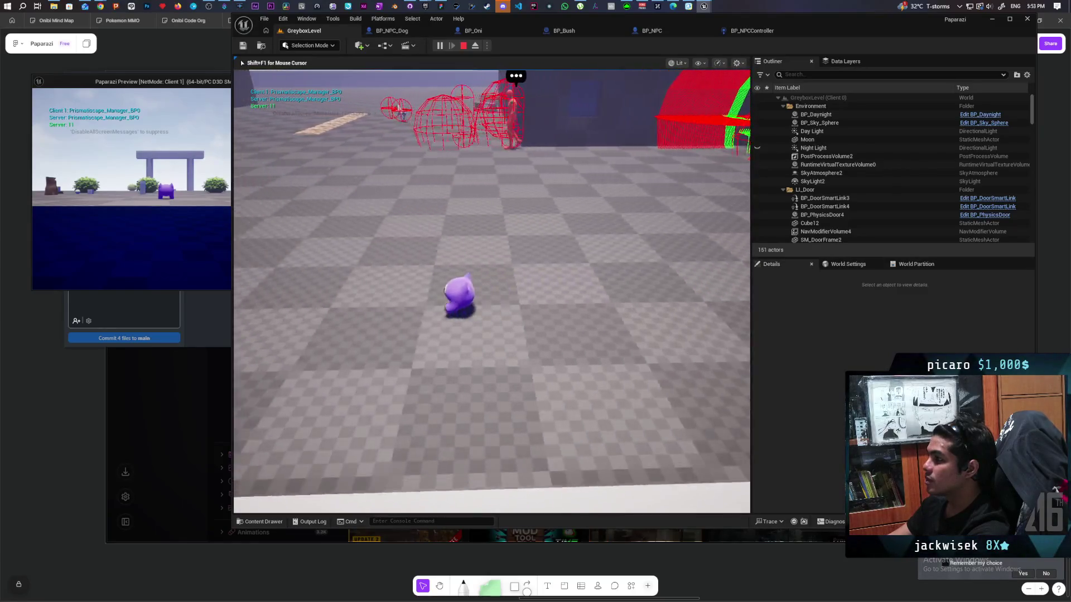
key("a")
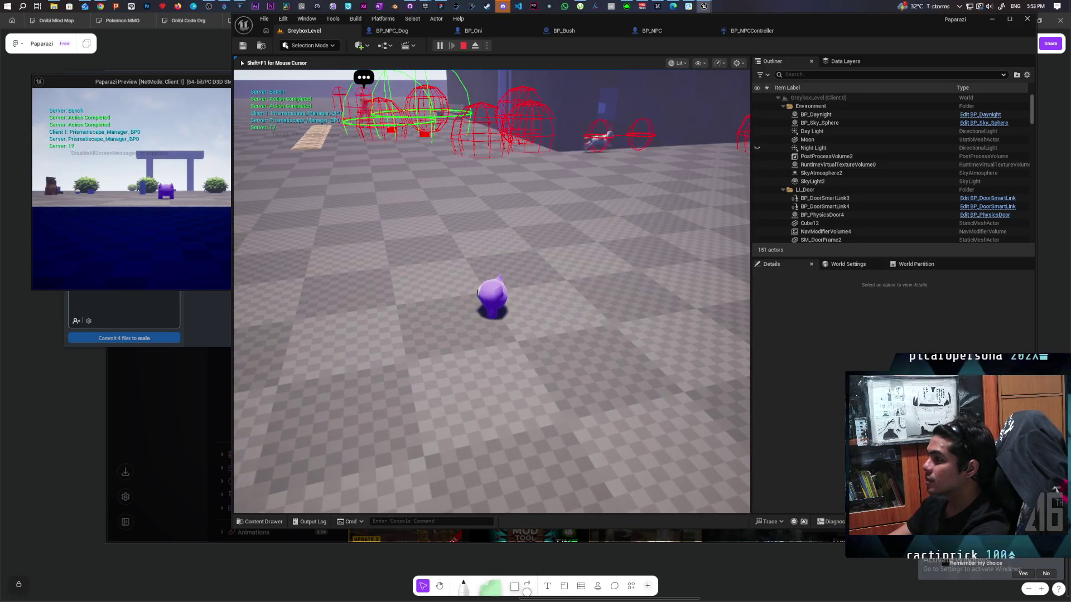
key("a")
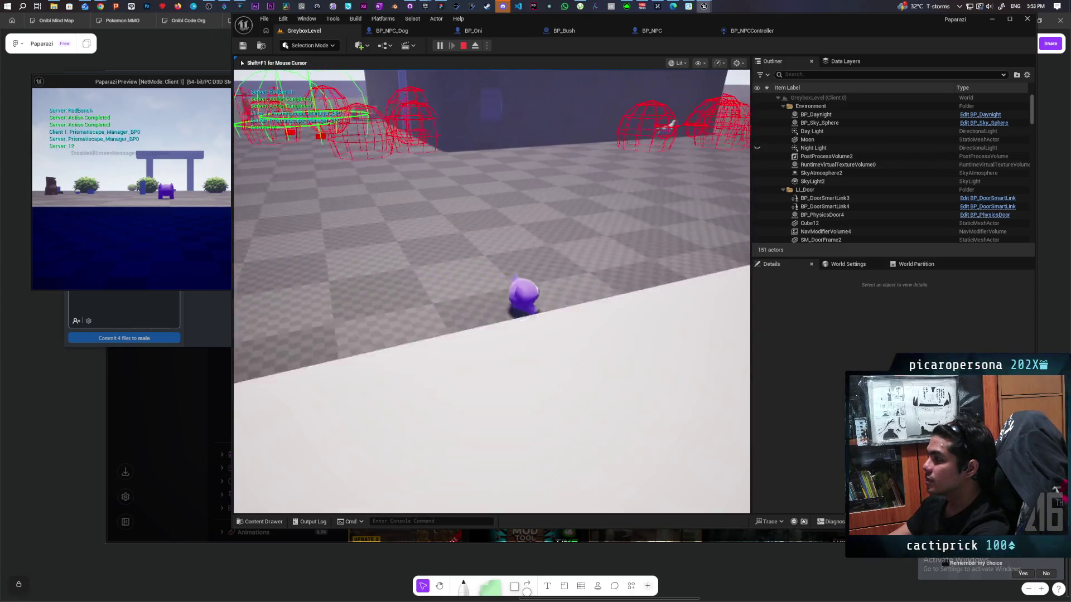
key("a")
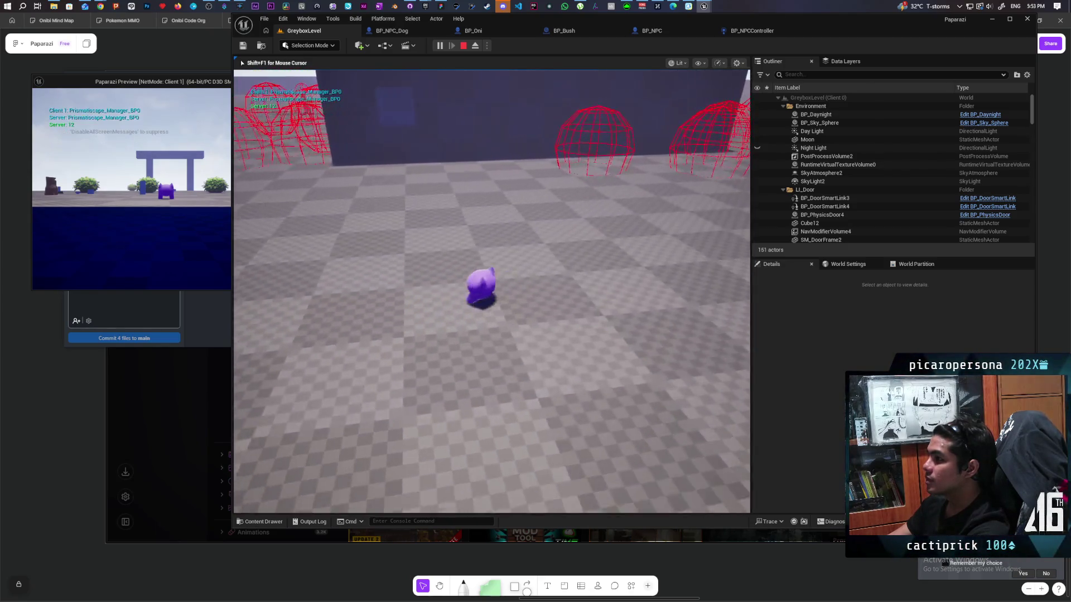
key("a")
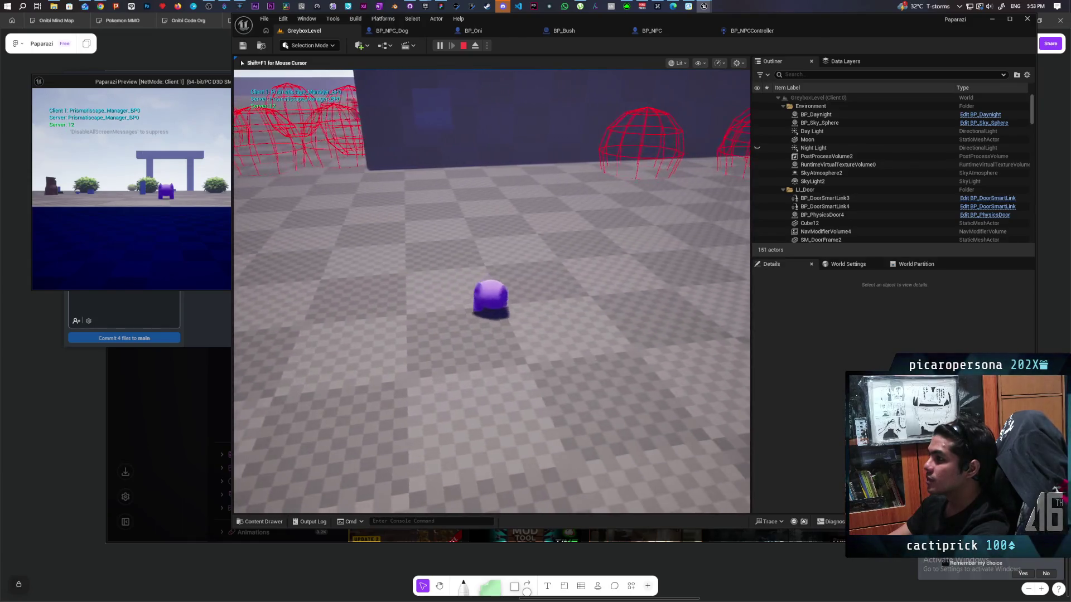
key("a")
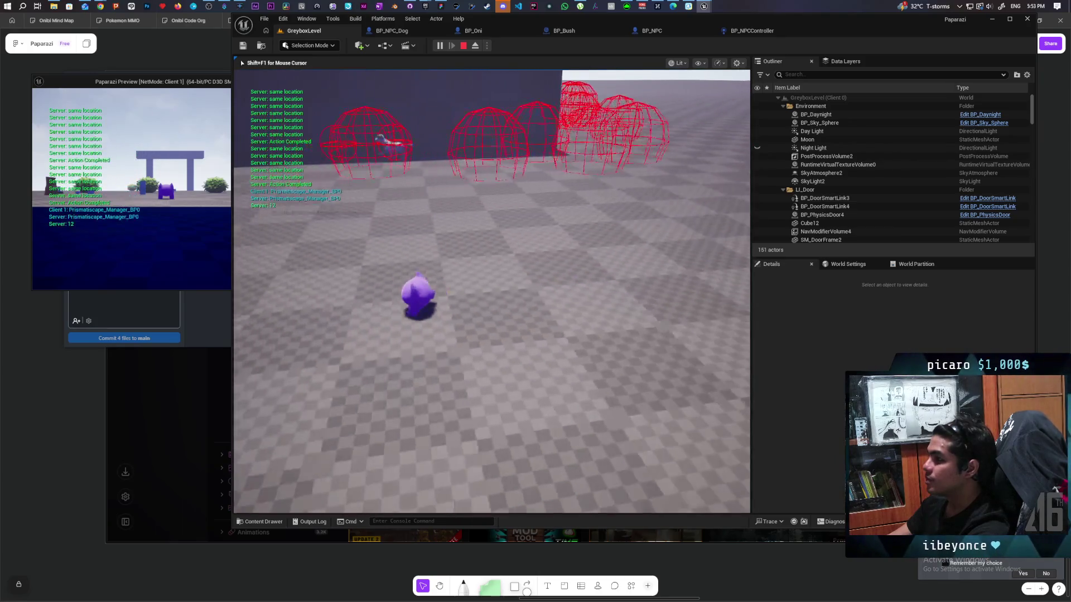
key("space")
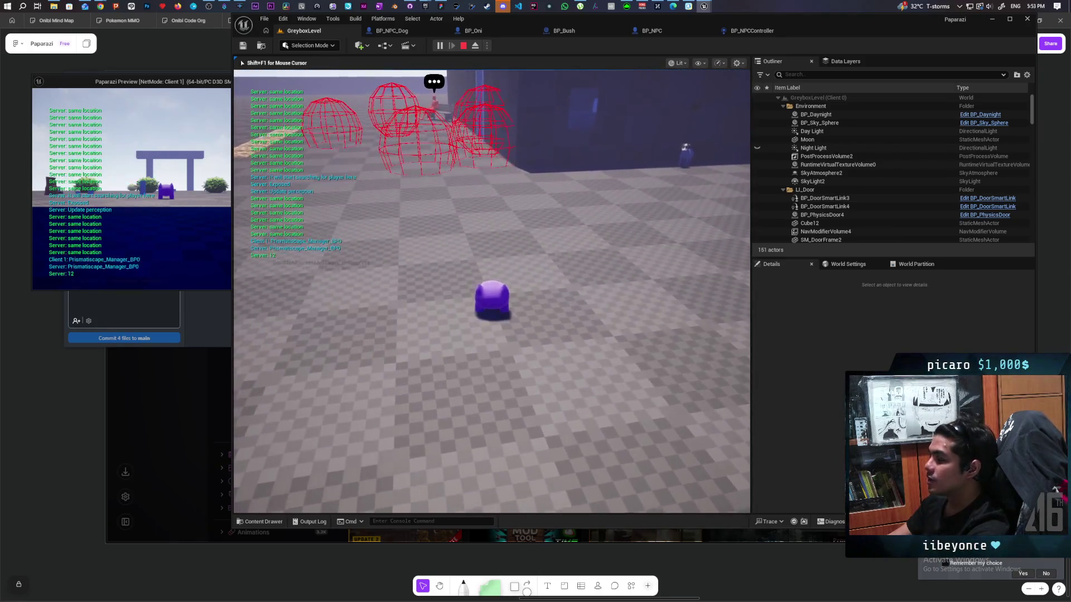
key("a")
key("w")
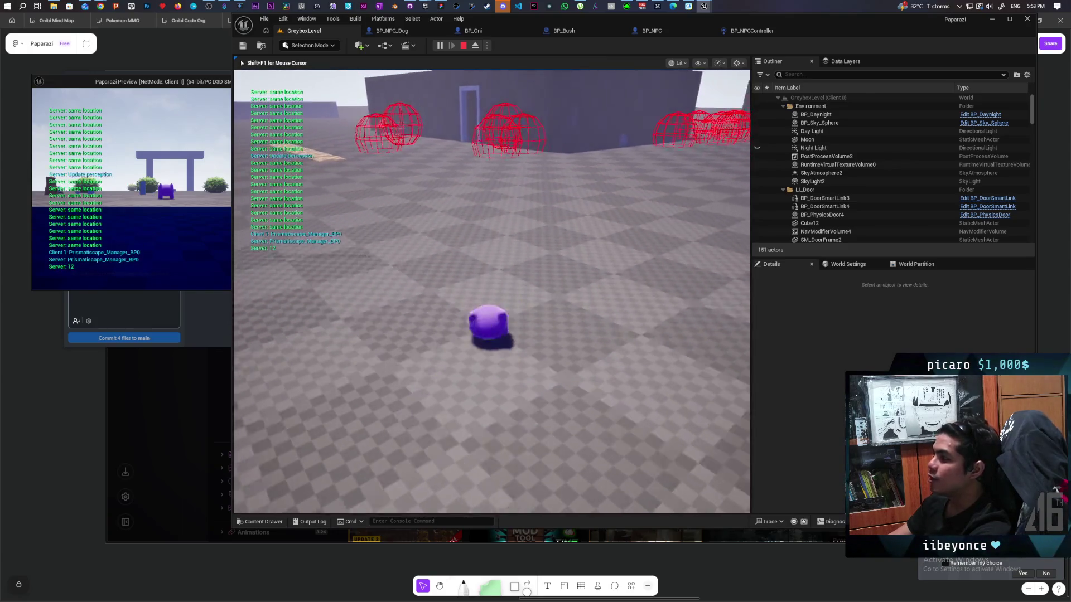
key("a")
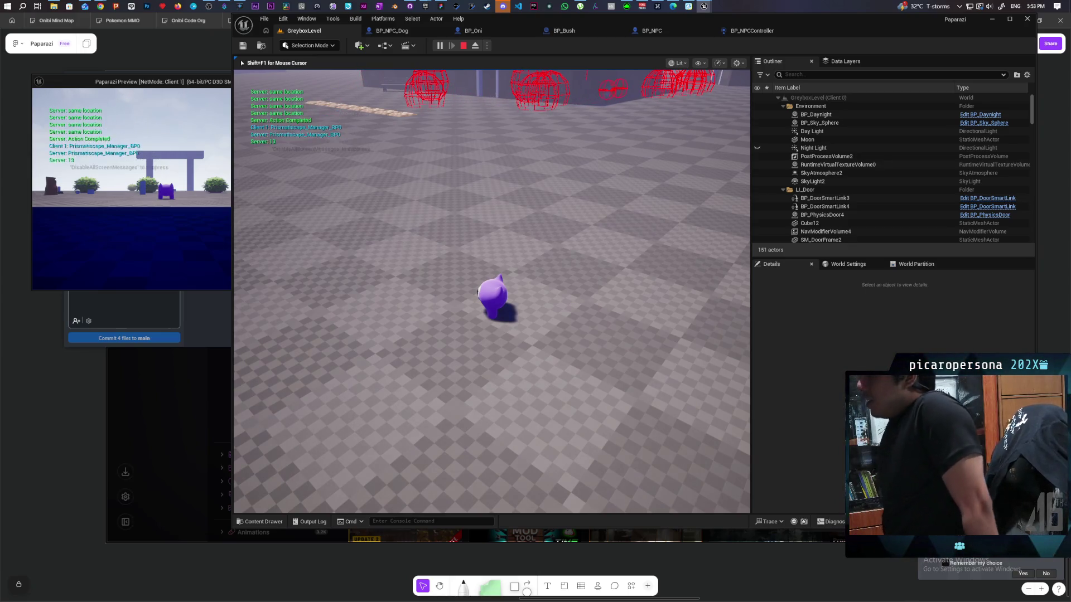
key("Escape")
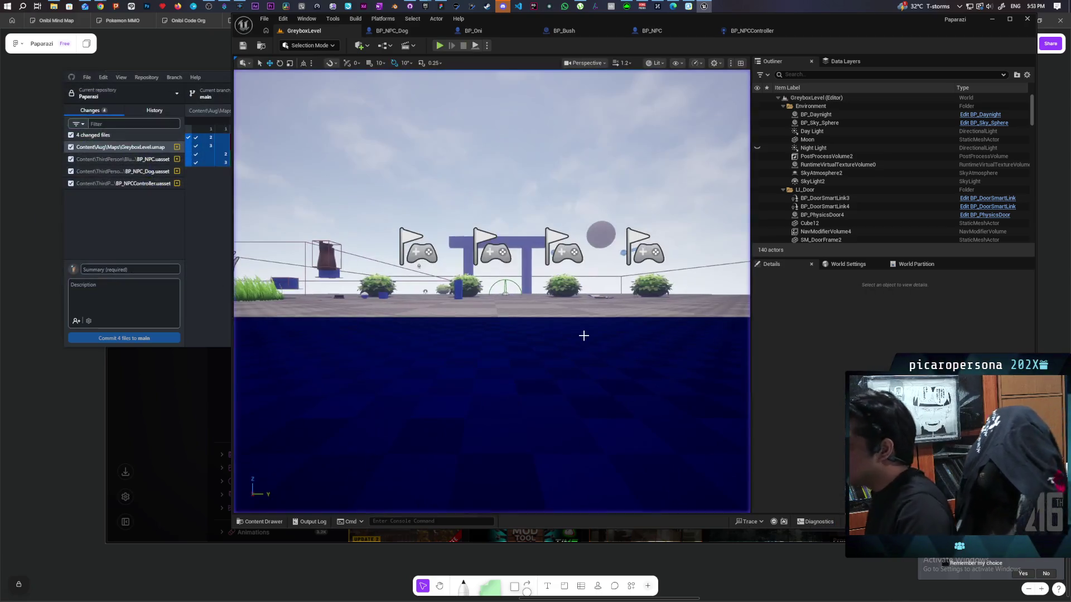
- Bring GitHub Desktop forward from the taskbar to view the changed files
left_click(415, 8)
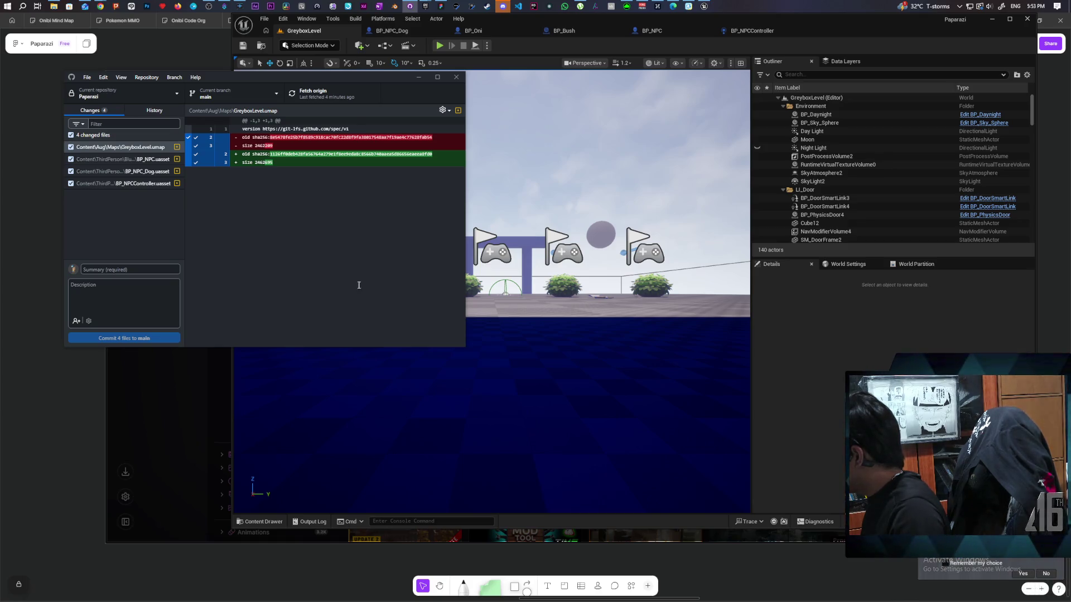
- Commit the four files to main as 'added avoidance system' and push to origin
left_click(167, 270)
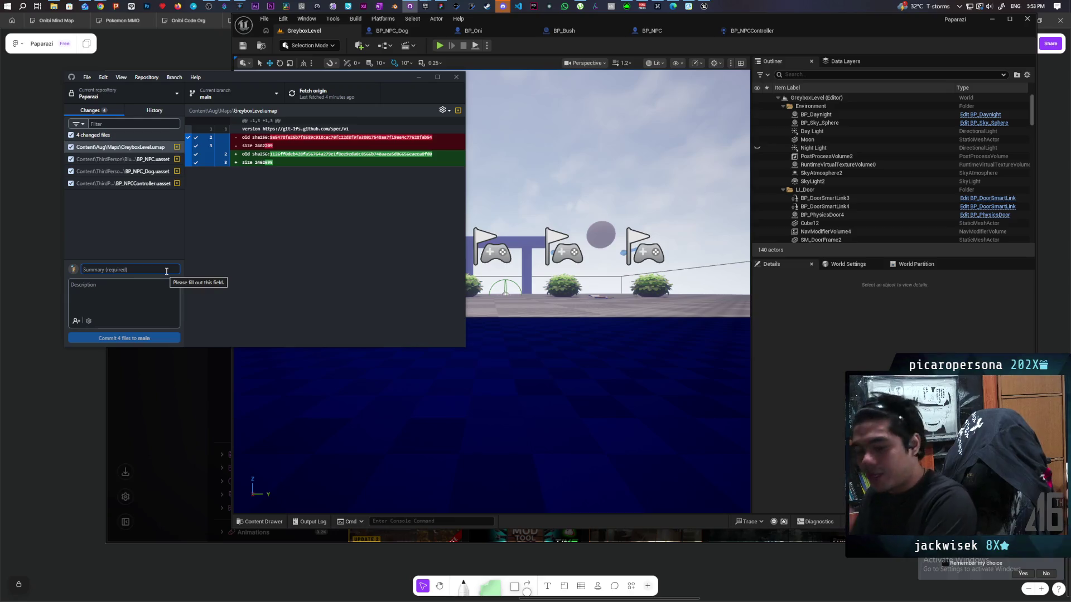
type("a")
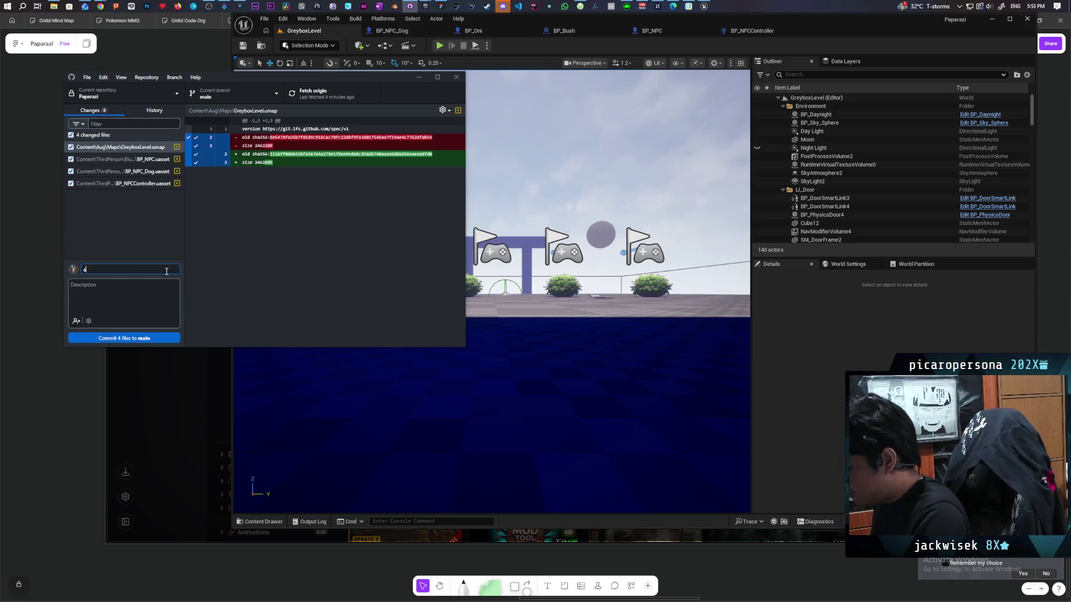
type("dded avoidance system")
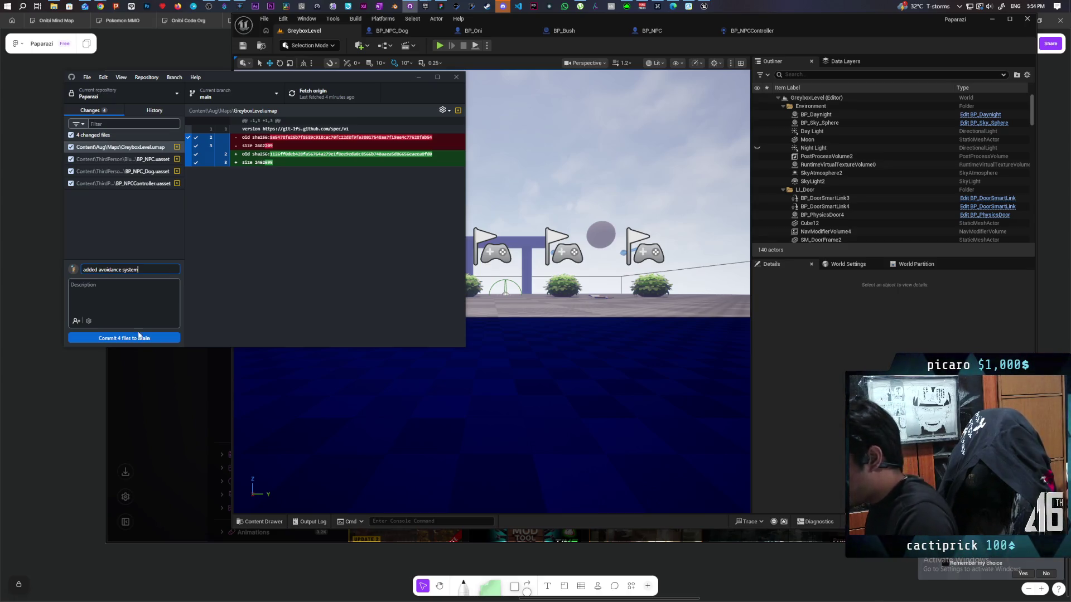
key("ctrl+Return")
left_click(328, 96)
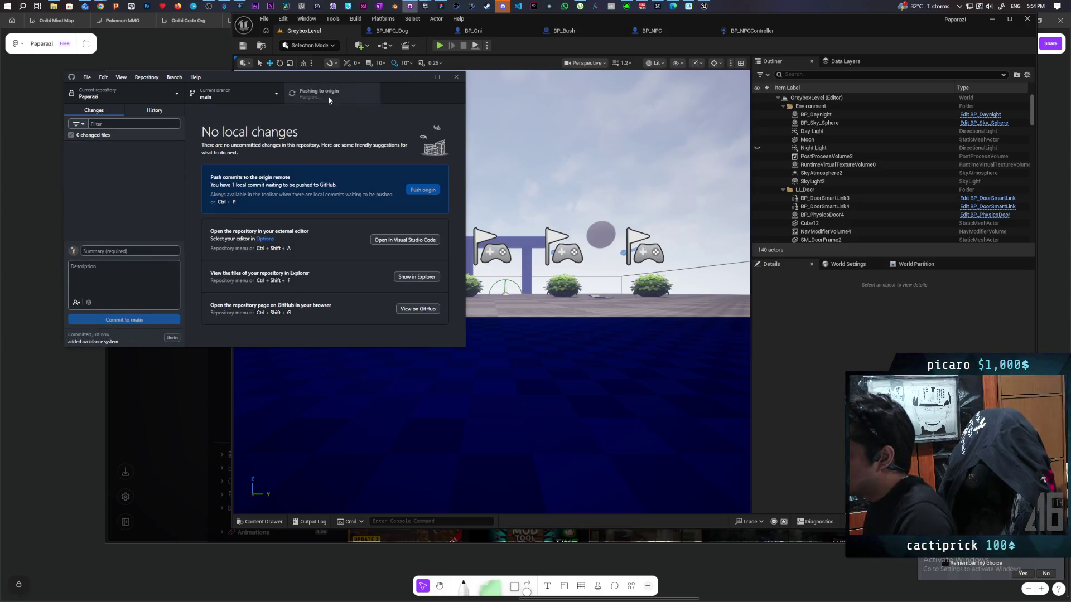
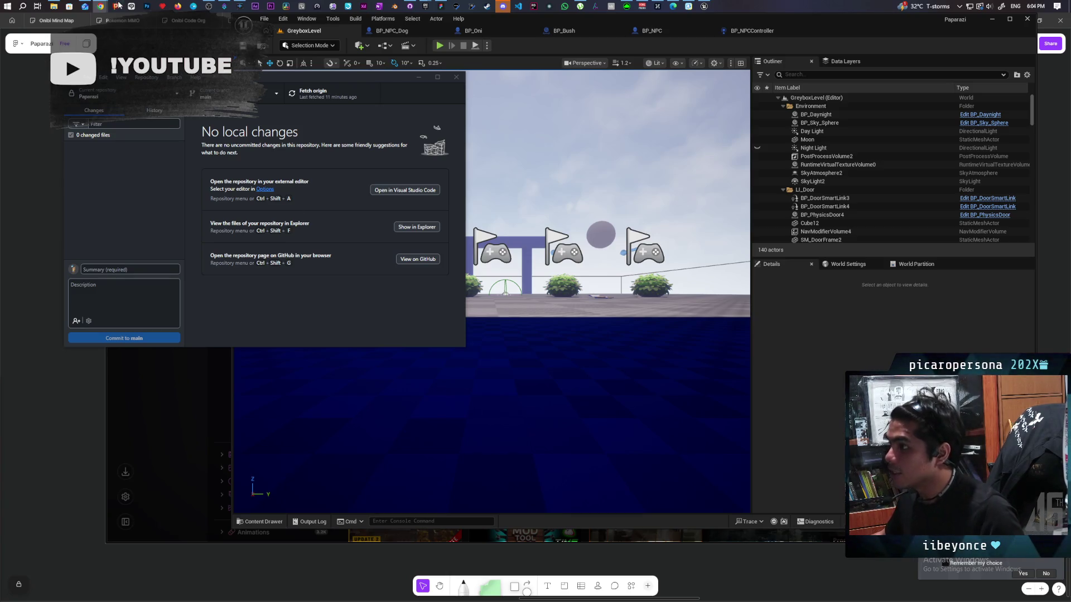
- Mark the JTS MA-500 phantom power adapter order as received and open its Rate Product form
mouse_move(100, 6)
left_click(544, 53)
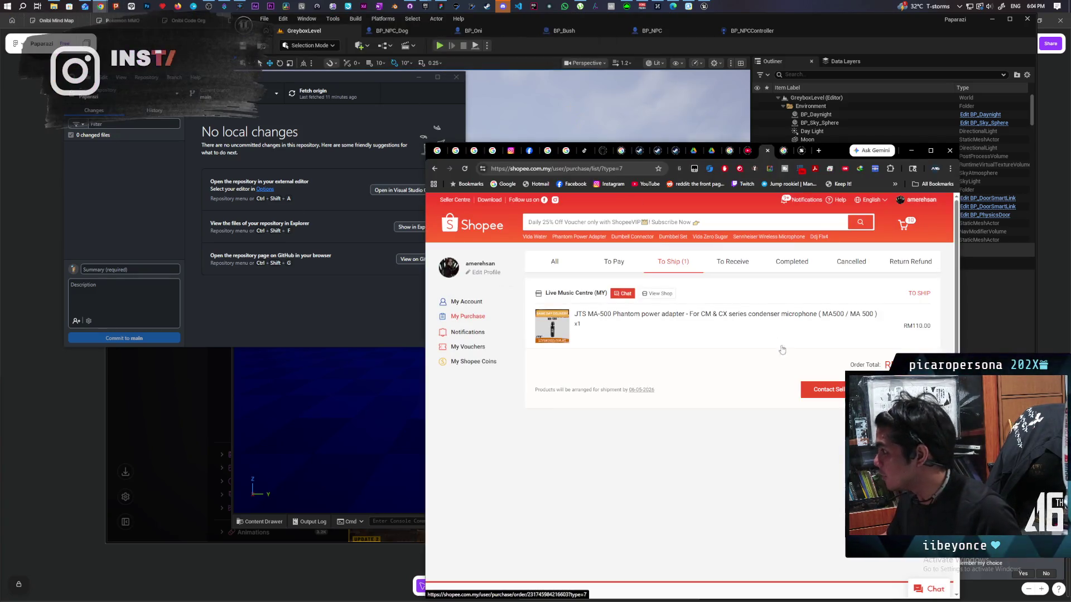
left_click(625, 314)
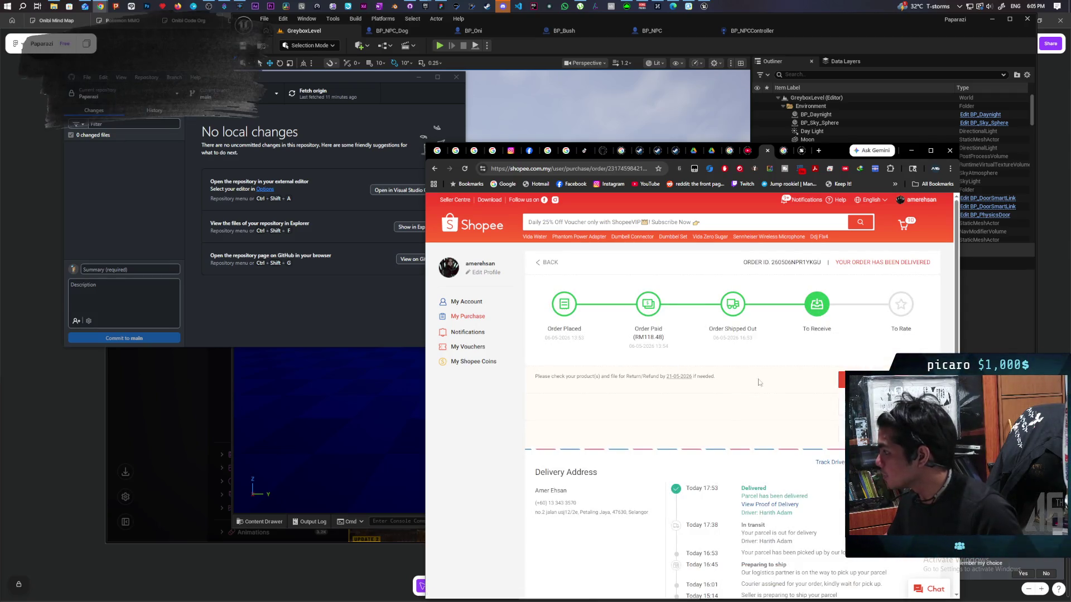
left_click(842, 380)
left_click(750, 414)
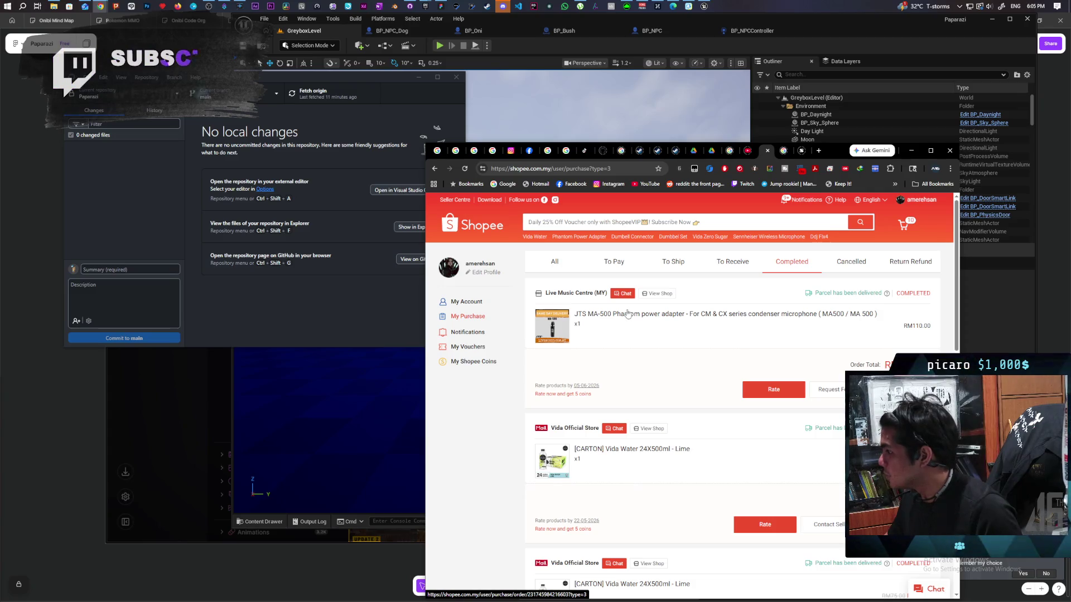
left_click(671, 338)
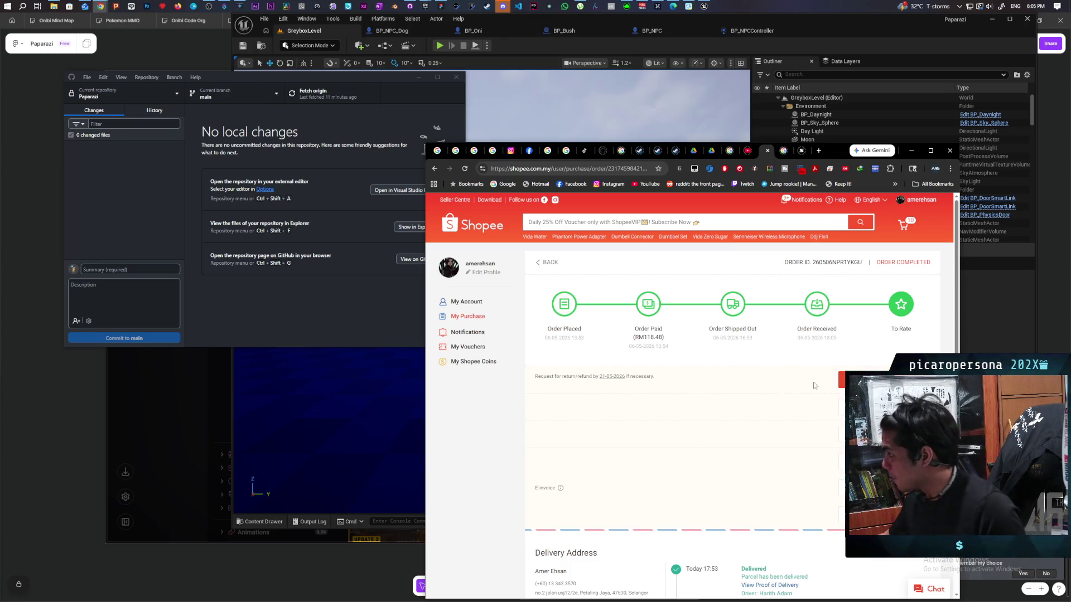
left_click(853, 379)
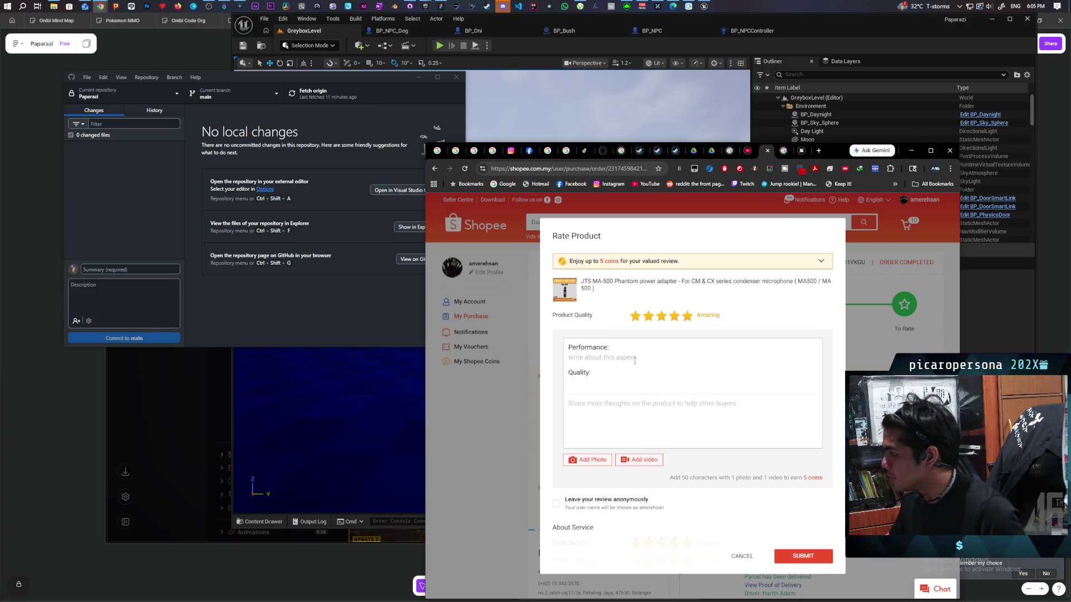
- Submit the review 'very nice' / 'arrive. works great. very happy' and minimise Chrome
type("very nice")
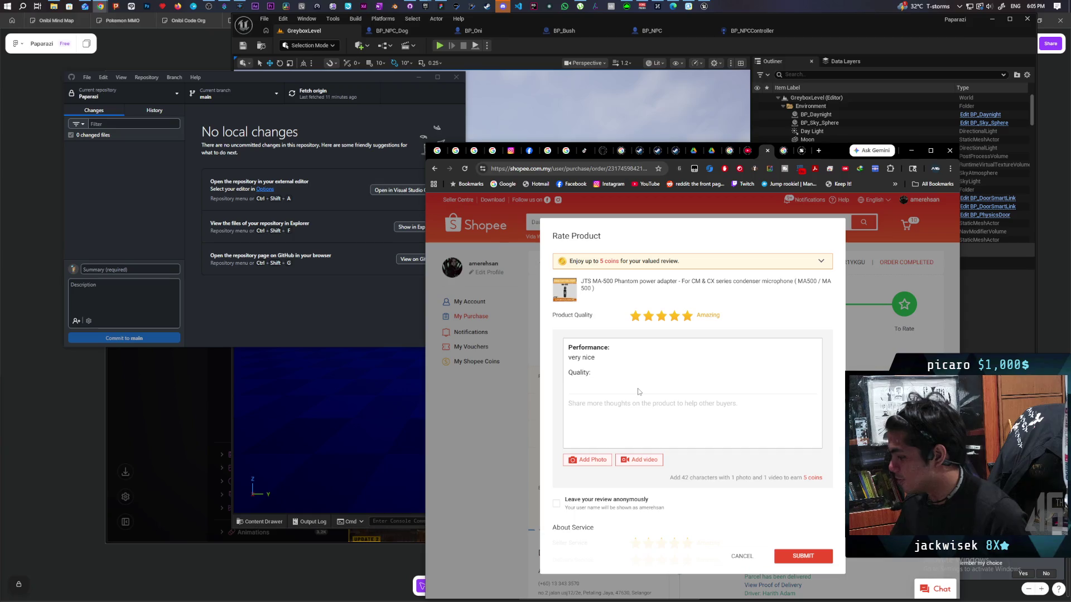
type("very ")
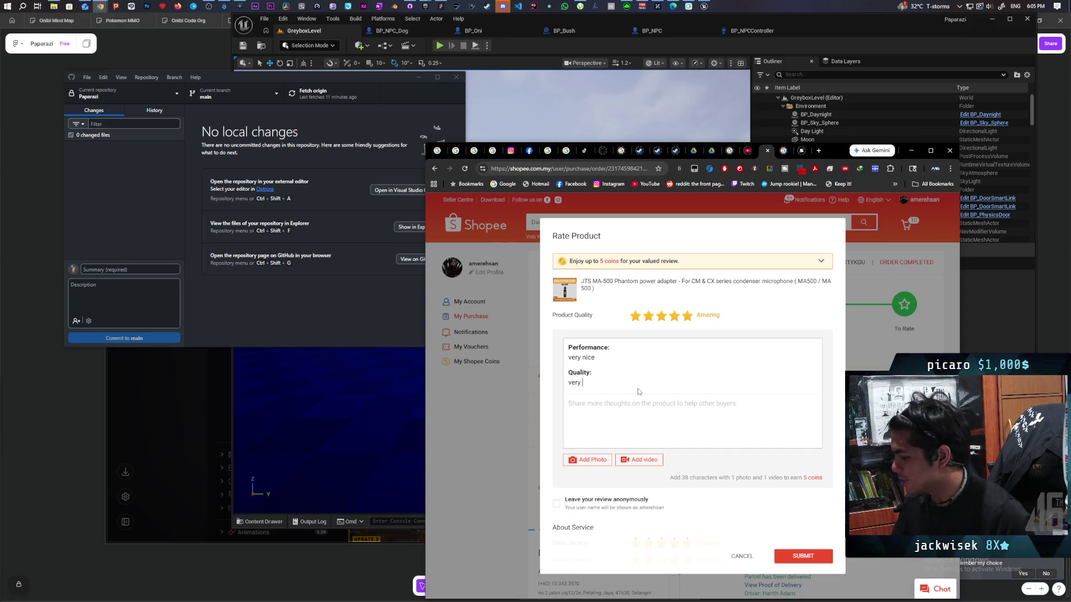
type("nice. bough")
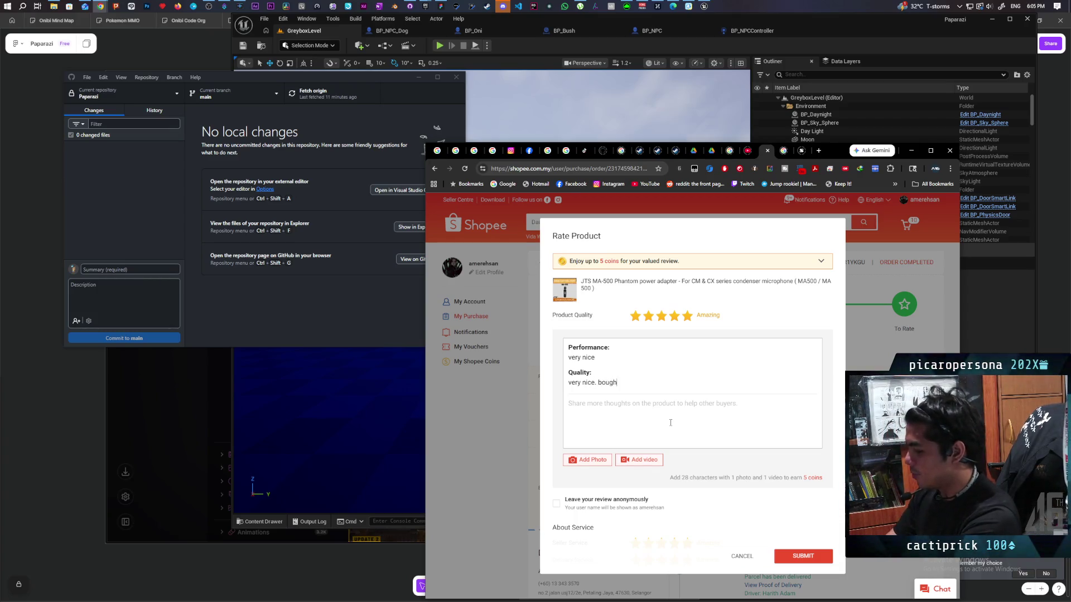
type("a")
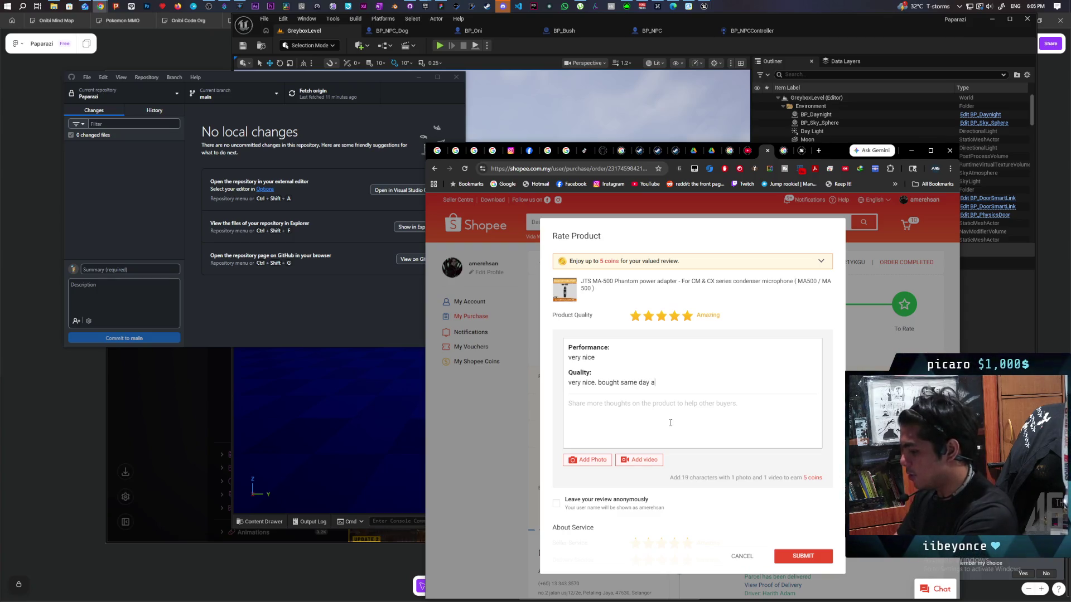
type("rrive. works great")
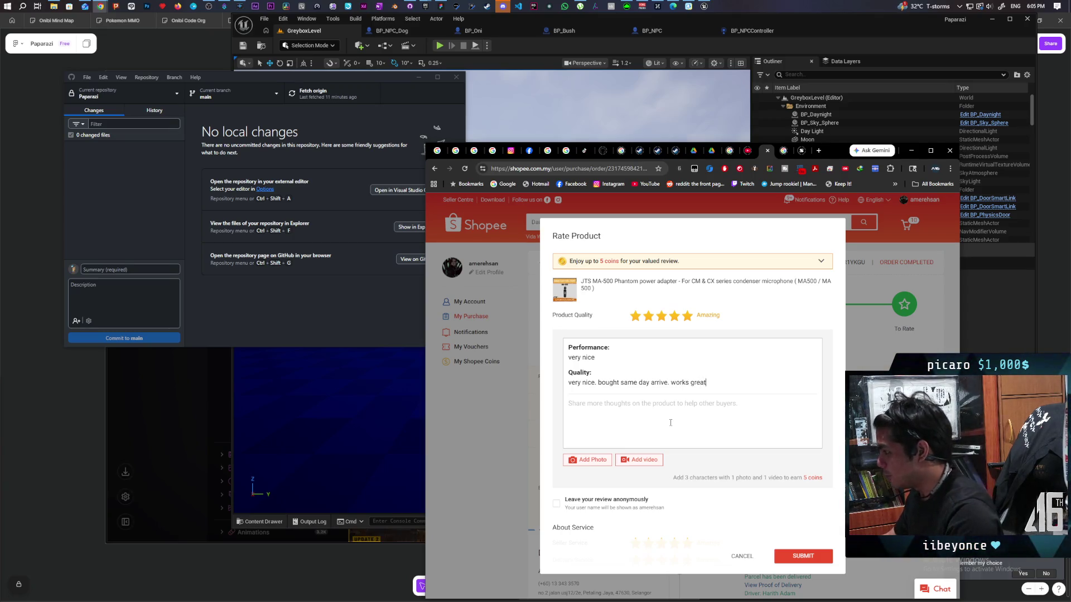
type(". very happy")
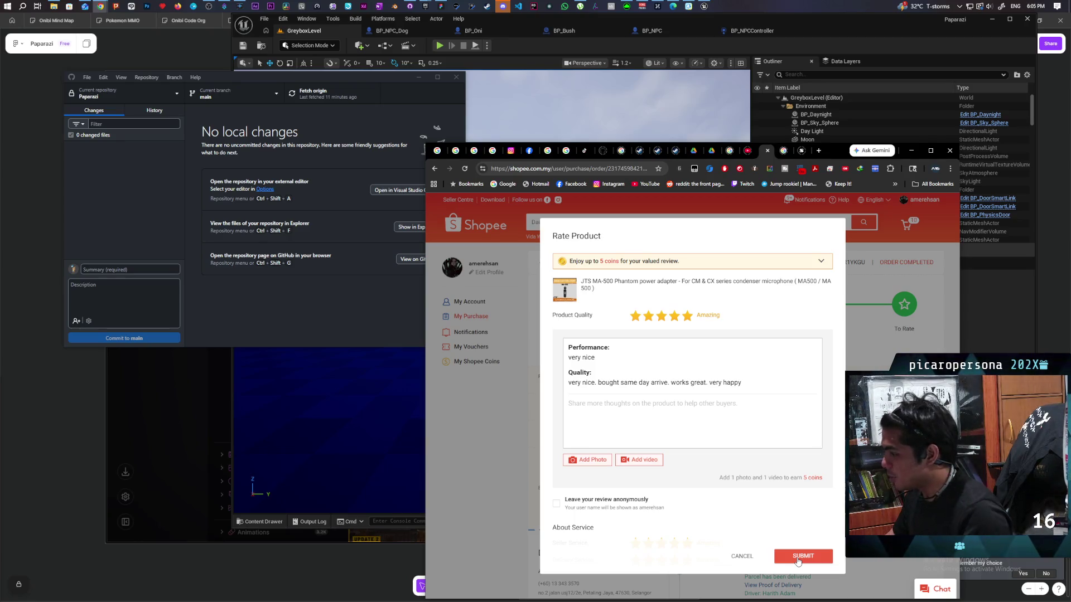
left_click(798, 561)
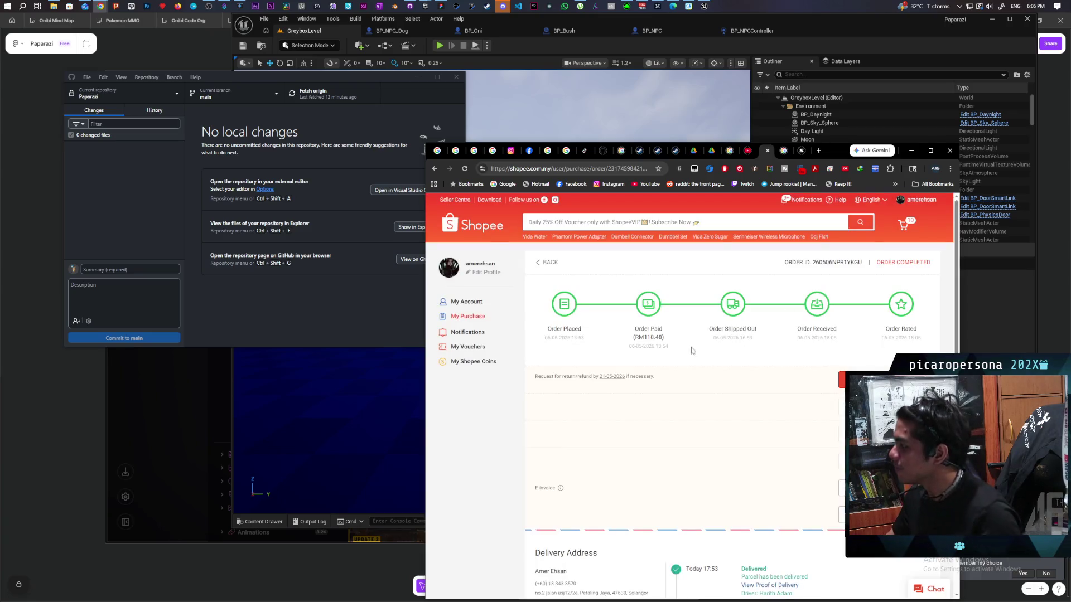
left_click(911, 152)
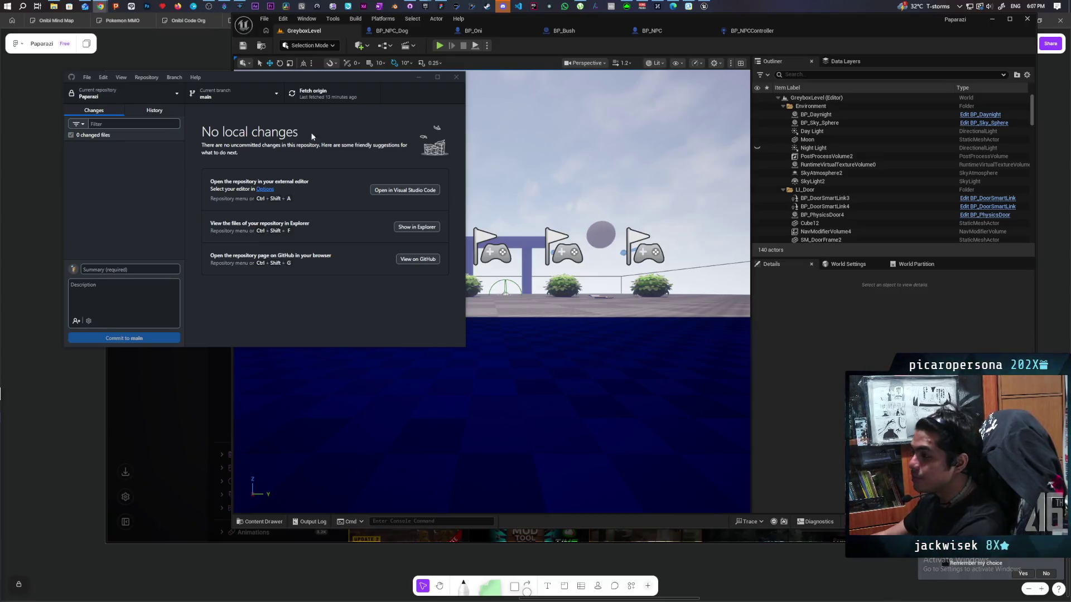
- Bring the Unreal Editor showing GreyboxLevel in front of GitHub Desktop
left_click(575, 122)
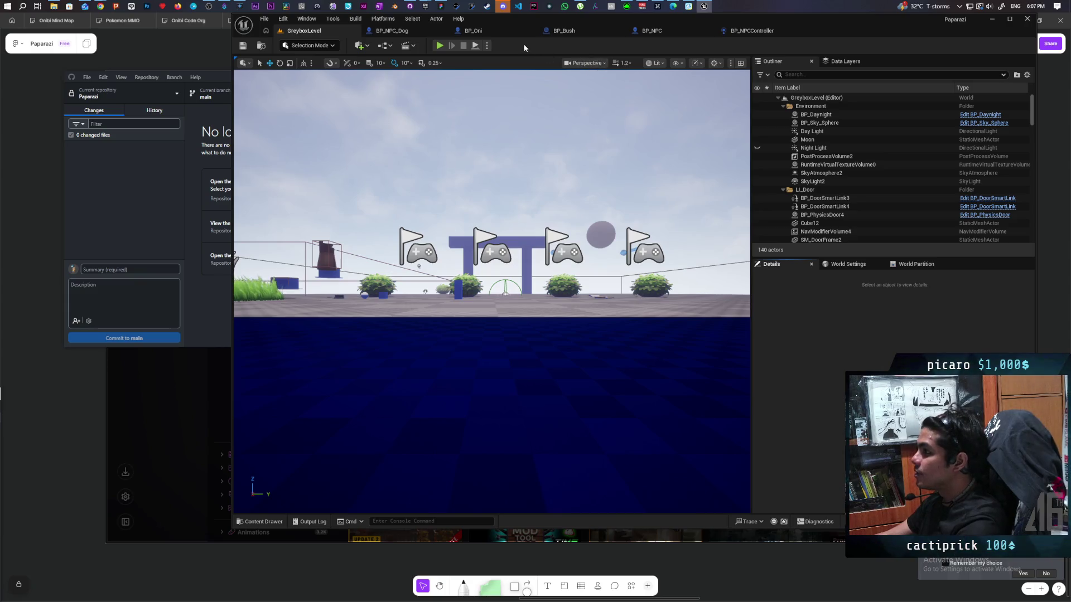
- Start Play-in-Editor and walk the character across the floor and along the white ramp
left_click(439, 45)
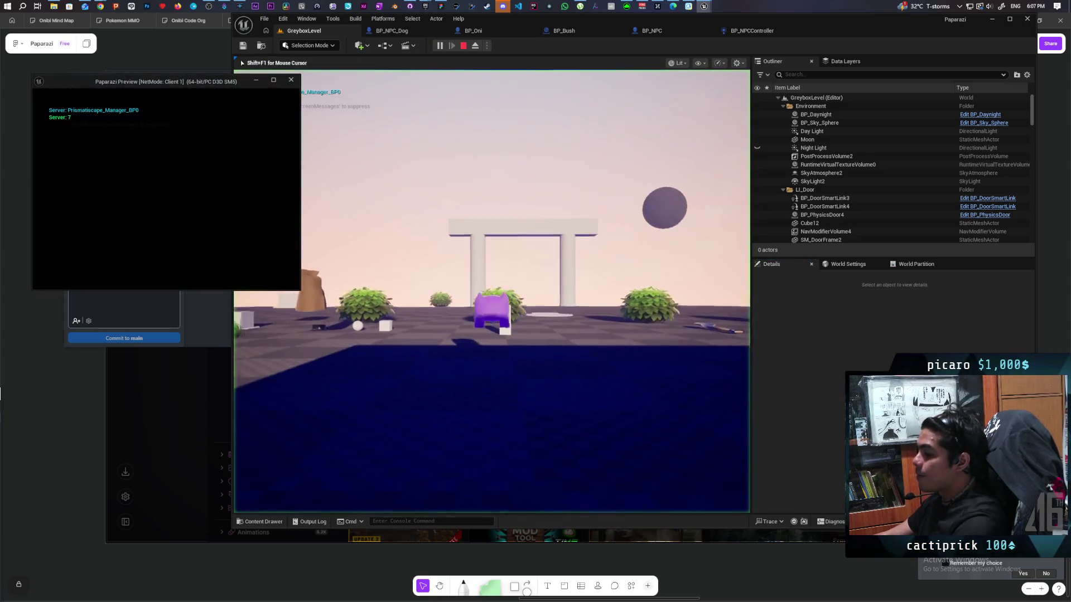
left_click(491, 290)
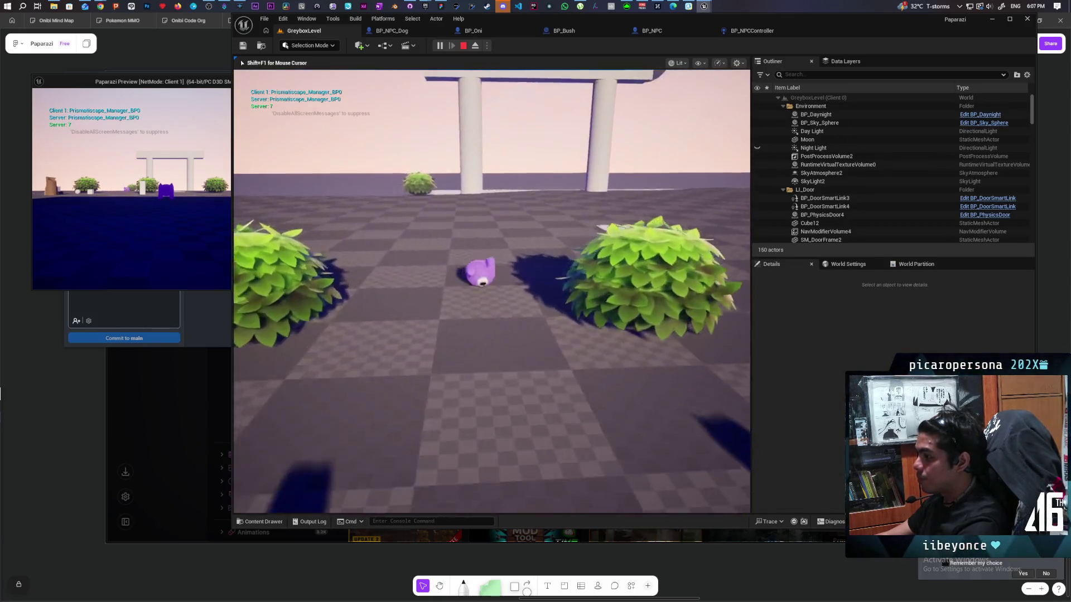
key("w")
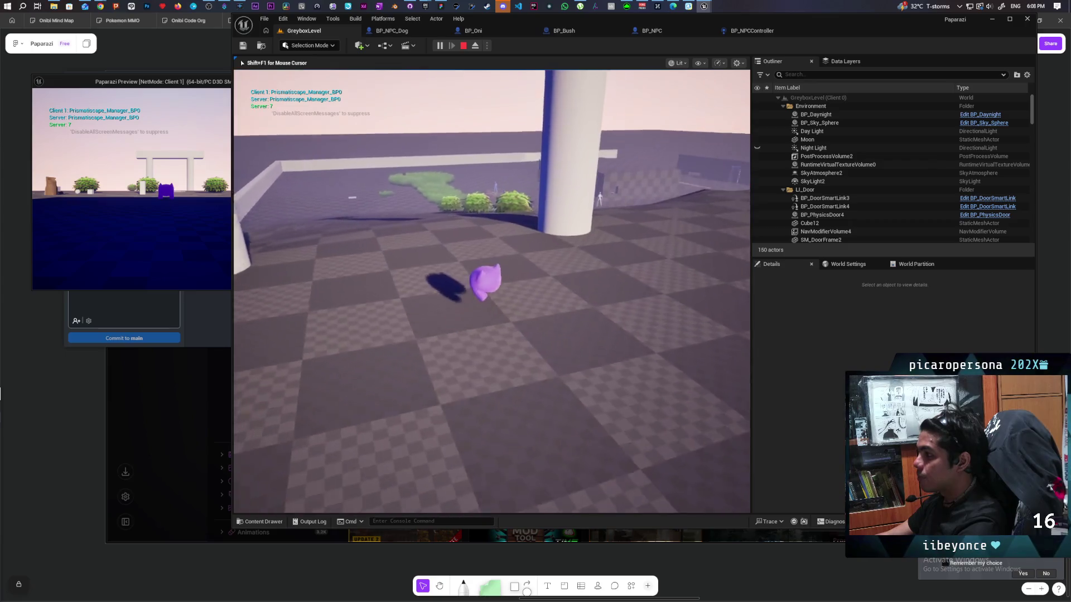
key("w")
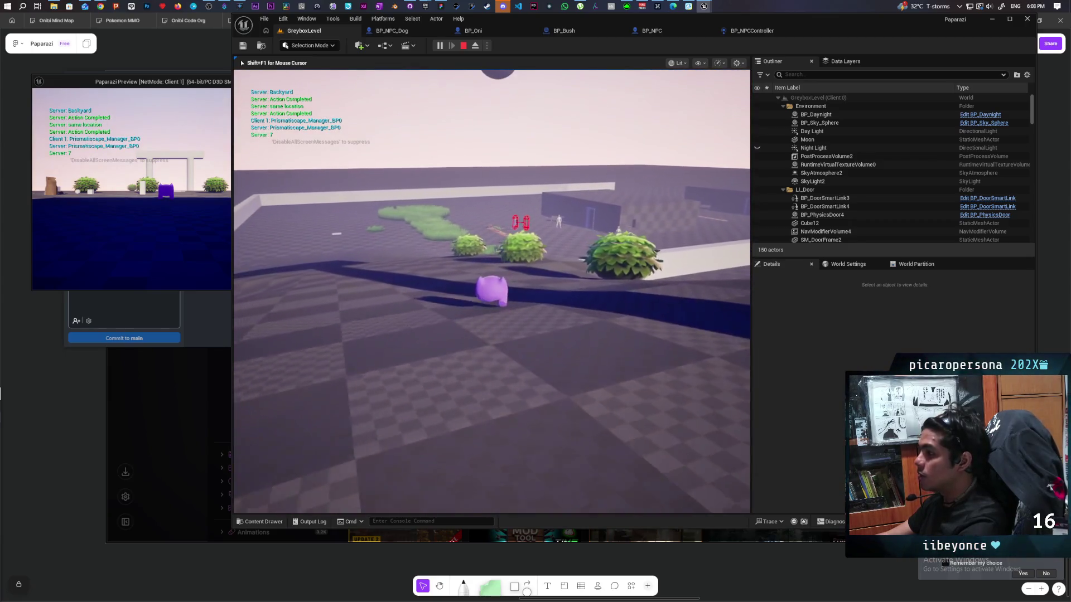
key("w")
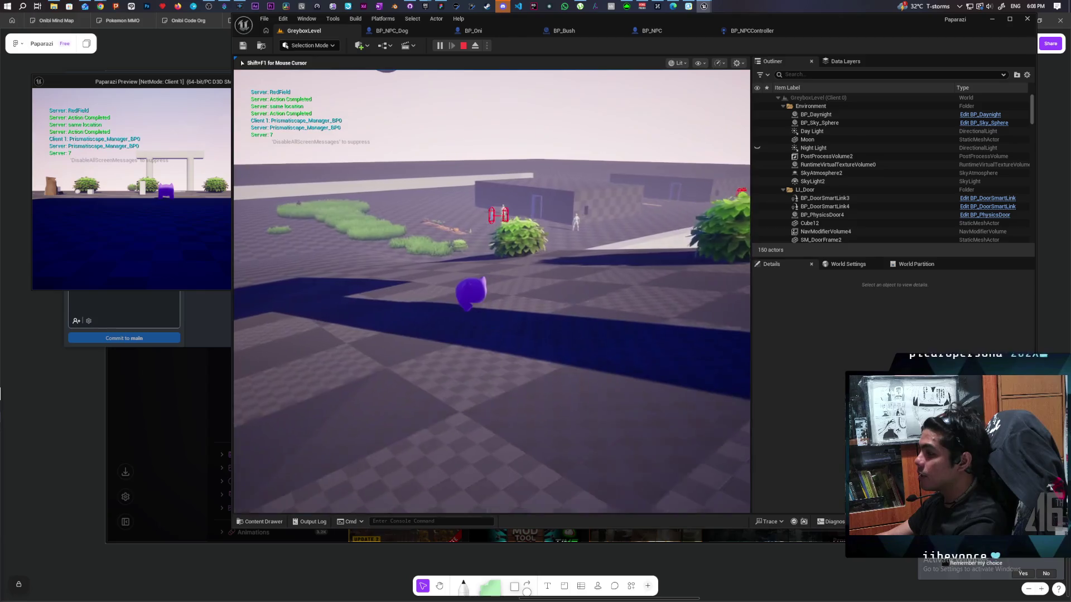
key("w")
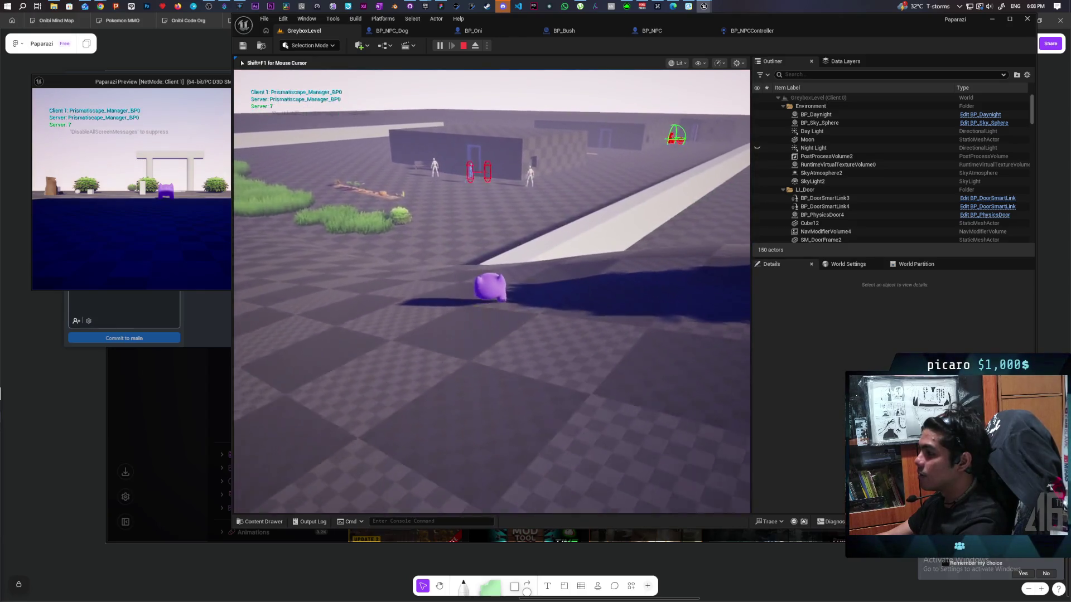
key("w")
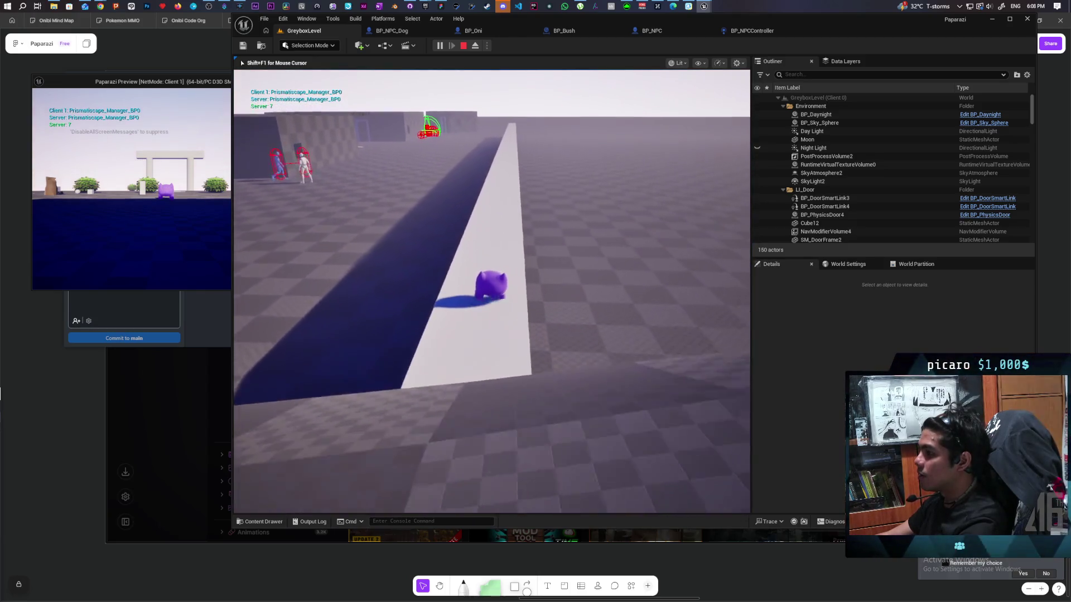
key("w")
key("w")
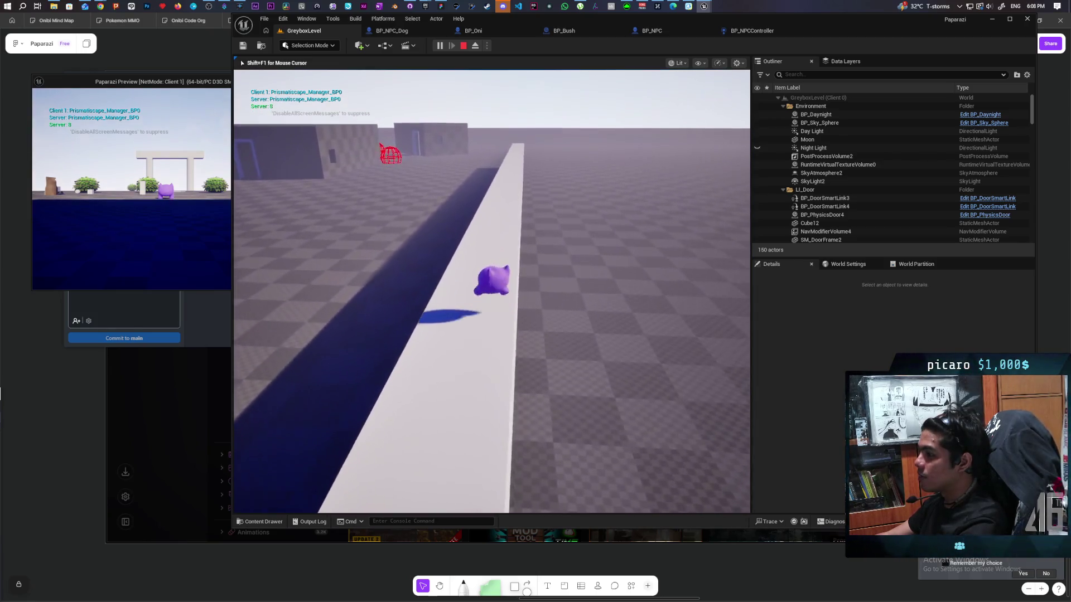
key("w")
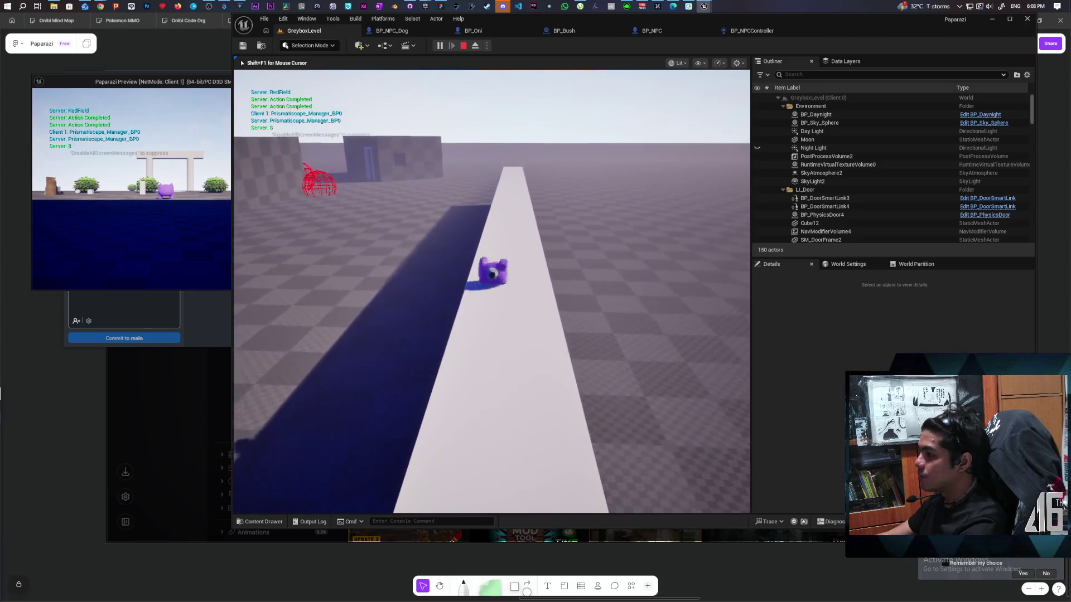
key("w")
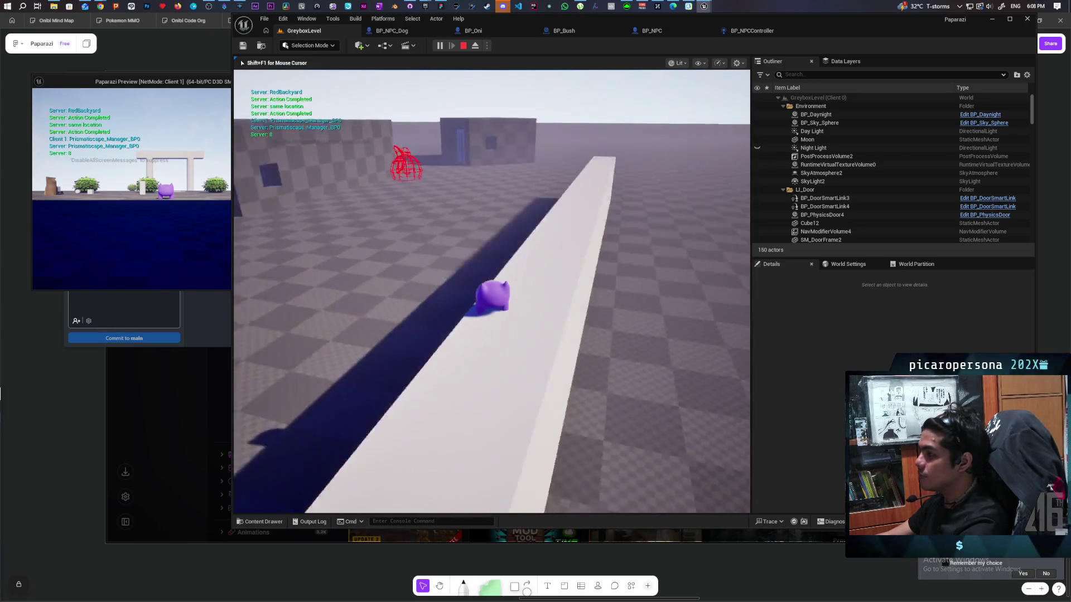
key("w")
key("w")
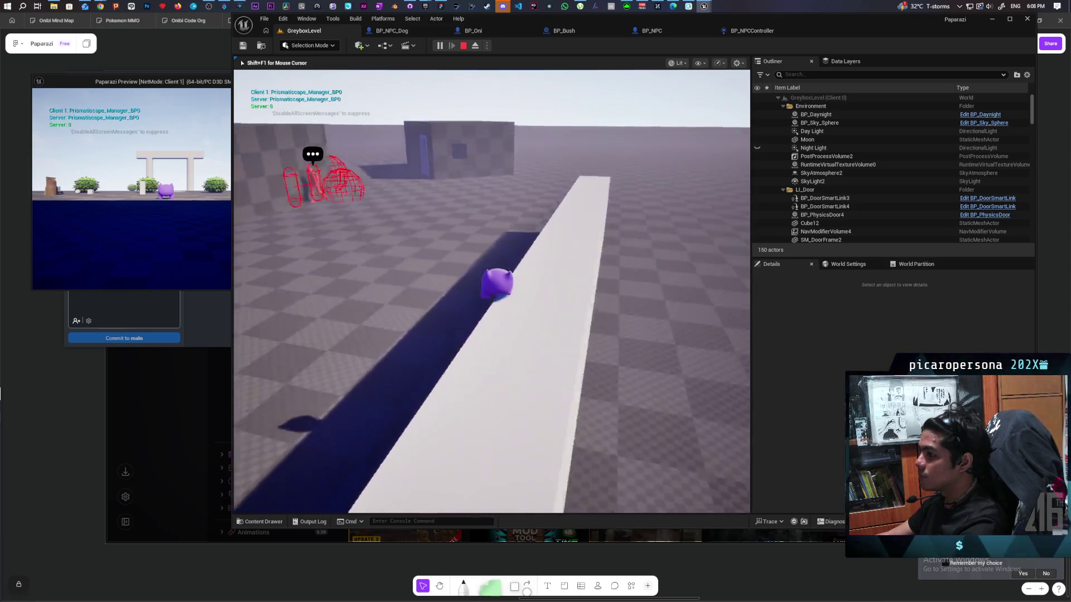
key("w")
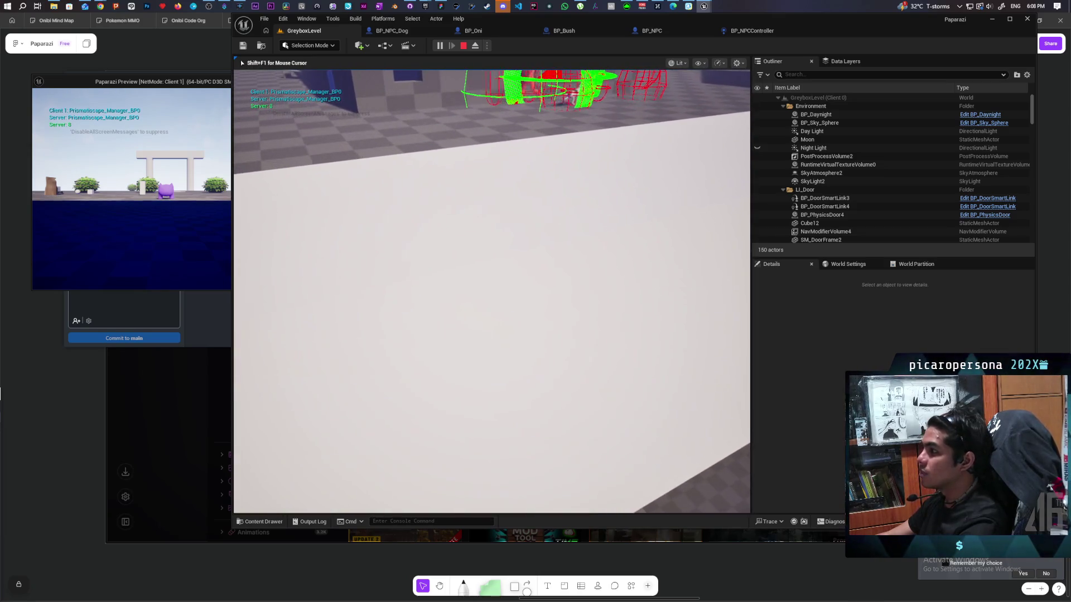
key("w")
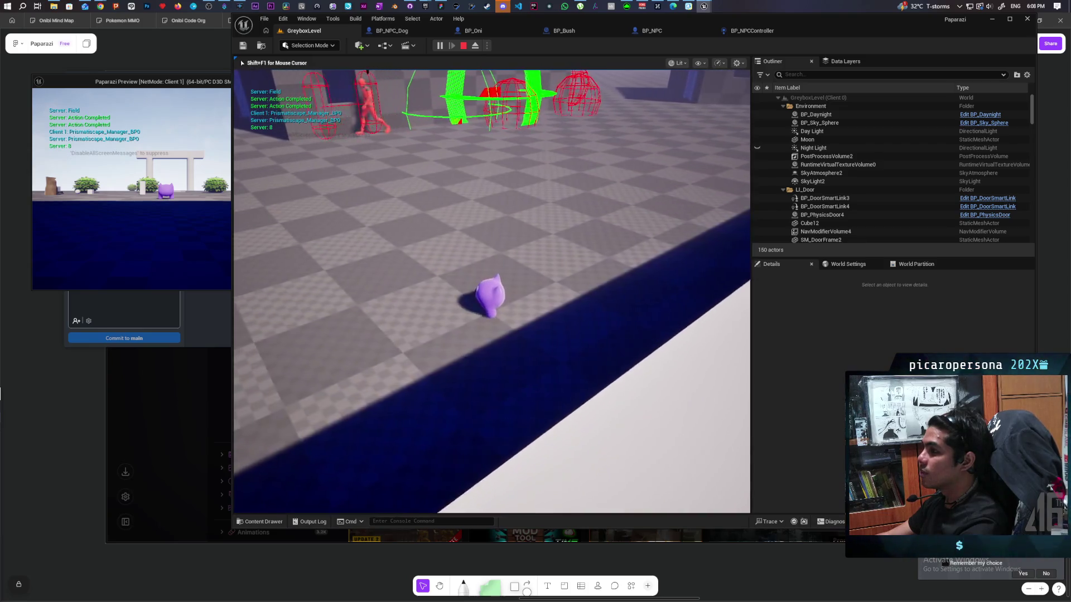
key("w")
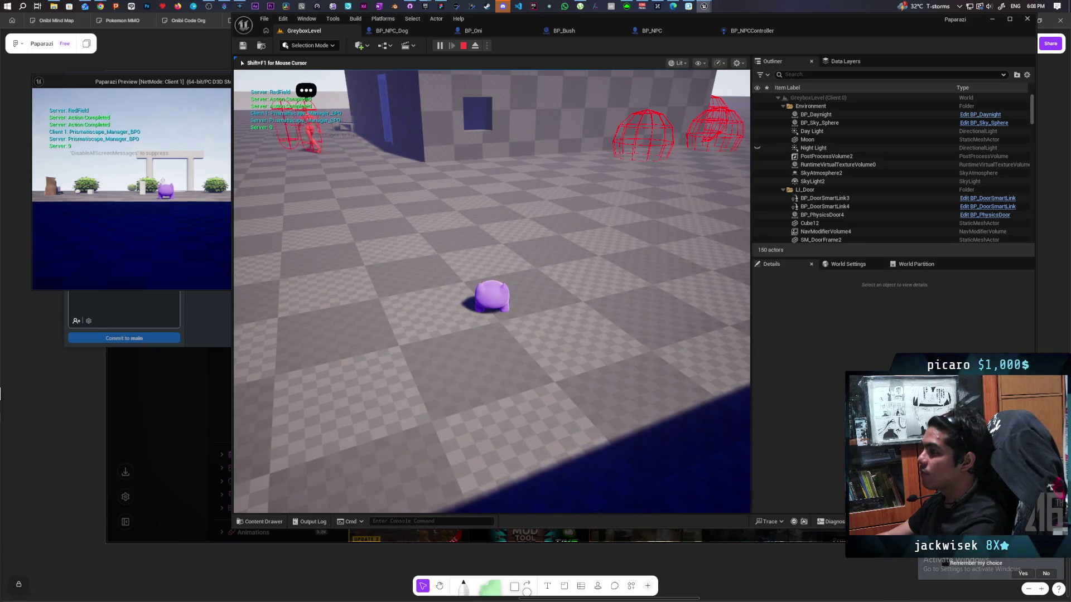
key("a")
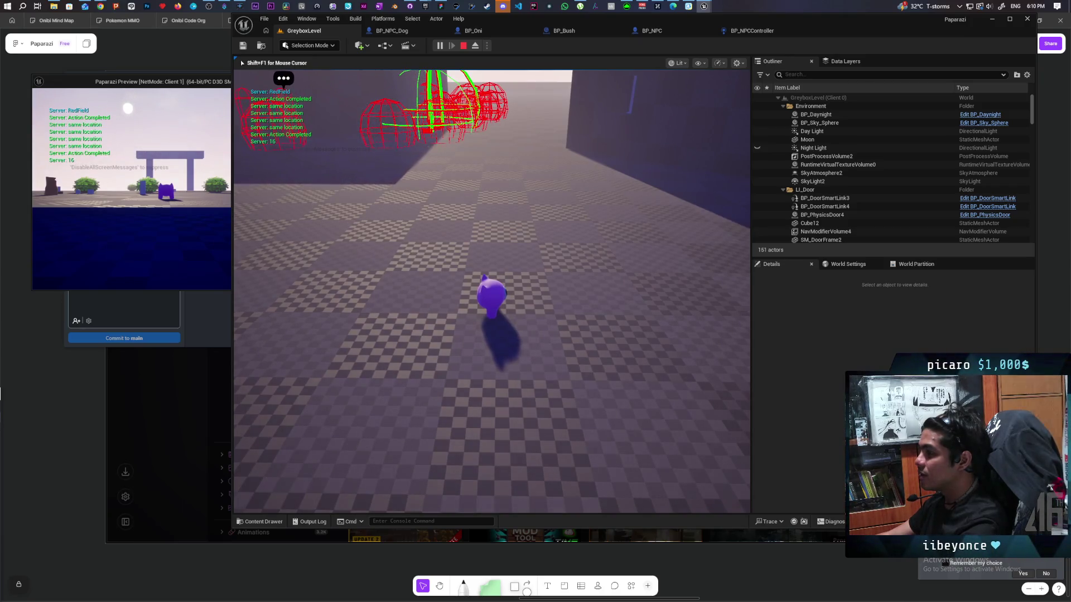
- Walk the character into the blue block and toward the red wireframes, then stop the play-test
key("w")
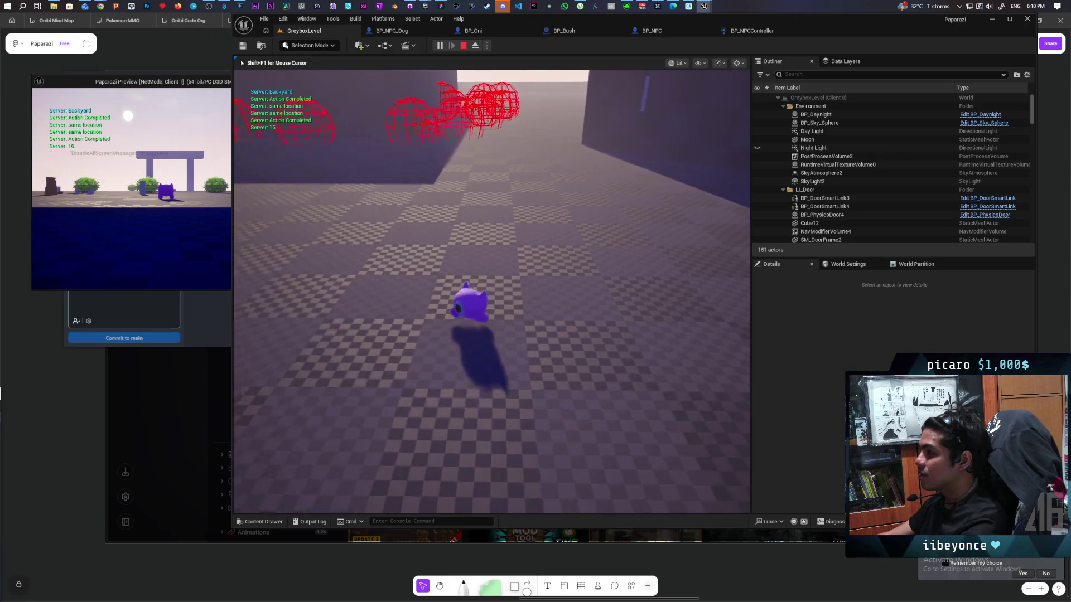
key("w")
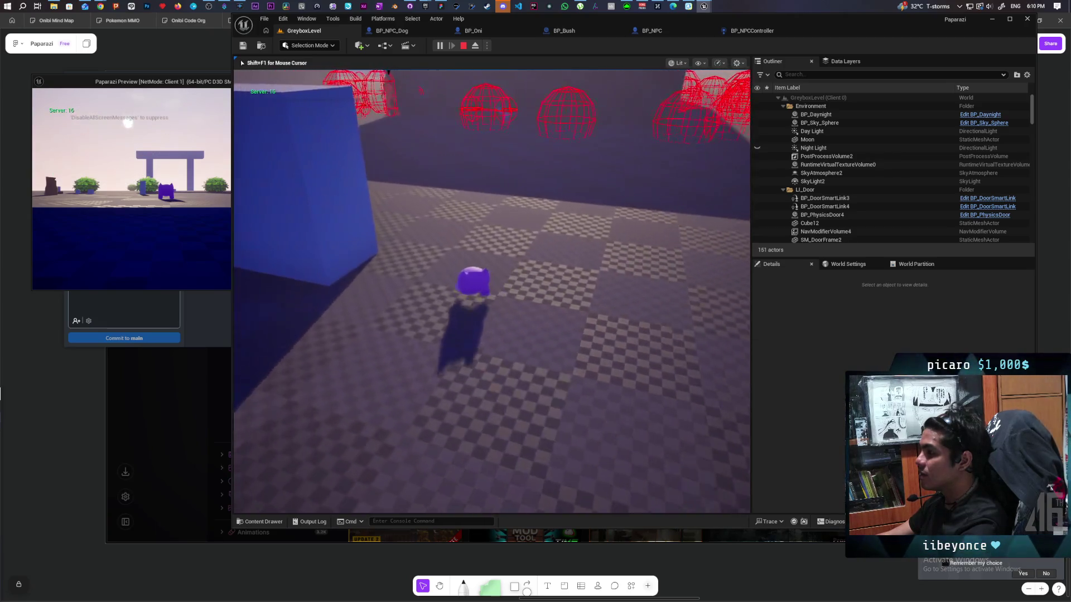
key("w")
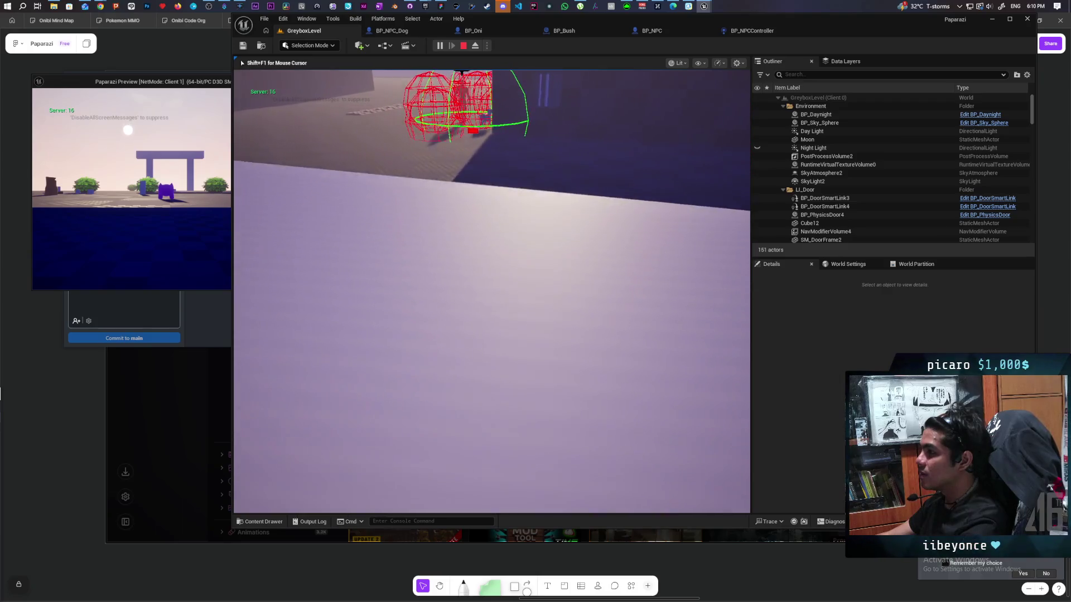
key("w")
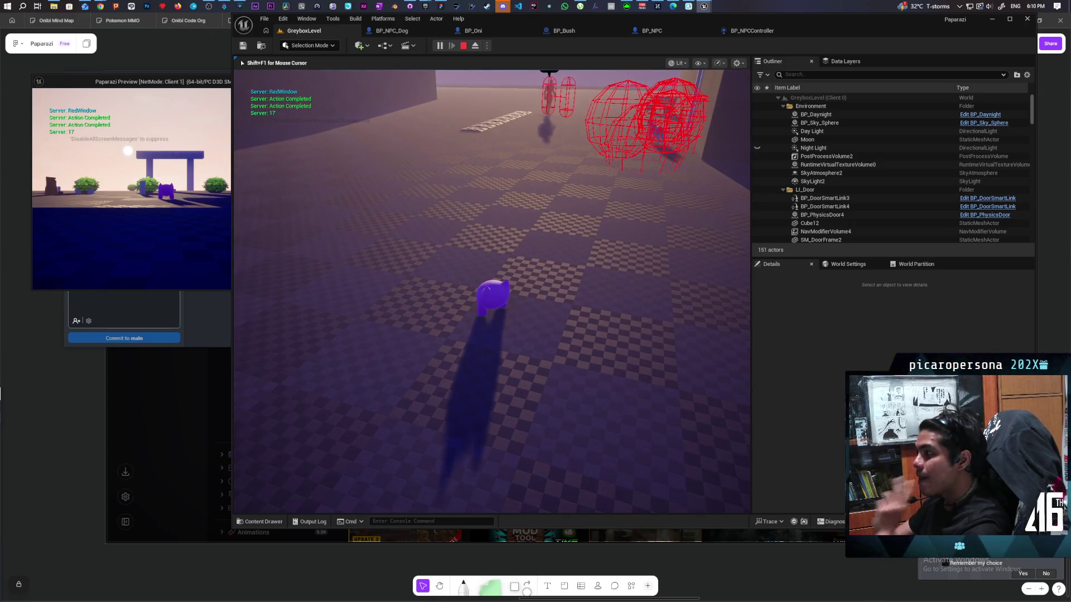
key("a")
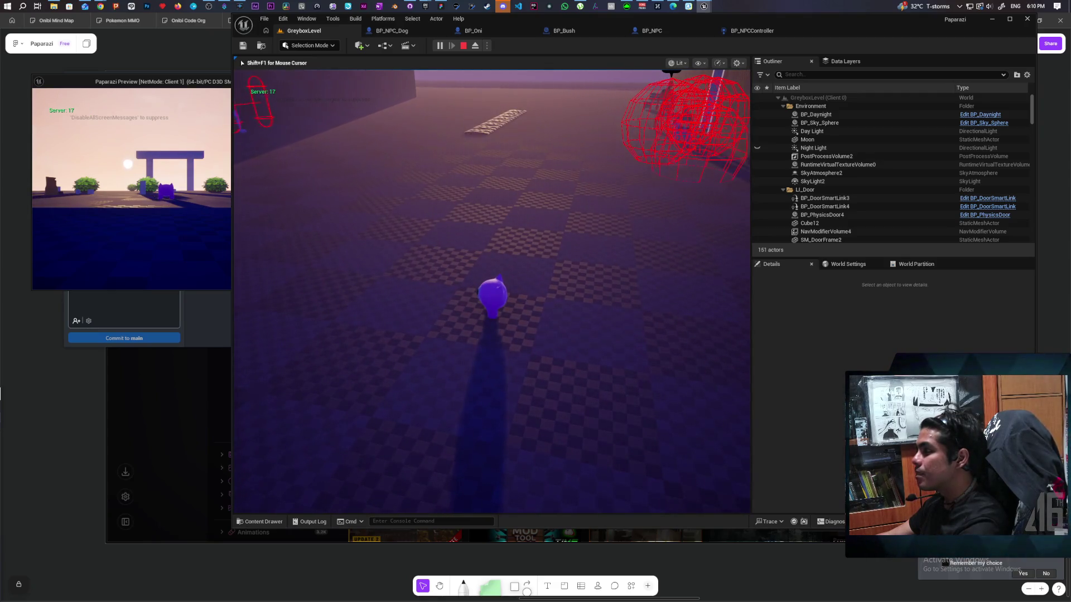
key("d")
key("d")
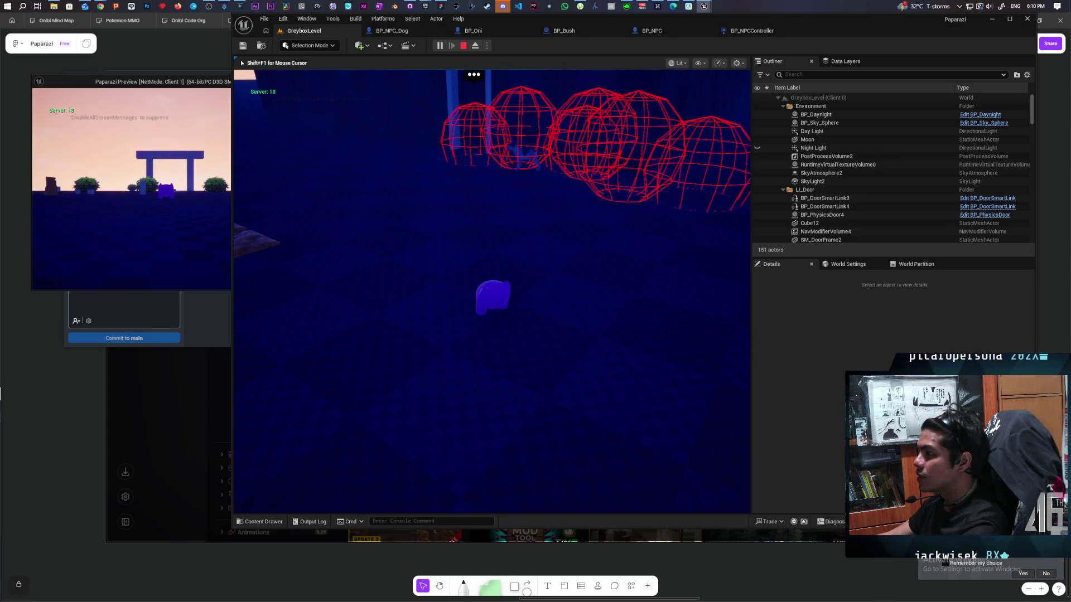
key("Escape")
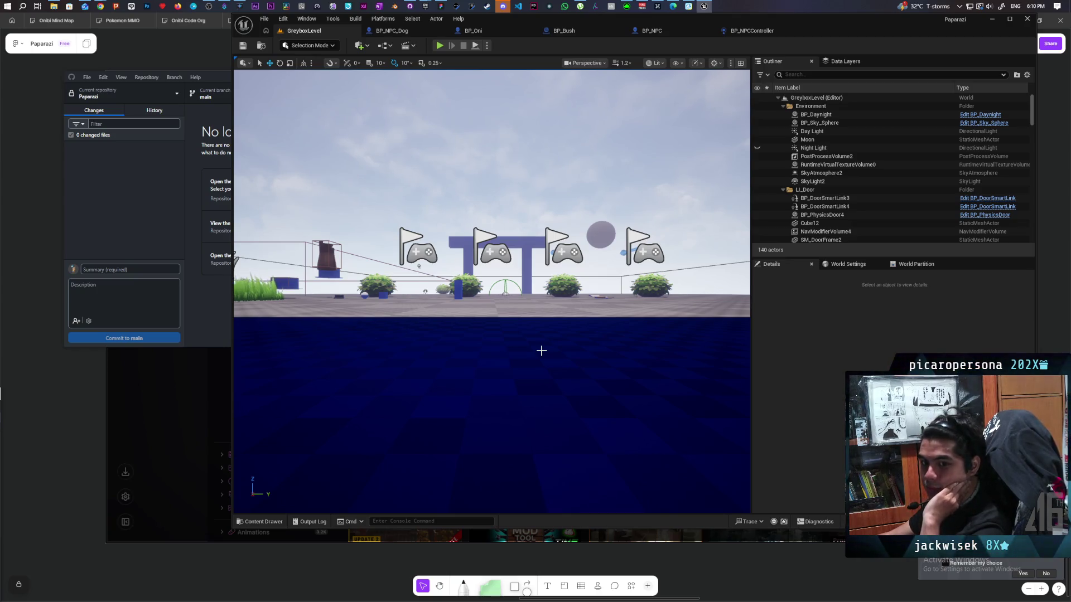
- Look through the BP_NPCController, BP_Oni, BP_NPC_Dog and BP_Bush blueprints, ending zoomed out on BP_NPC's EventGraph
left_click(746, 32)
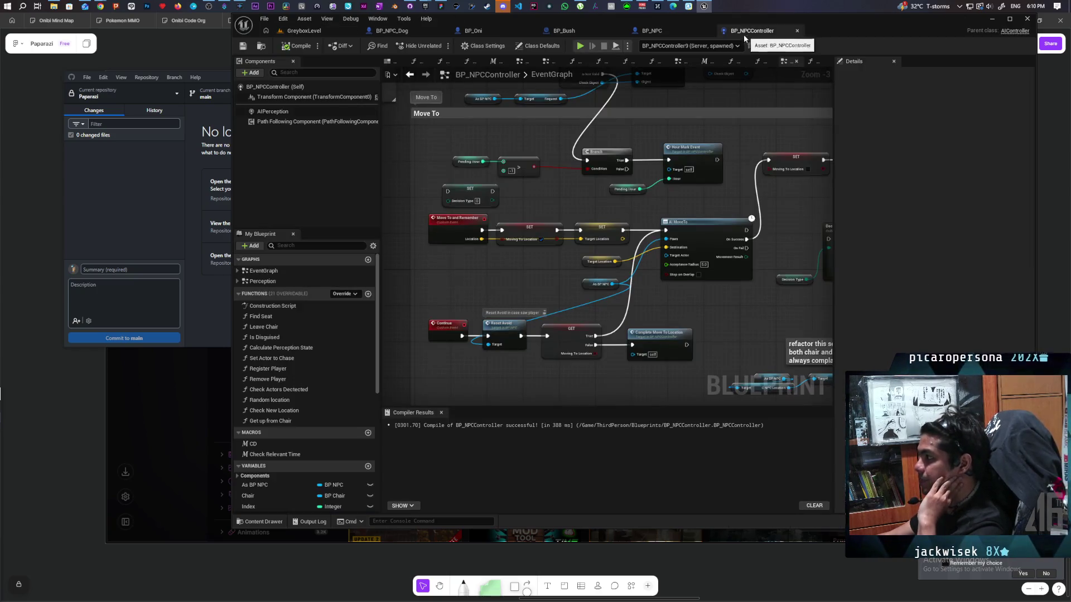
left_click(663, 31)
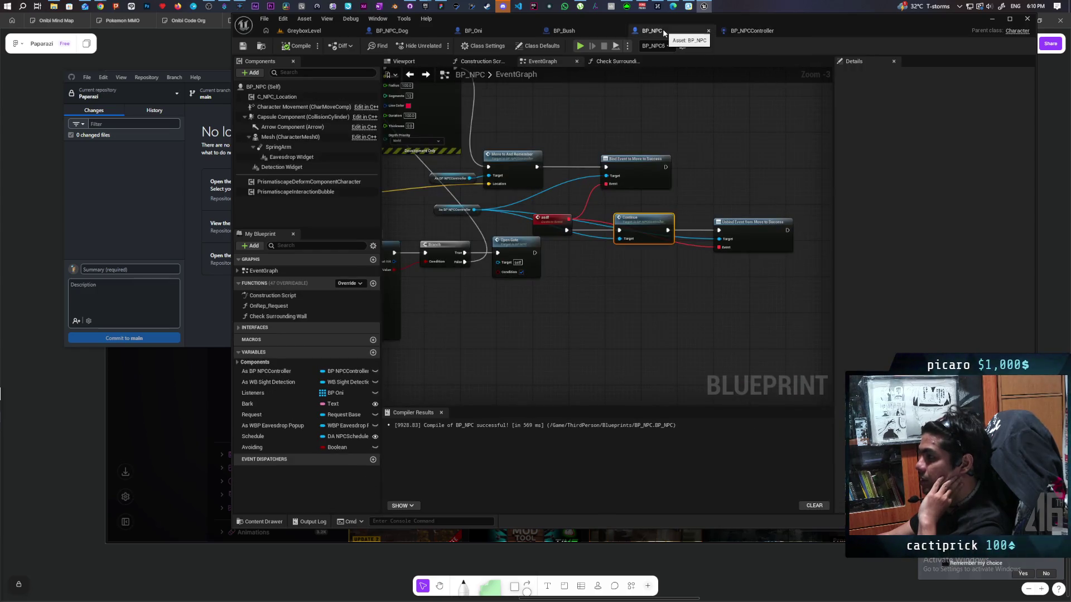
left_click(459, 33)
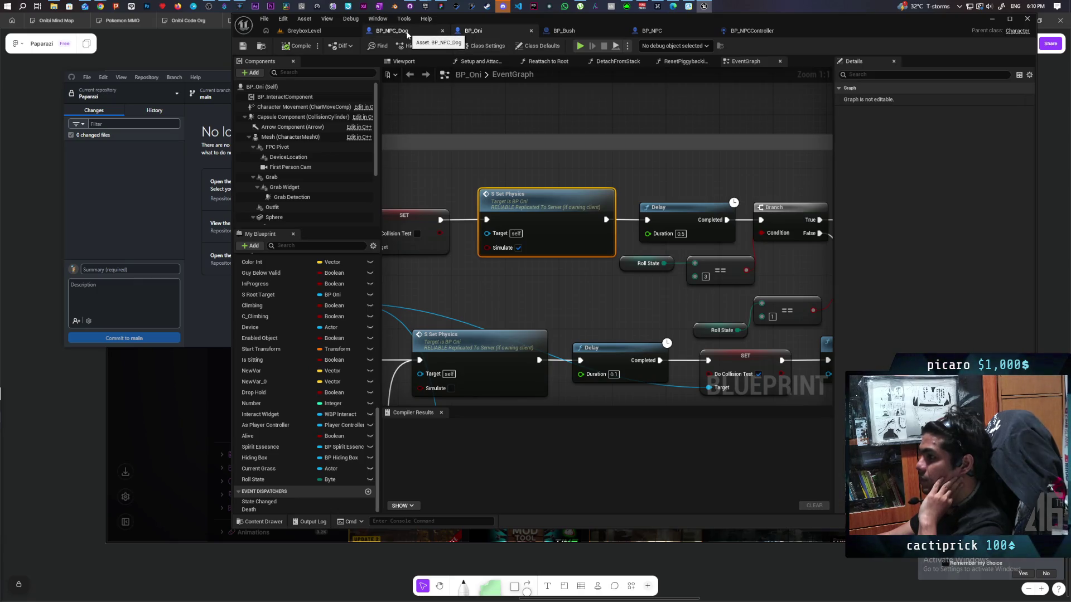
left_click(407, 32)
left_click(564, 32)
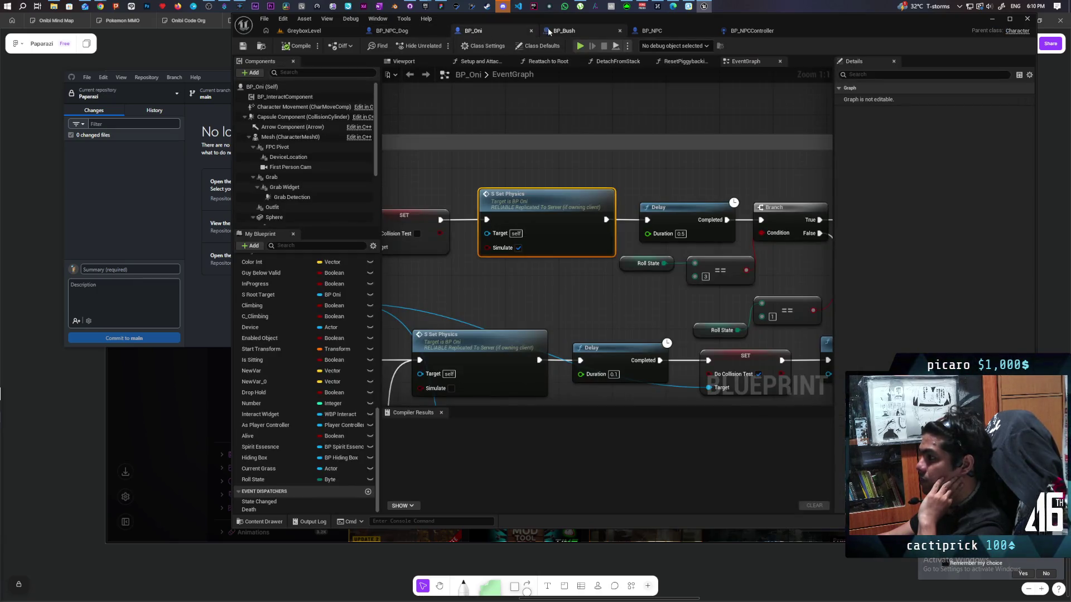
left_click(647, 30)
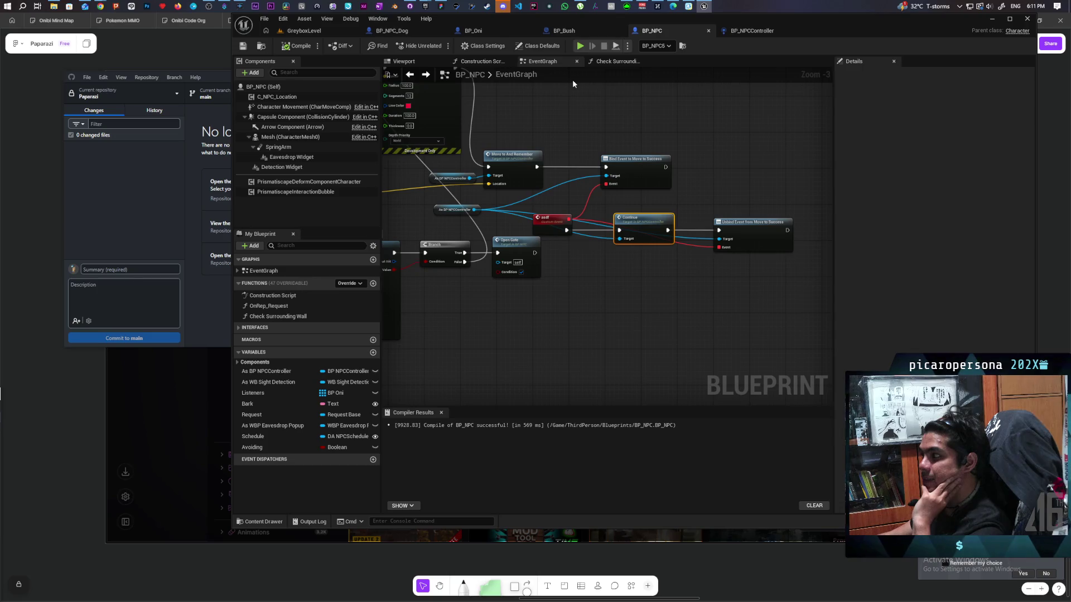
scroll(561, 103, "down", 3)
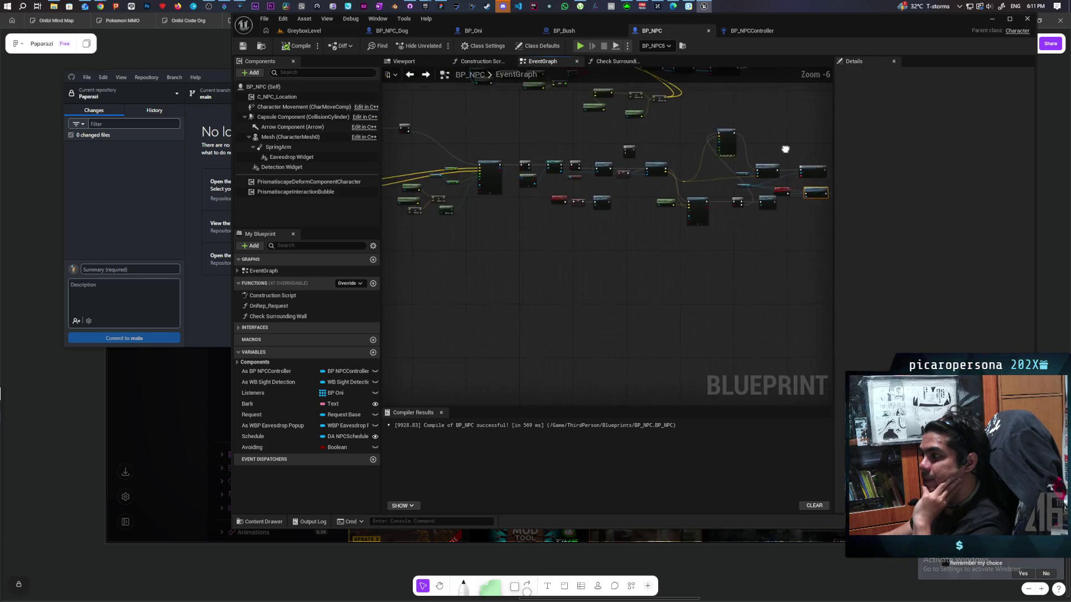
left_click(747, 30)
scroll(532, 200, "down", 3)
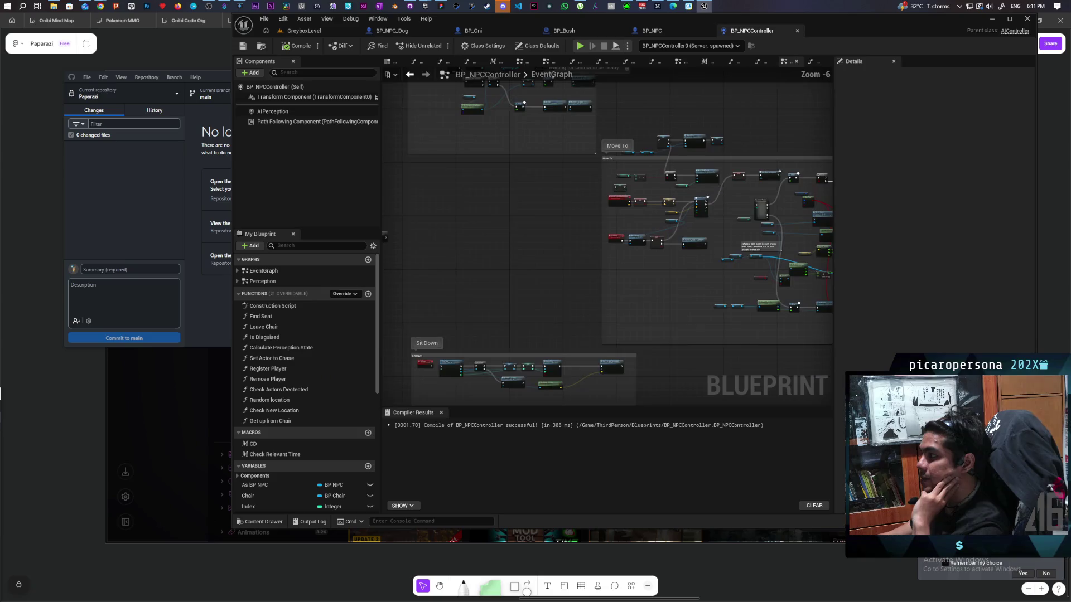
scroll(532, 200, "up", 4)
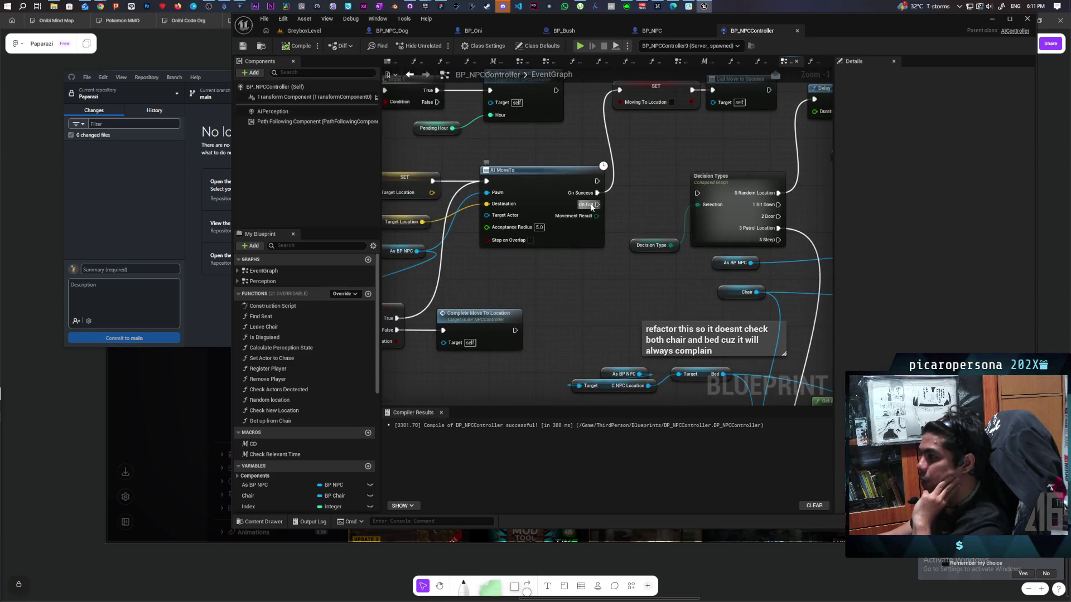
mouse_move(621, 208)
left_mouse_down()
mouse_move(671, 277)
mouse_move(760, 277)
mouse_move(552, 267)
mouse_move(552, 307)
mouse_move(536, 305)
mouse_move(667, 304)
mouse_move(482, 301)
left_mouse_up()
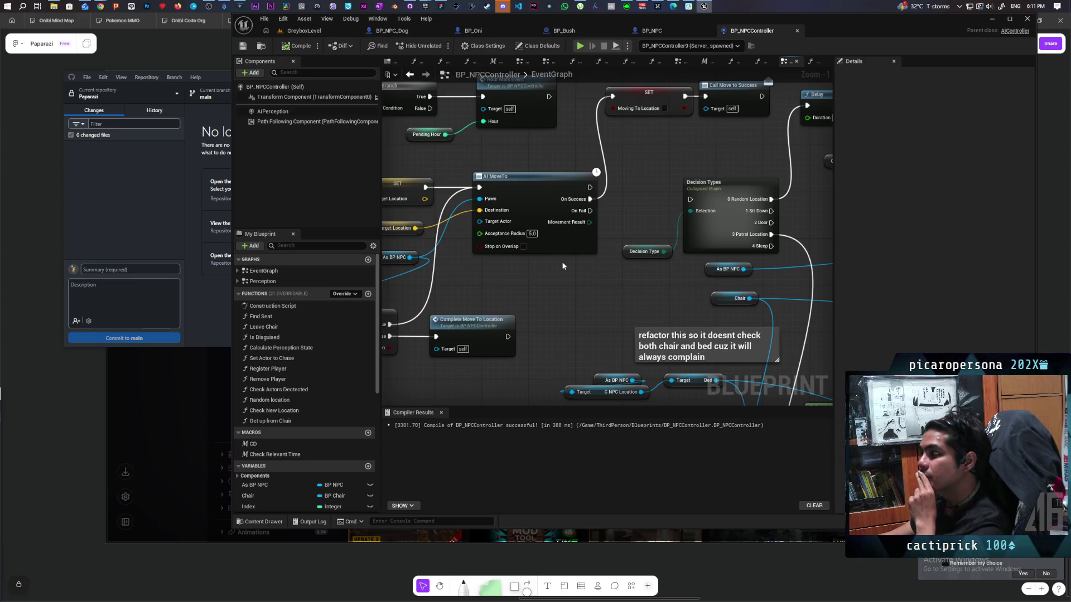
scroll(505, 285, "down", 1)
scroll(506, 285, "up", 1)
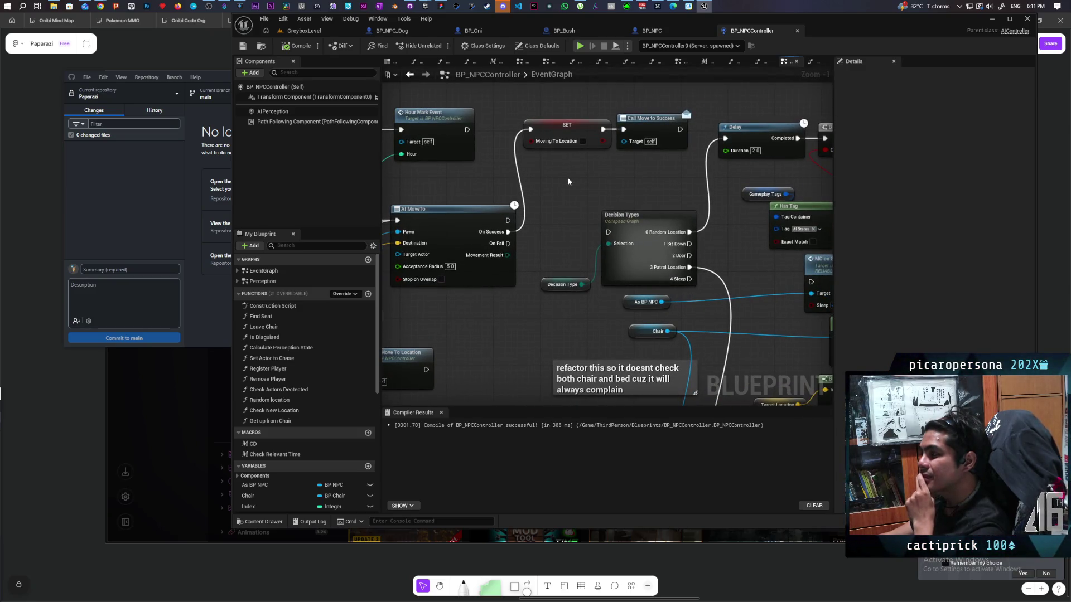
left_click_drag(594, 158, 570, 171)
scroll(571, 170, "up", 1)
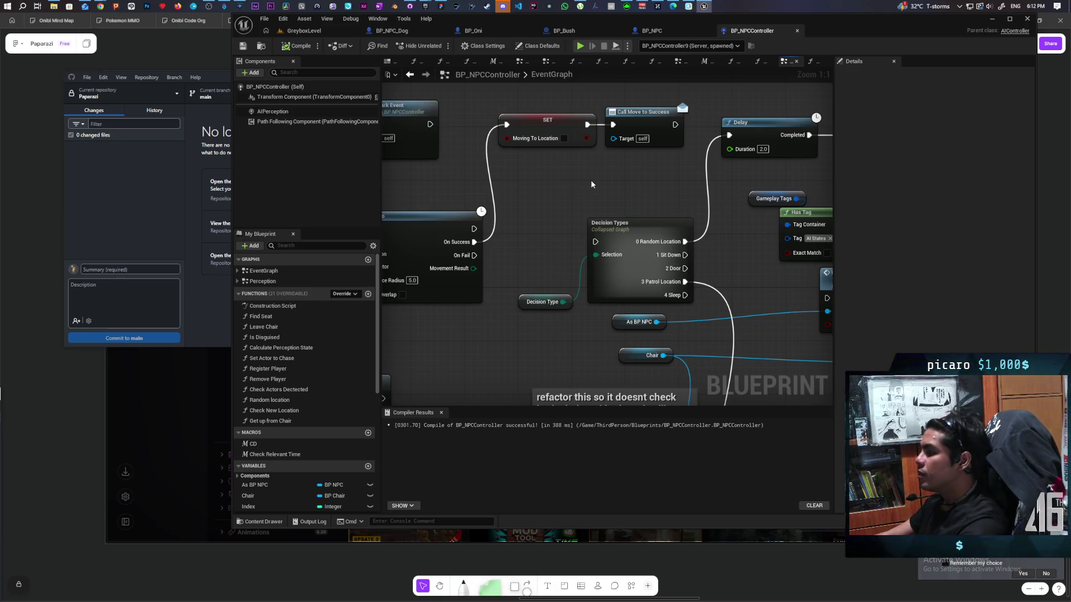
scroll(580, 187, "down", 3)
scroll(547, 246, "up", 2)
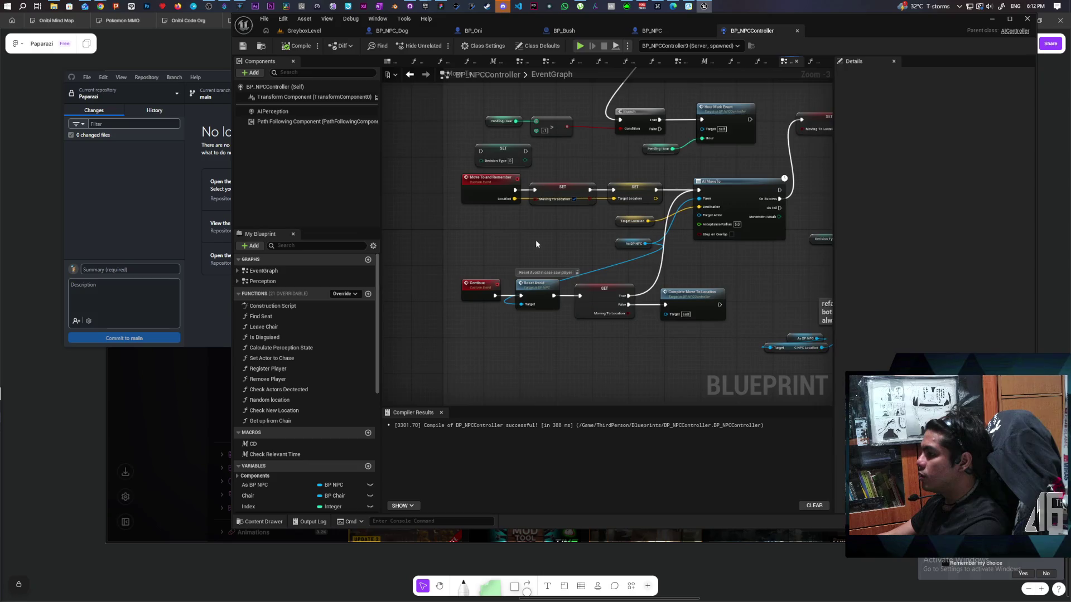
mouse_move(535, 246)
left_mouse_down()
mouse_move(432, 237)
mouse_move(381, 271)
left_mouse_up()
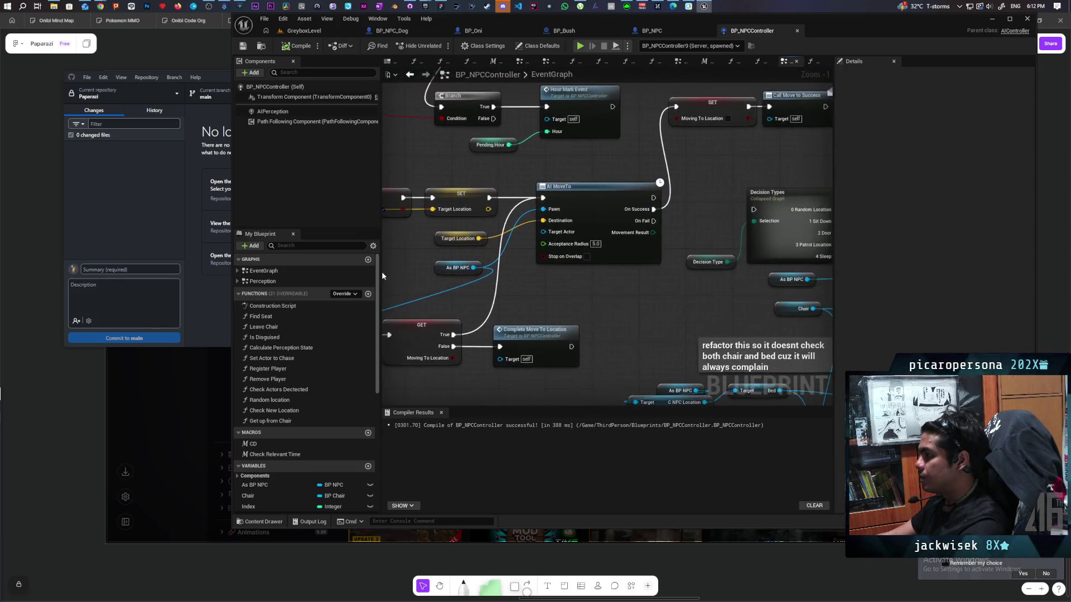
scroll(382, 271, "down", 2)
left_click(652, 31)
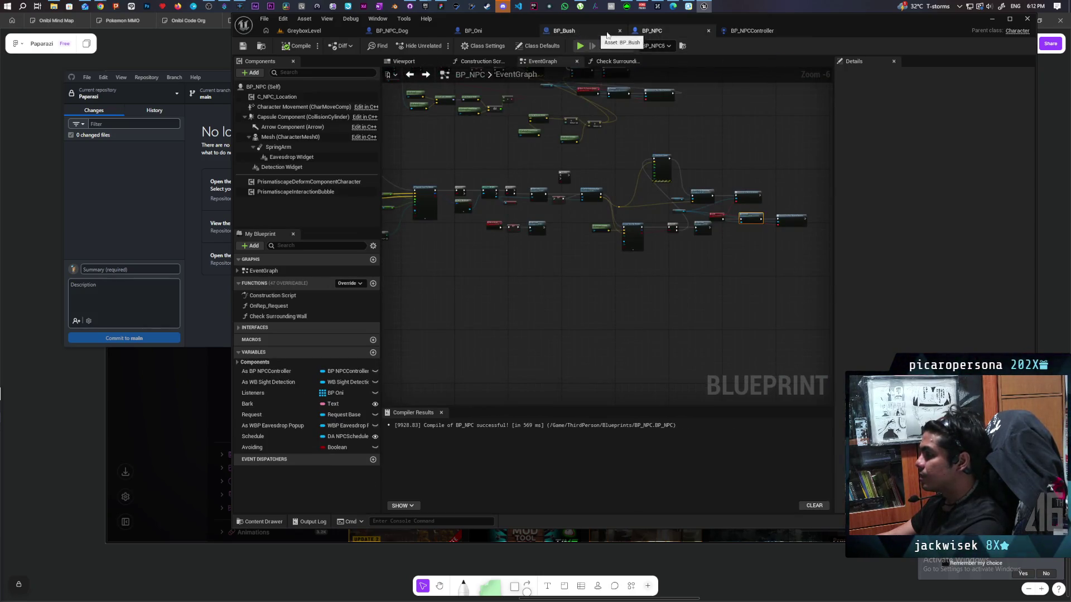
- Add an AI MoveTo node with a Self node feeding its Pawn input
scroll(641, 168, "up", 4)
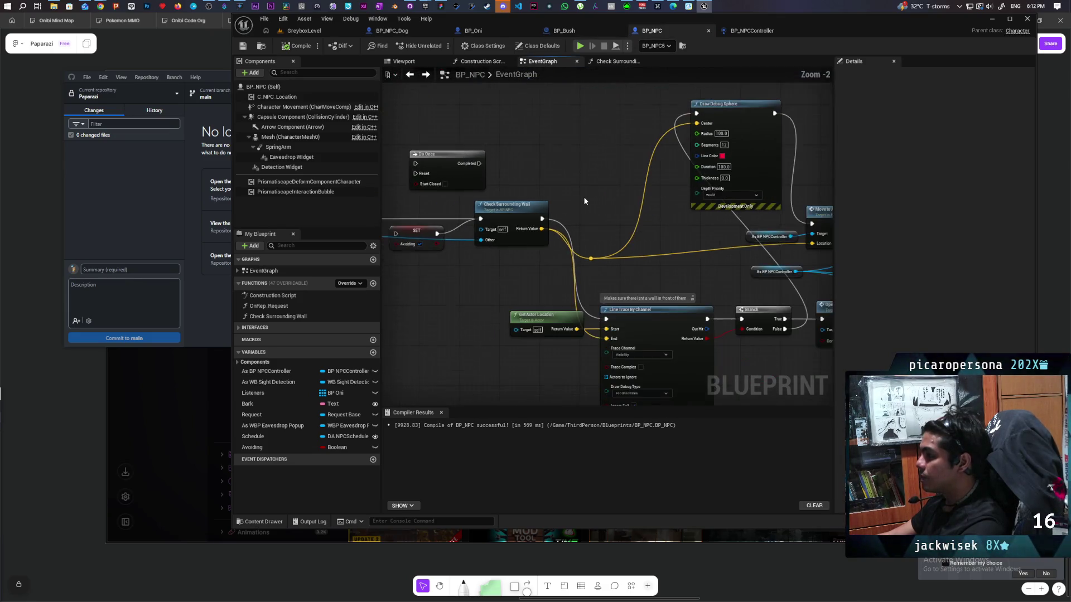
right_click(562, 160)
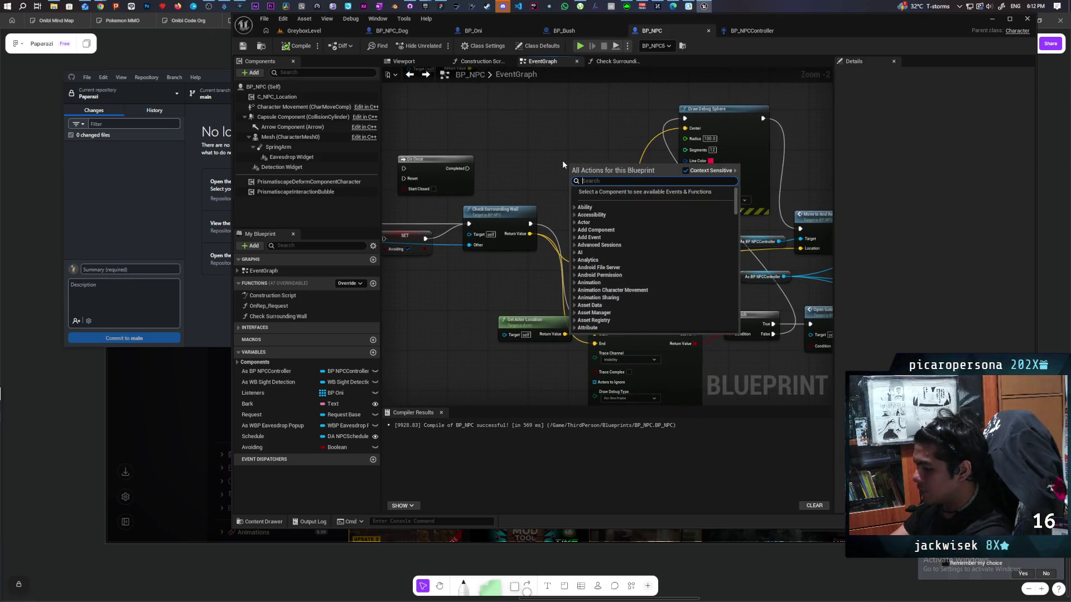
type("ai move to")
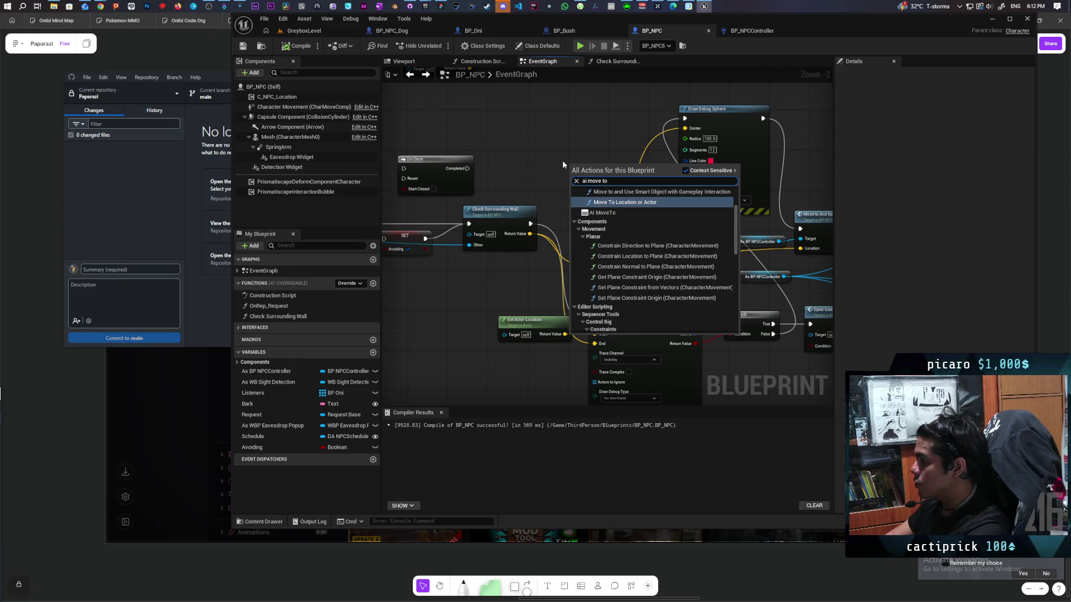
key("Down")
key("Return")
mouse_move(561, 194)
left_mouse_down()
mouse_move(526, 210)
mouse_move(522, 196)
mouse_move(778, 158)
mouse_move(787, 146)
mouse_move(590, 206)
left_mouse_up()
scroll(591, 206, "up", 3)
mouse_move(437, 151)
left_mouse_down()
mouse_move(413, 152)
mouse_move(465, 181)
left_mouse_up()
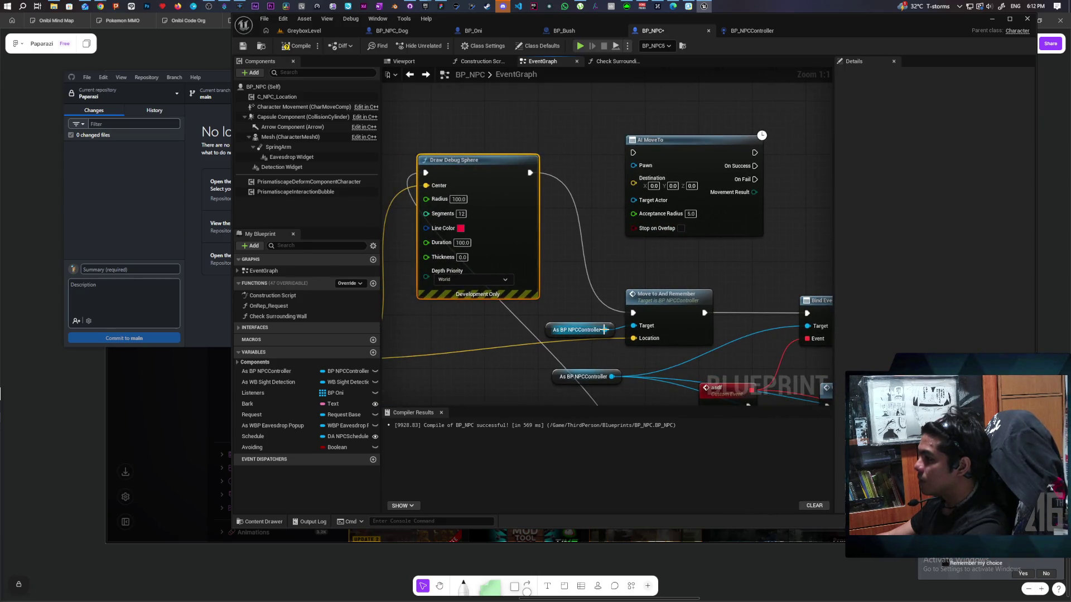
mouse_move(633, 165)
left_mouse_down()
mouse_move(597, 169)
mouse_move(560, 130)
left_mouse_up()
type("self")
key("Return")
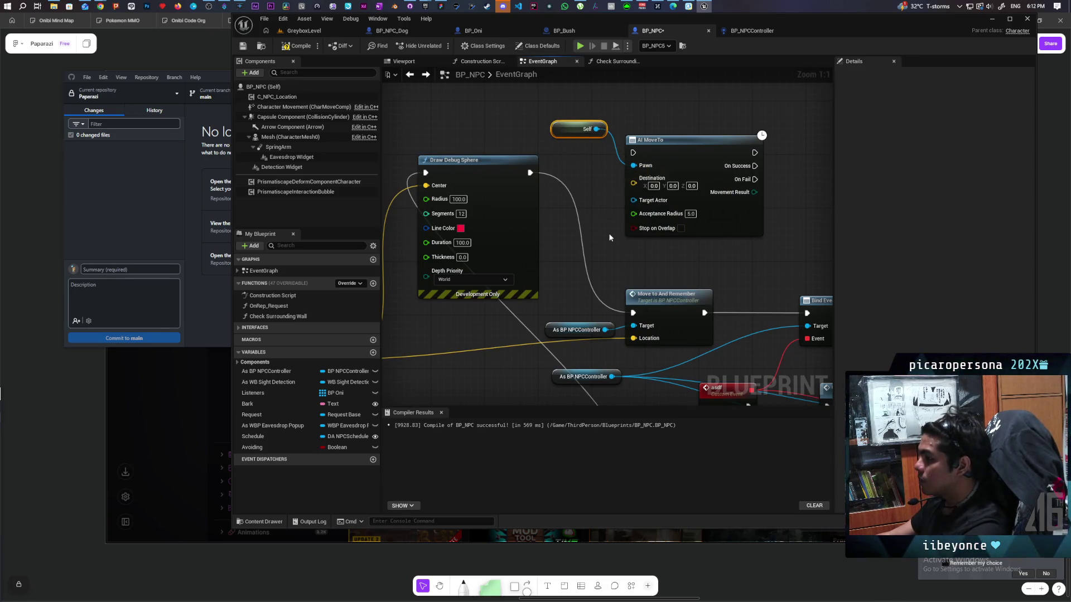
- Reconnect the location wire to AI MoveTo's Destination input
scroll(610, 237, "down", 2)
left_click_drag(683, 274, 681, 156)
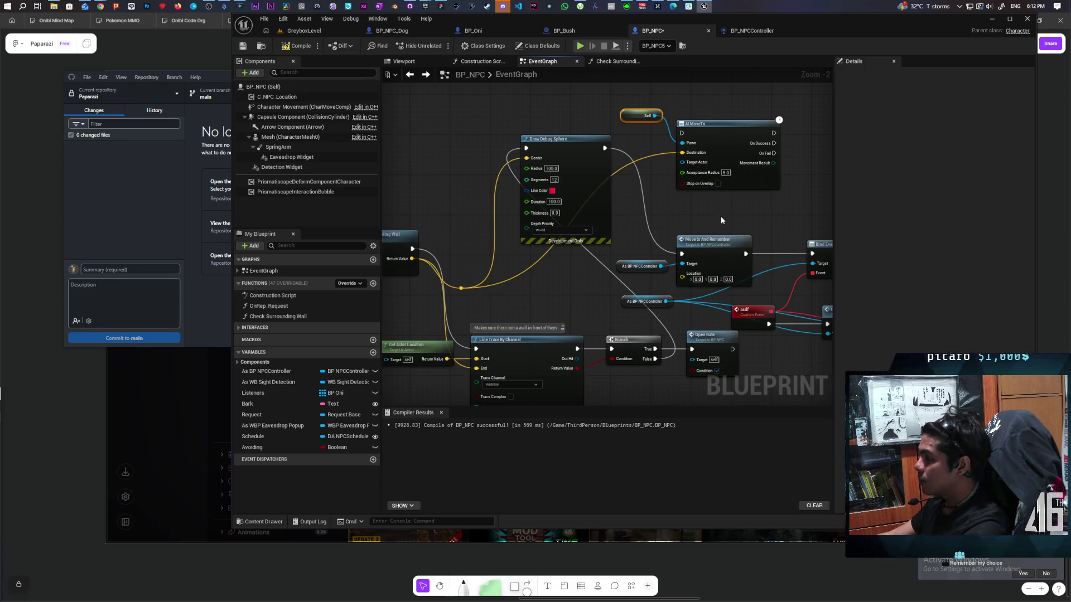
left_click_drag(721, 220, 665, 244)
mouse_move(711, 204)
left_mouse_down()
mouse_move(602, 161)
mouse_move(638, 216)
mouse_move(623, 228)
mouse_move(620, 282)
mouse_move(635, 261)
left_mouse_up()
- Move the Continue node beside AI MoveTo and wire On Success into it
left_click_drag(650, 216, 658, 159)
left_click(658, 158)
left_click_drag(667, 306, 670, 129)
left_click_drag(594, 140, 653, 144)
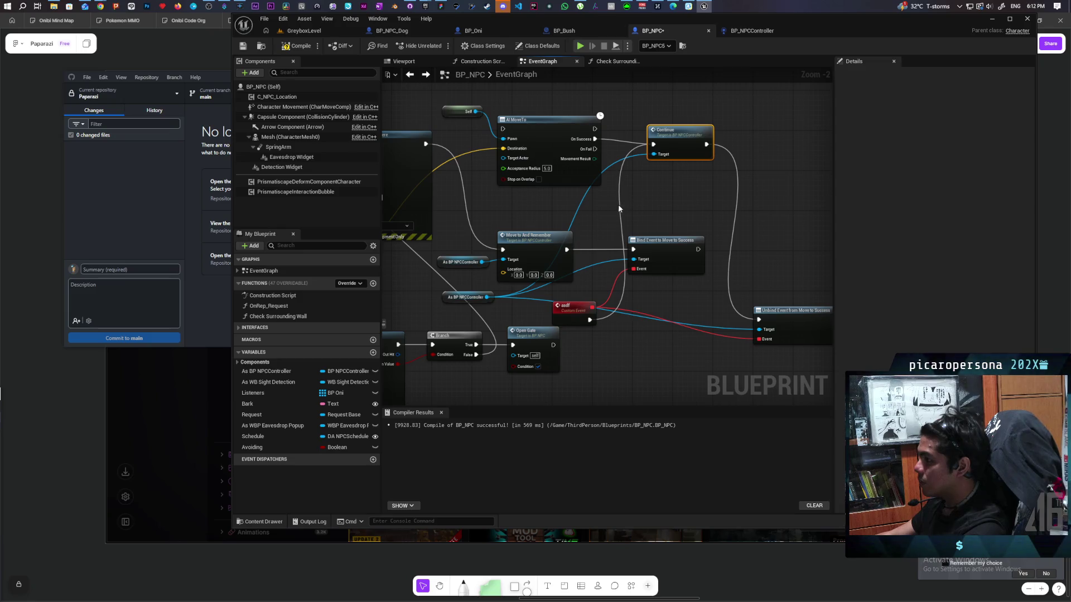
left_click_drag(558, 159, 551, 164)
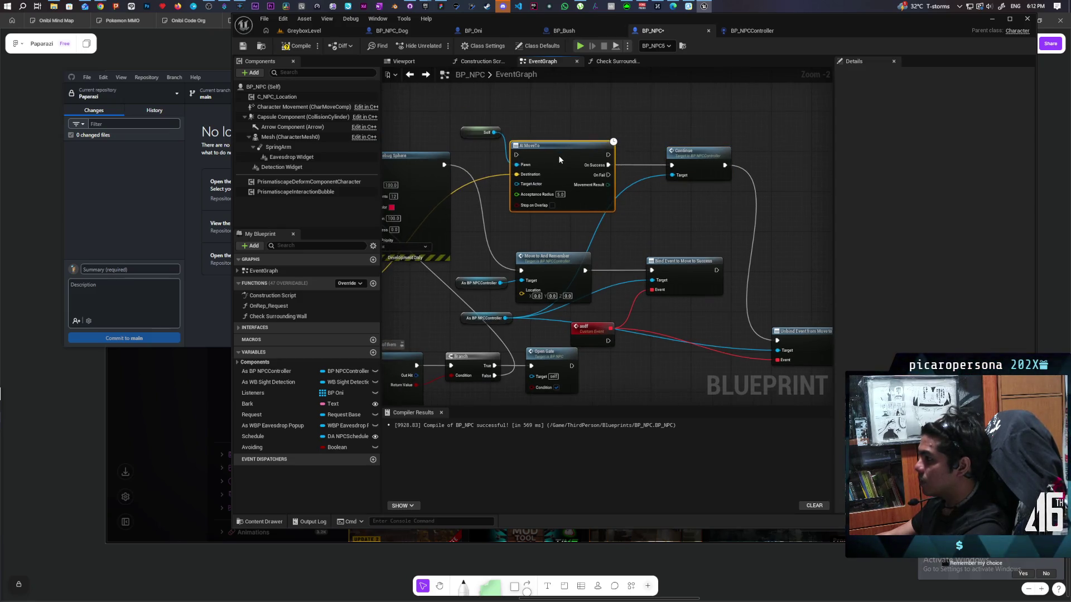
left_click_drag(665, 222, 669, 190)
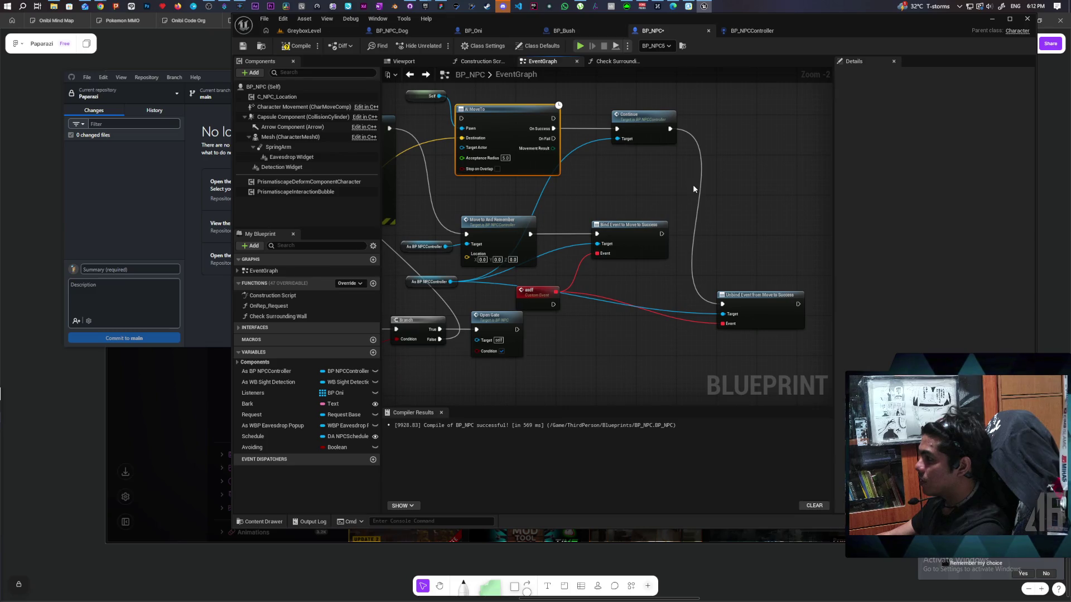
left_click(622, 282)
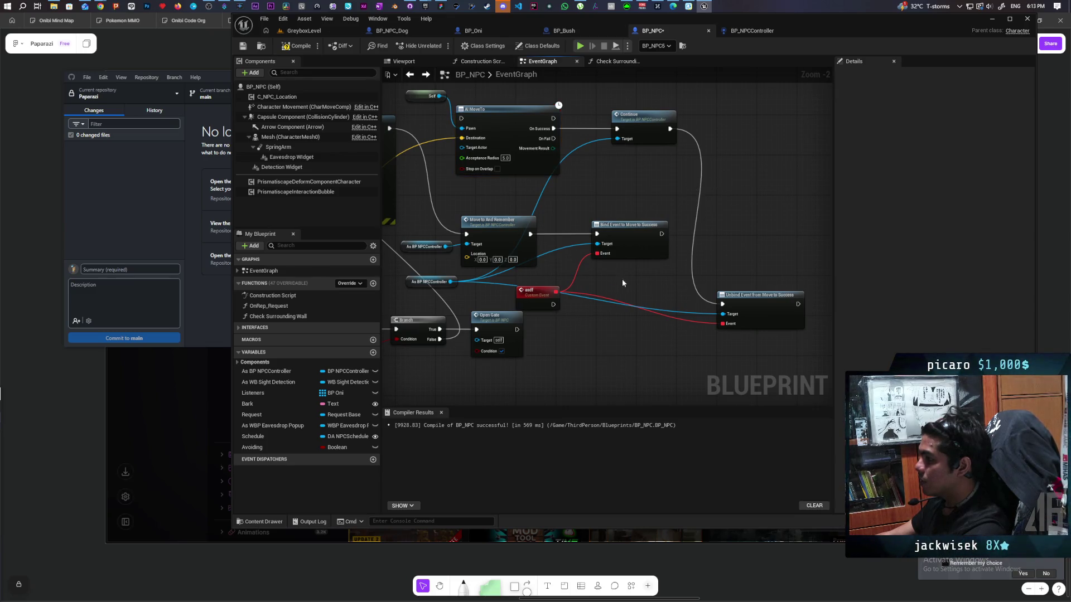
- Delete the bind/unbind event nodes, the asdf custom event and the extra As BP NPCController cast
key("Delete")
left_click(725, 321)
key("Delete")
left_click(535, 307)
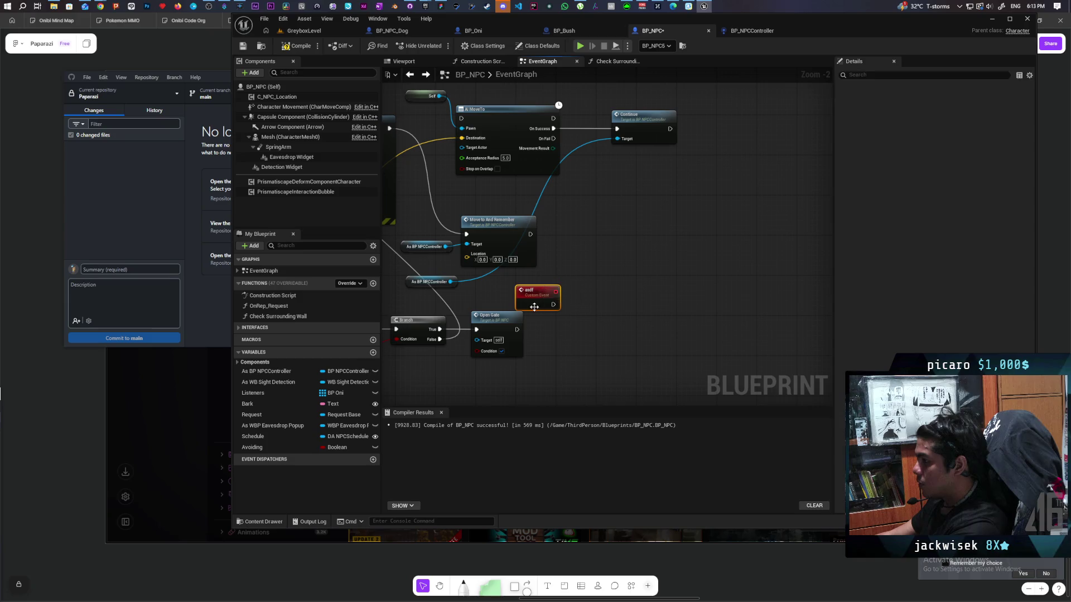
key("Delete")
right_click(655, 292)
left_click(501, 291)
left_click(449, 283)
key("Delete")
- Connect Draw Debug Sphere's exec output to AI MoveTo
left_click_drag(499, 284, 682, 281)
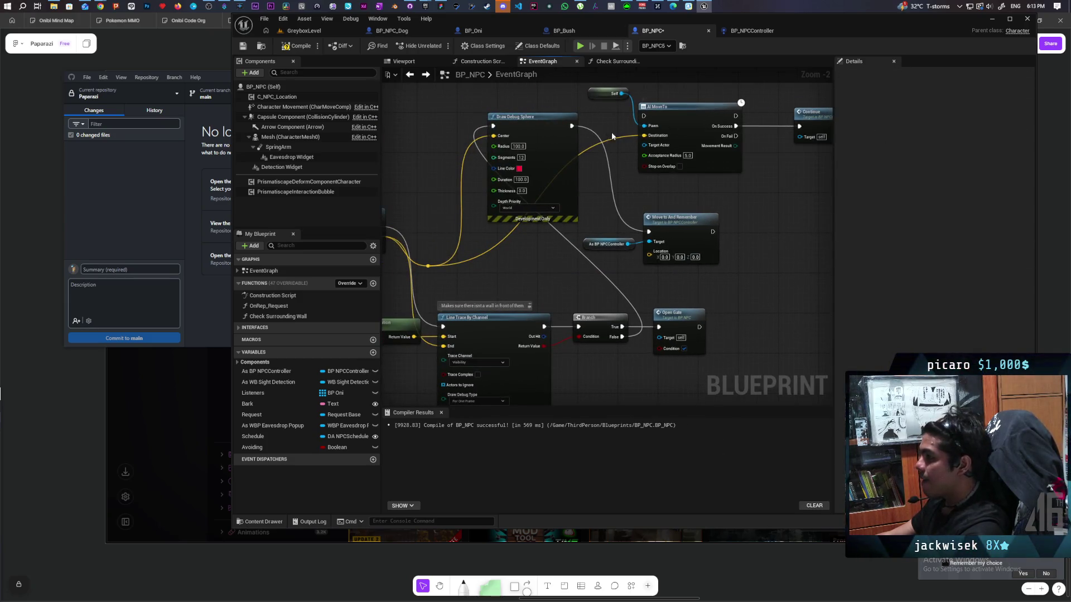
left_click_drag(572, 125, 643, 116)
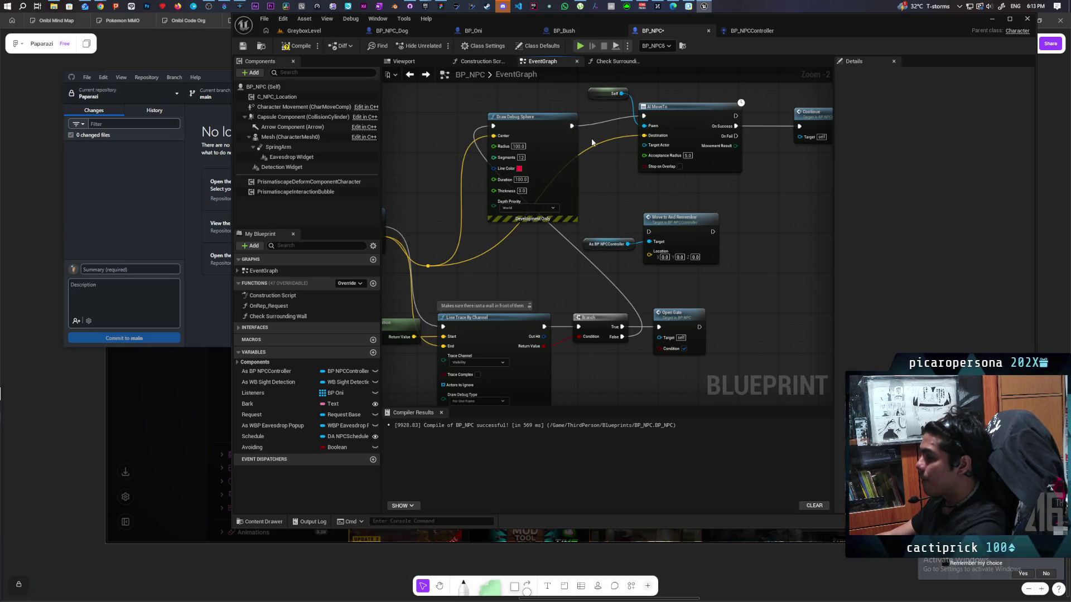
left_click_drag(521, 132, 521, 122)
mouse_move(637, 198)
left_mouse_down()
mouse_move(726, 198)
mouse_move(673, 197)
mouse_move(660, 211)
mouse_move(734, 179)
mouse_move(665, 182)
mouse_move(685, 169)
mouse_move(634, 203)
mouse_move(557, 229)
left_mouse_up()
- Paste a copy of the Open Gate node and wire AI MoveTo's On Fail into it
left_click(604, 354)
key("ctrl+c")
key("ctrl+v")
mouse_move(657, 166)
left_mouse_down()
mouse_move(688, 176)
mouse_move(718, 223)
mouse_move(713, 212)
mouse_move(739, 205)
left_mouse_up()
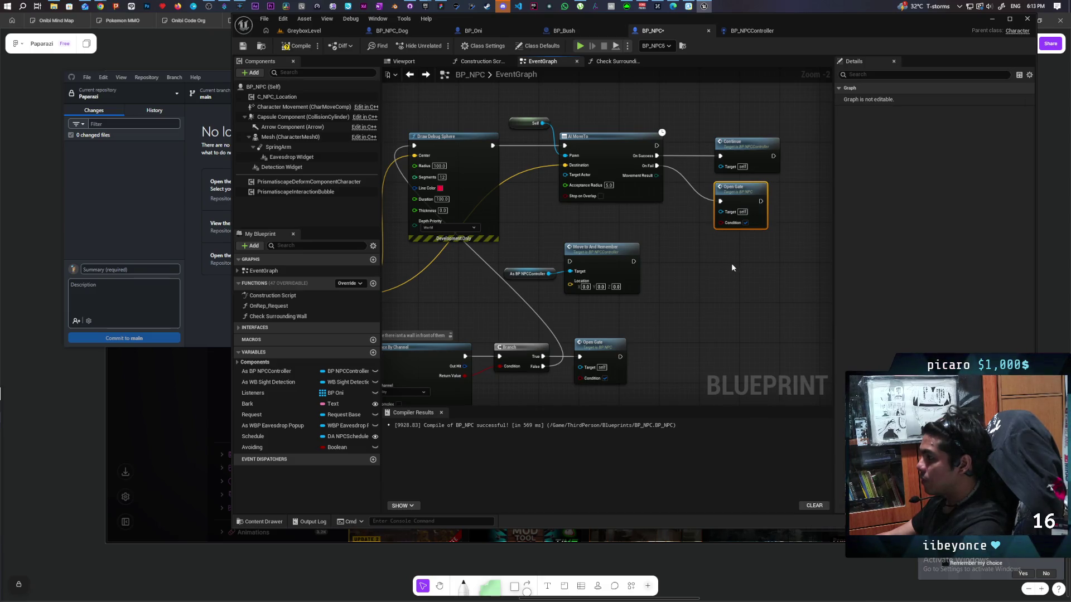
scroll(700, 246, "down", 5)
scroll(691, 268, "up", 3)
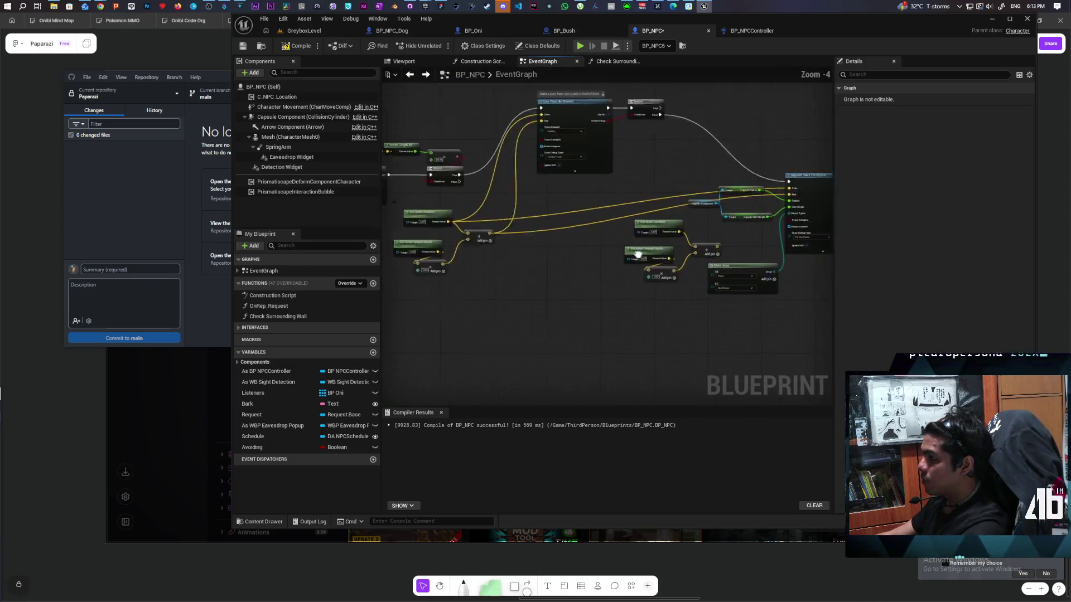
- Delete the Open Gate after the line-trace Branch and the Open Gate copy on On Fail
mouse_move(698, 304)
left_mouse_down()
mouse_move(629, 288)
mouse_move(568, 297)
left_mouse_up()
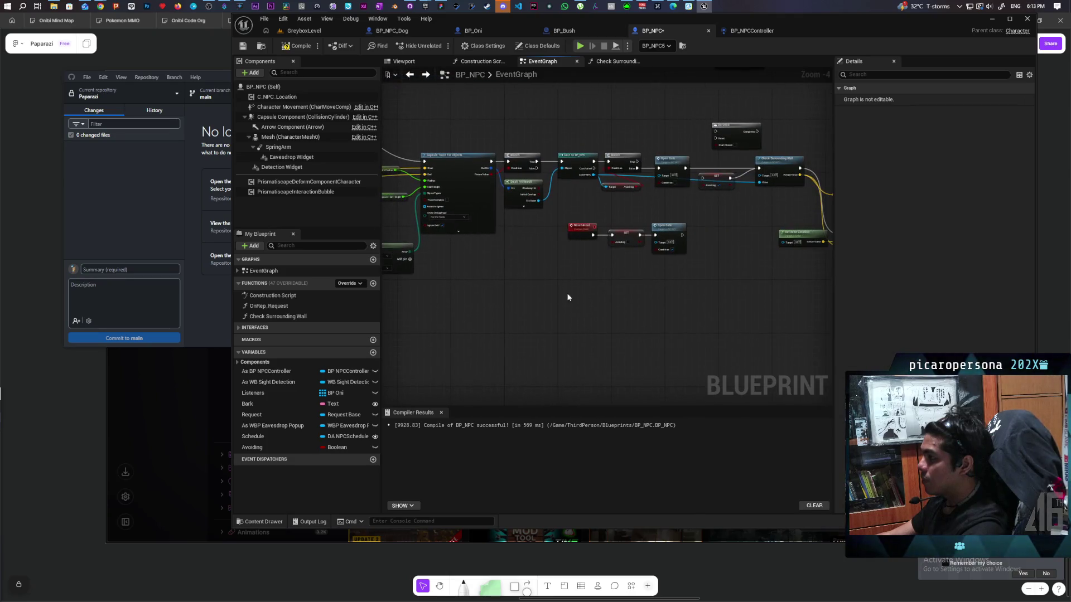
scroll(627, 274, "up", 1)
scroll(634, 273, "down", 1)
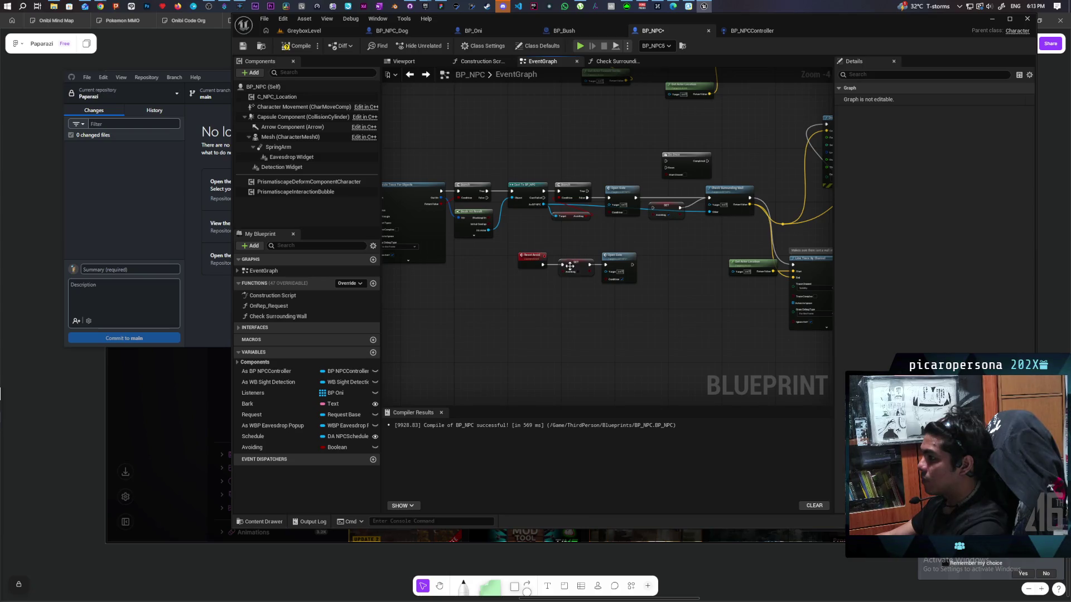
mouse_move(540, 265)
left_mouse_down()
mouse_move(545, 279)
mouse_move(707, 253)
left_mouse_up()
mouse_move(704, 258)
left_mouse_down()
mouse_move(758, 251)
mouse_move(598, 264)
left_mouse_up()
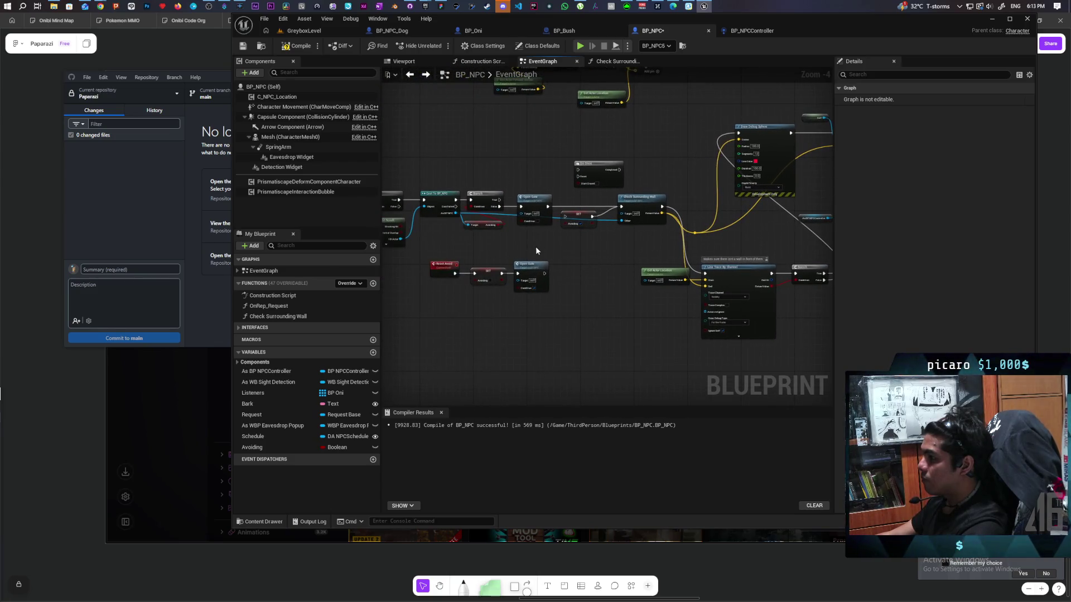
left_click_drag(536, 246, 573, 239)
scroll(573, 240, "up", 1)
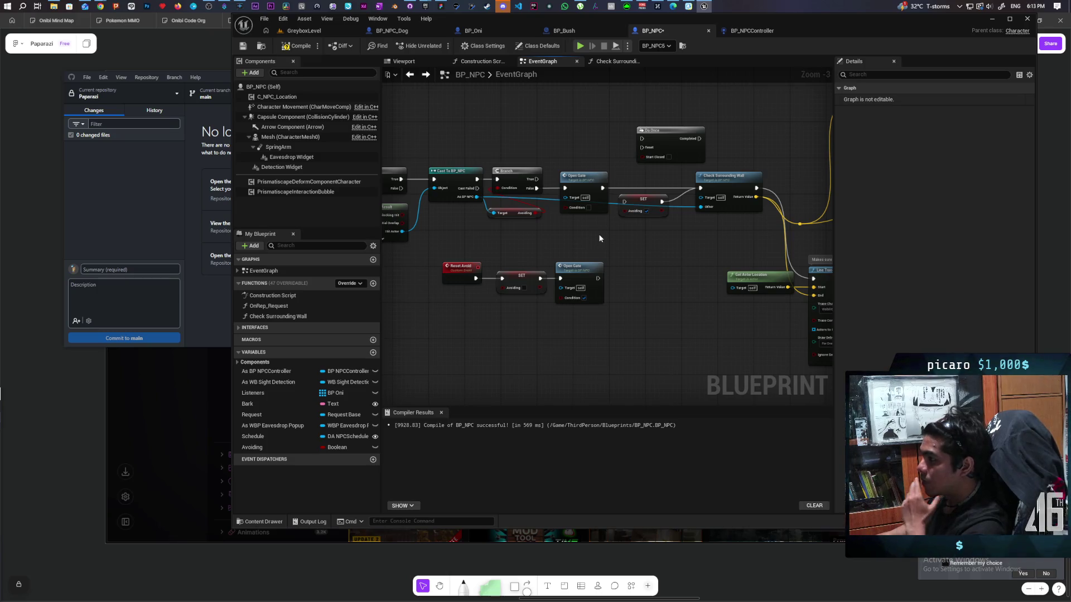
scroll(600, 238, "up", 1)
left_click_drag(614, 221, 310, 201)
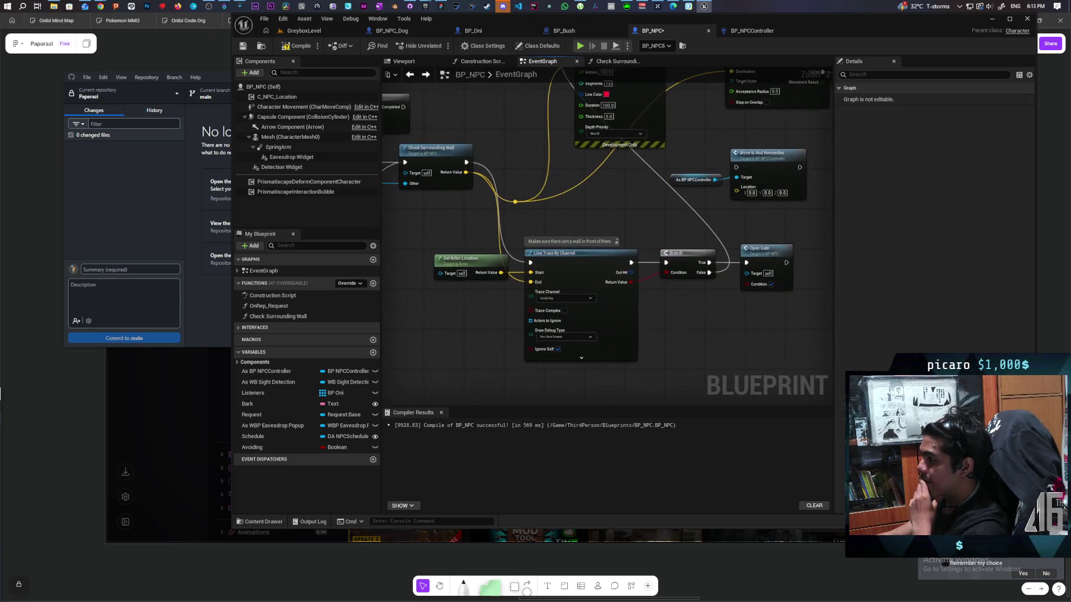
mouse_move(622, 222)
left_mouse_down()
mouse_move(693, 210)
mouse_move(512, 217)
left_mouse_up()
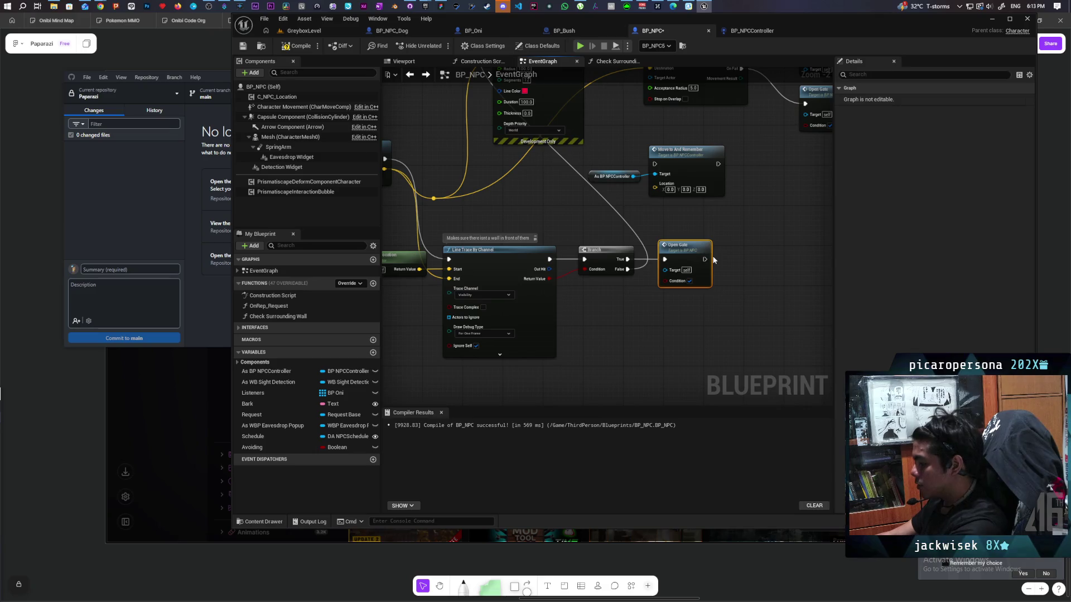
key("Delete")
left_click_drag(714, 260, 626, 297)
left_click(715, 192)
key("Delete")
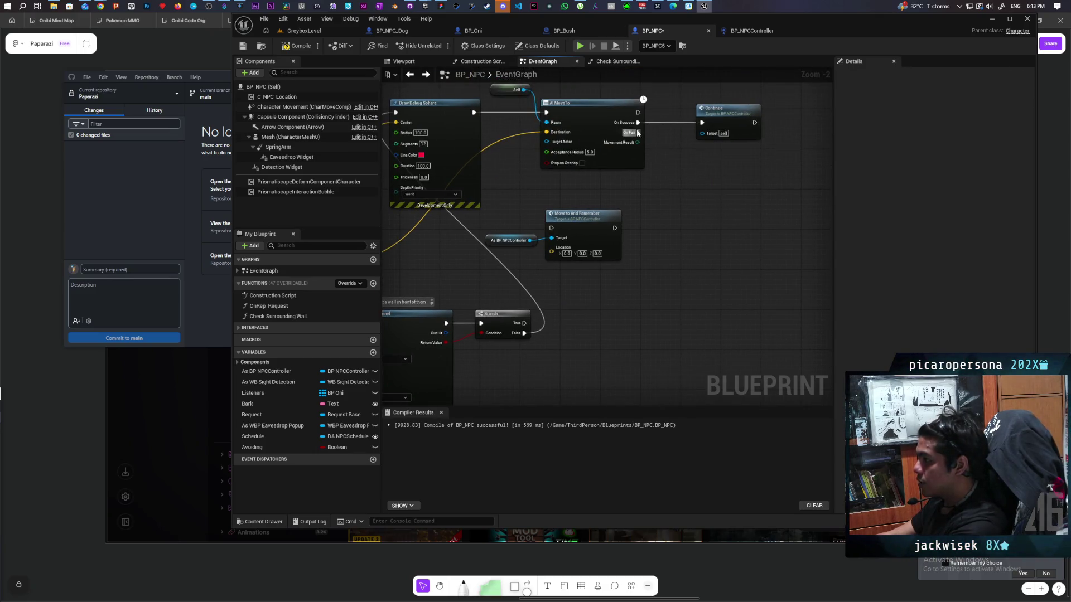
- Add Reset Avoid nodes from AI MoveTo's On Fail and the Branch's True output
left_click_drag(638, 133, 658, 181)
type("reset avoid")
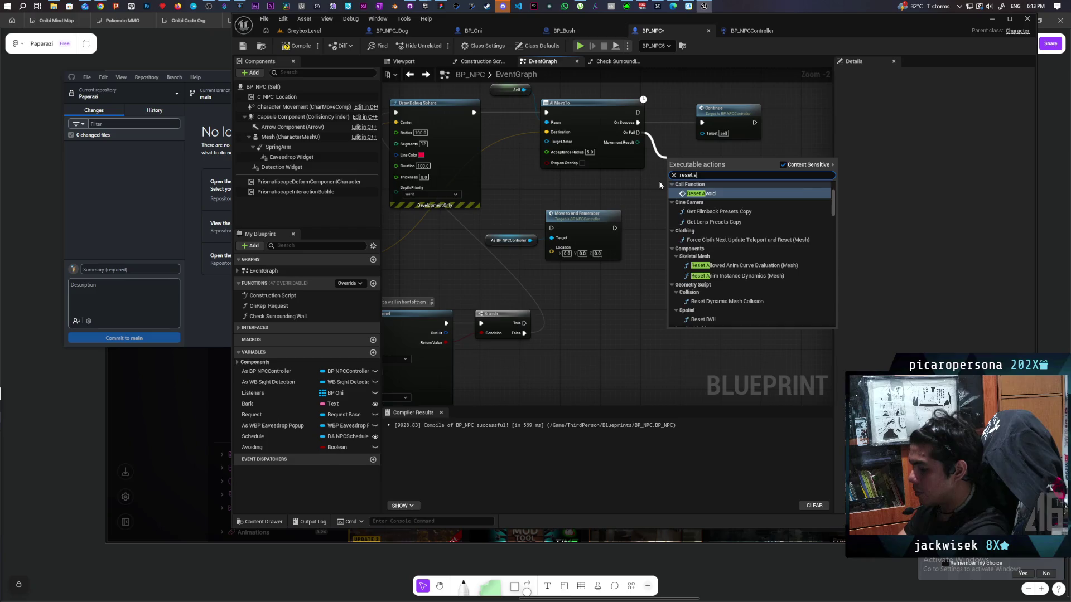
key("Return")
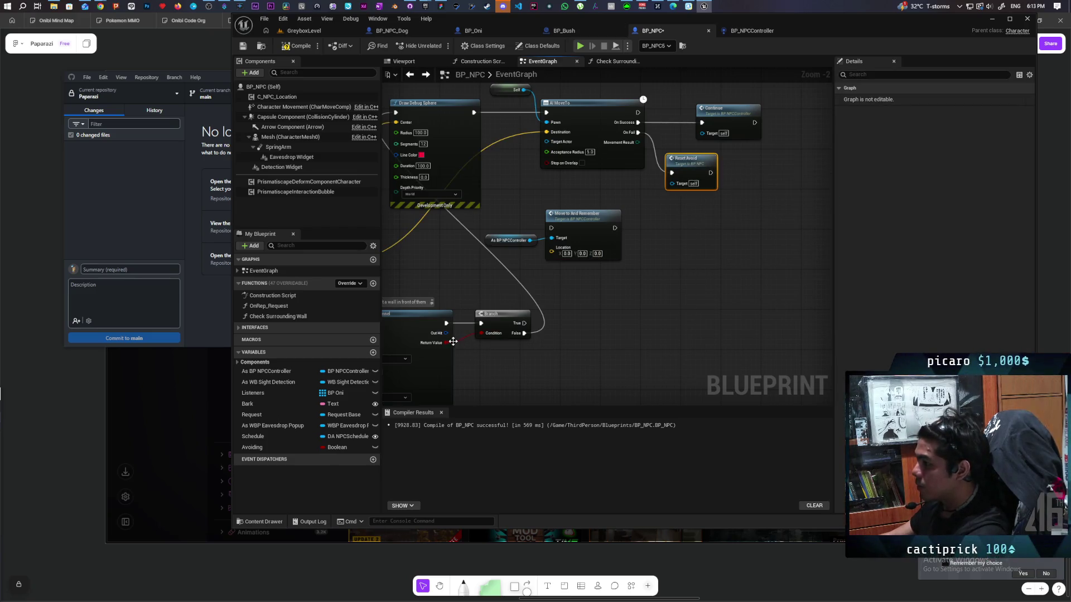
left_click_drag(524, 323, 576, 320)
type("reset avoid")
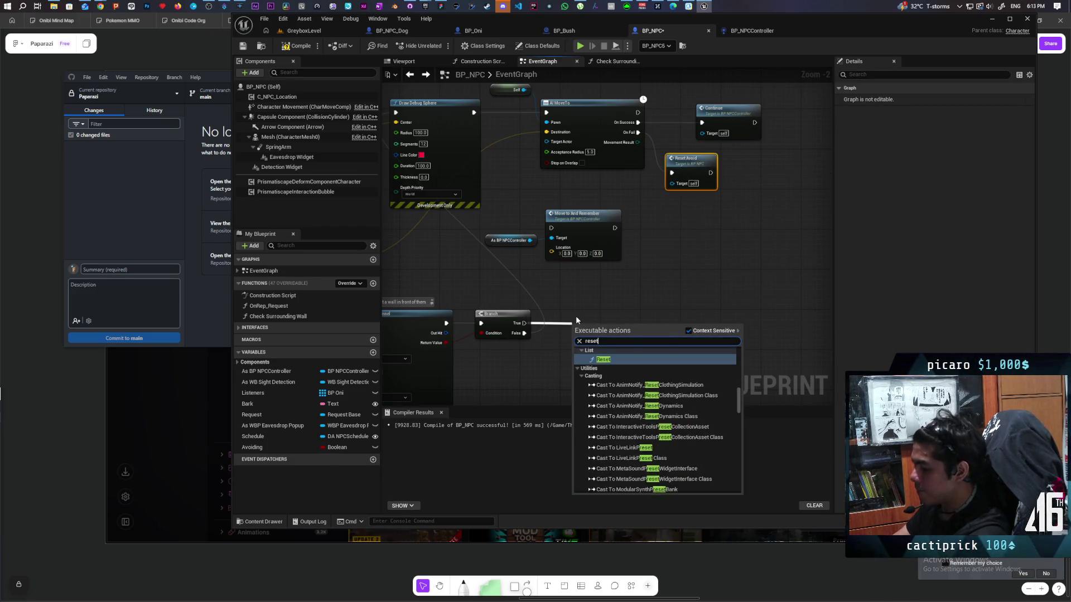
key("Return")
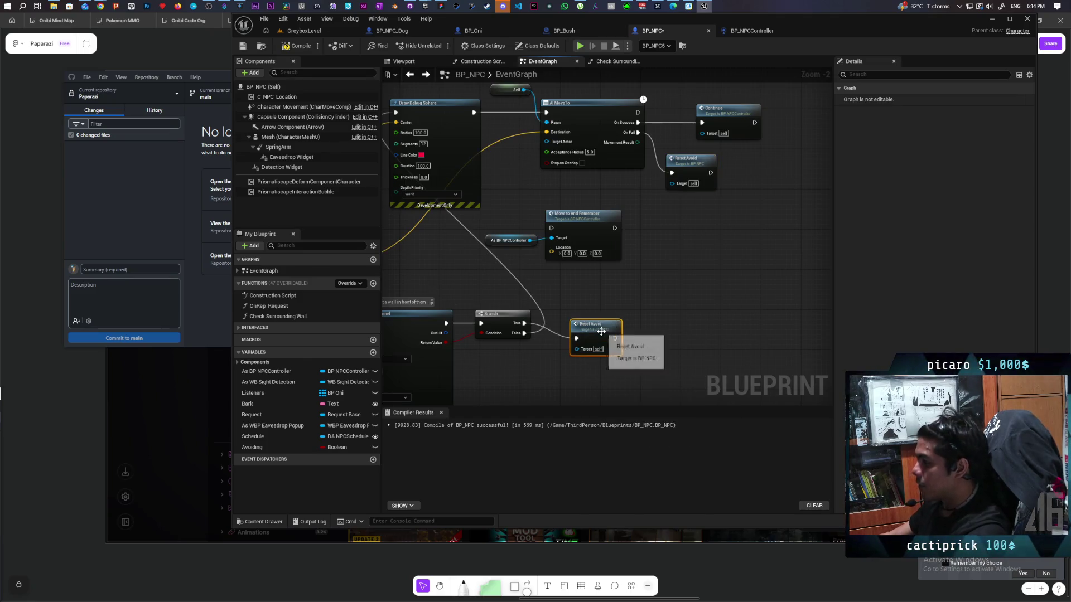
- Box-select the Reset Avoid, SET and Open Gate nodes to check them, then deselect
scroll(725, 246, "down", 2)
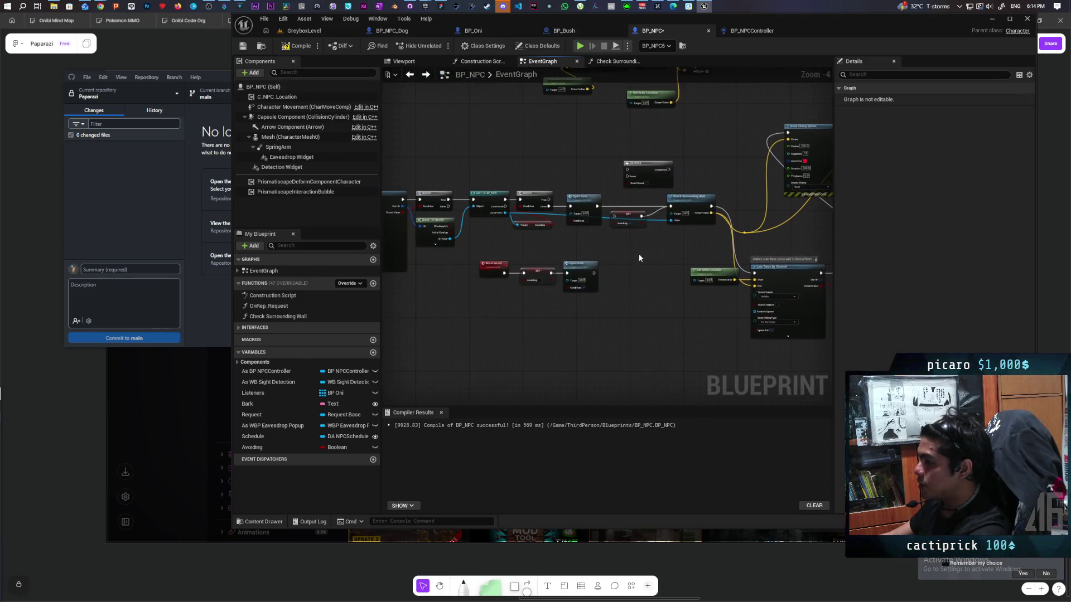
scroll(557, 290, "up", 2)
left_click_drag(528, 309, 705, 268)
left_click(701, 284)
scroll(702, 285, "down", 2)
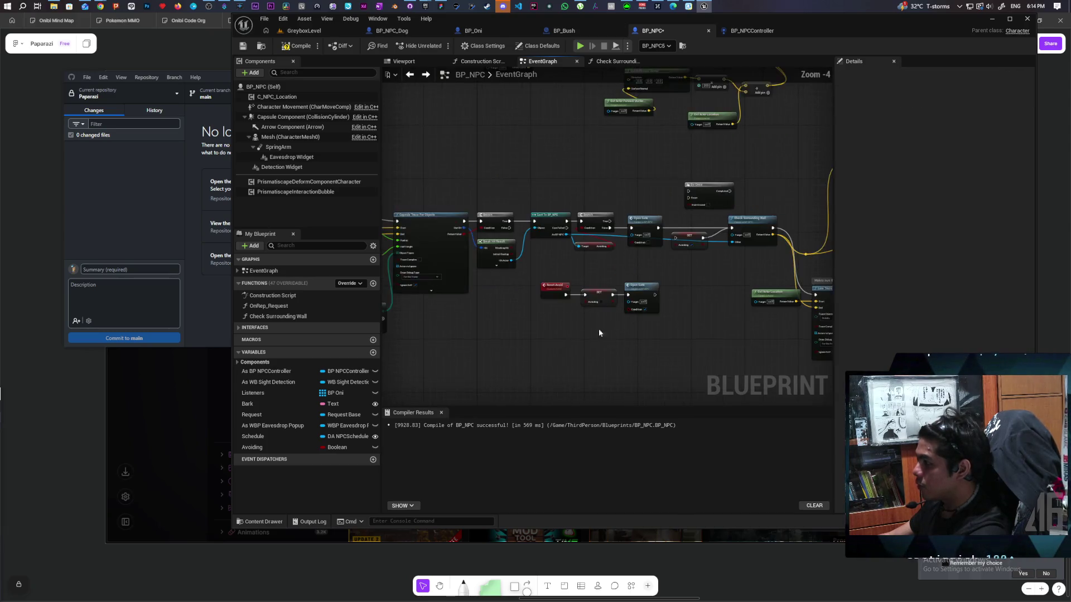
left_click_drag(596, 305, 706, 260)
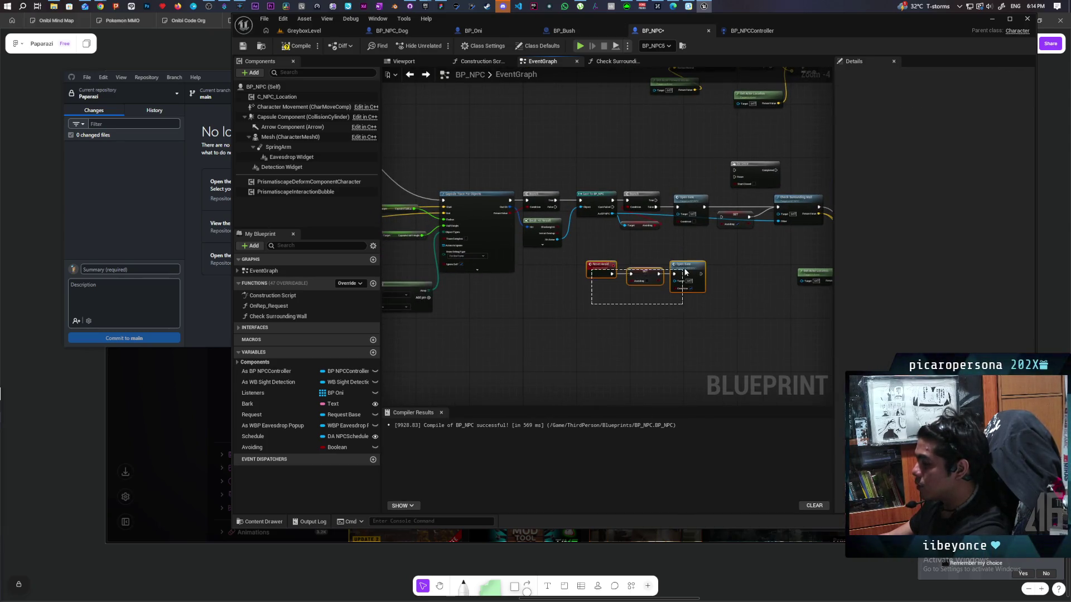
left_click(728, 262)
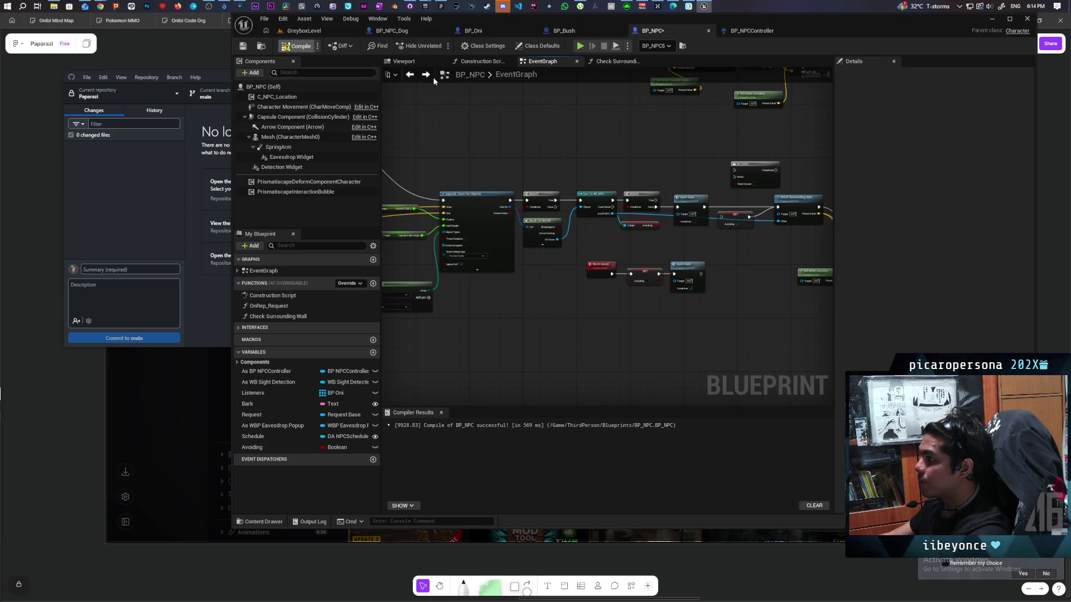
- Delete Move to And Remember, wire As BP NPCController to Continue's Target, compile and save BP_NPC
key("F7")
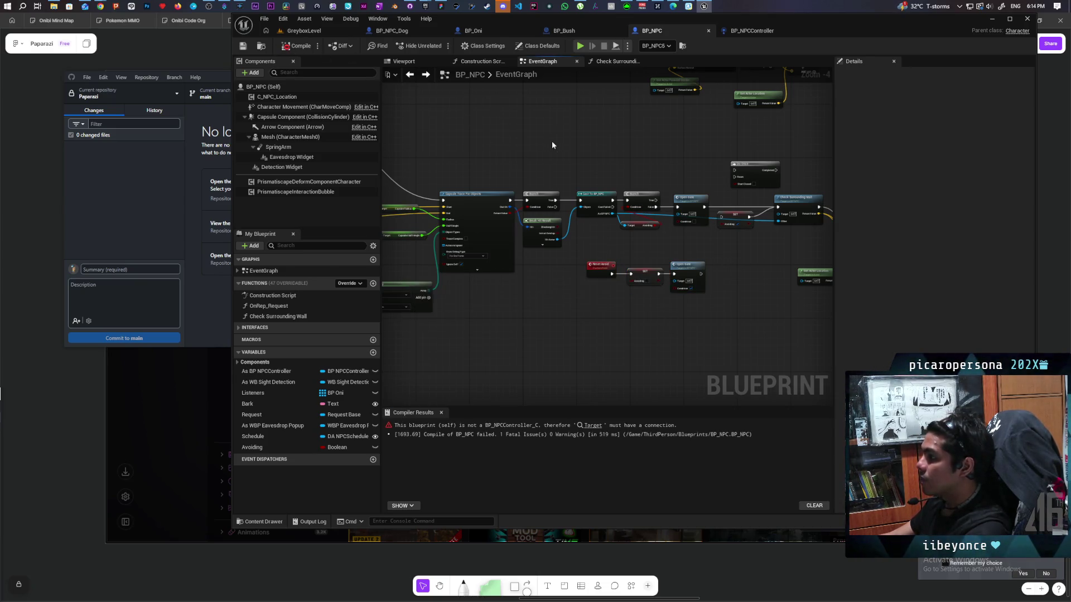
scroll(552, 145, "up", 2)
left_click_drag(629, 199, 712, 230)
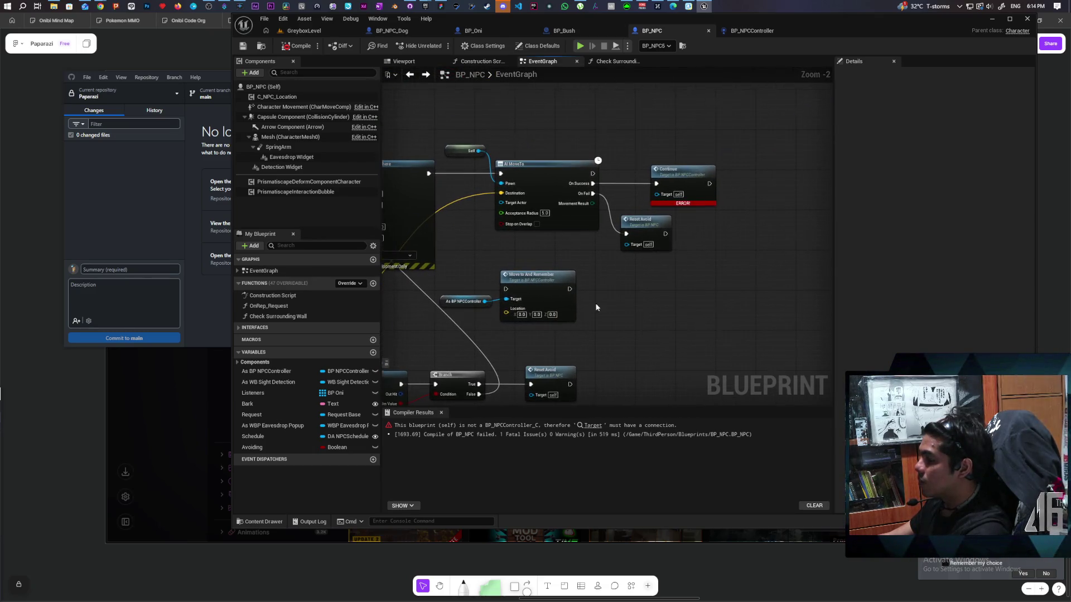
left_click_drag(484, 301, 657, 193)
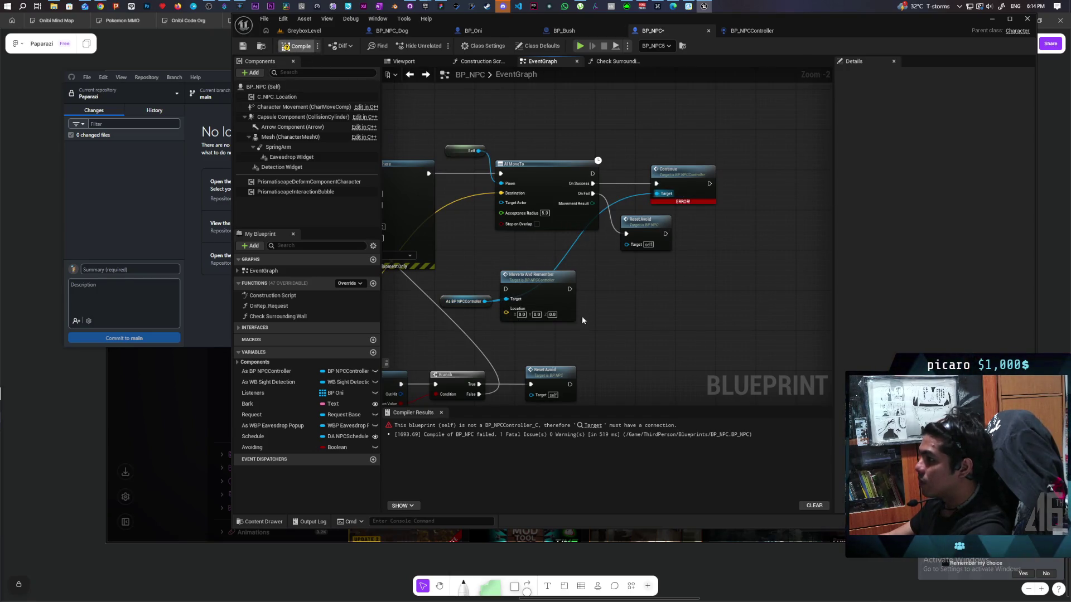
key("F7")
left_click_drag(607, 293, 570, 326)
key("Delete")
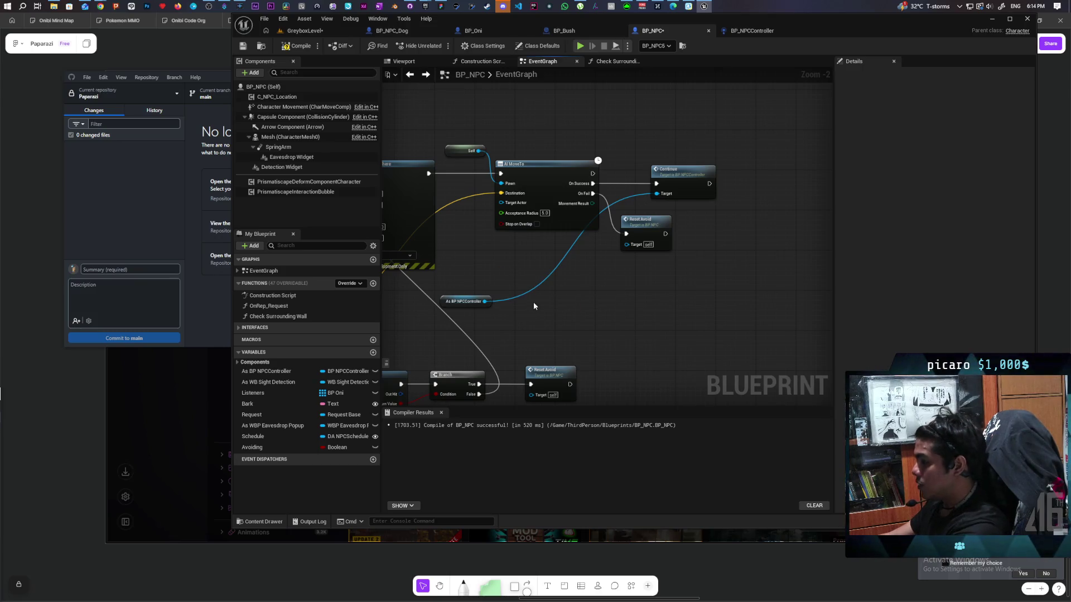
left_click_drag(454, 303, 588, 141)
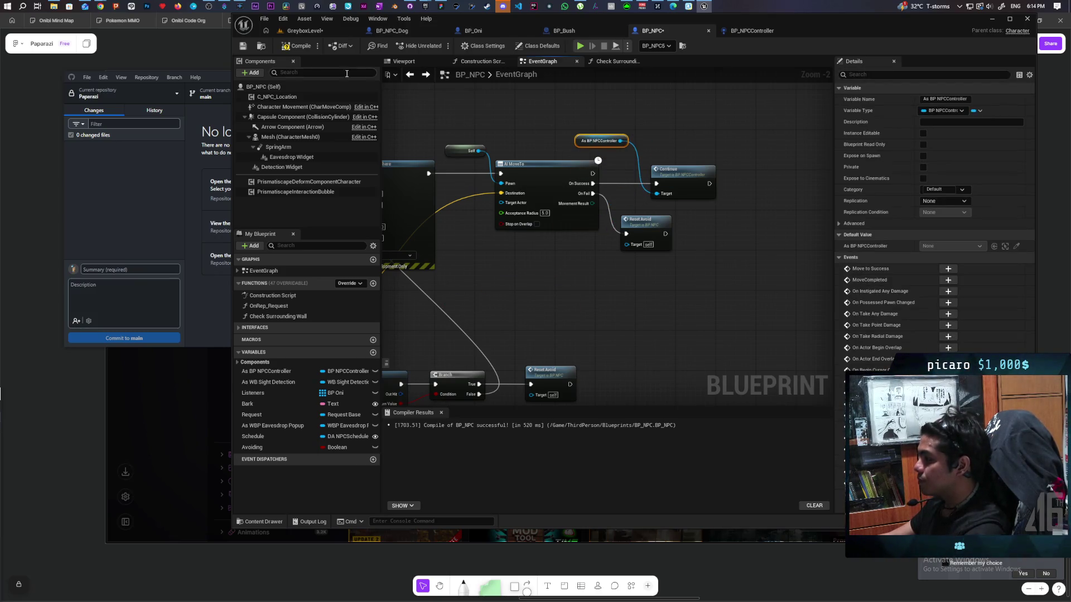
key("ctrl+s")
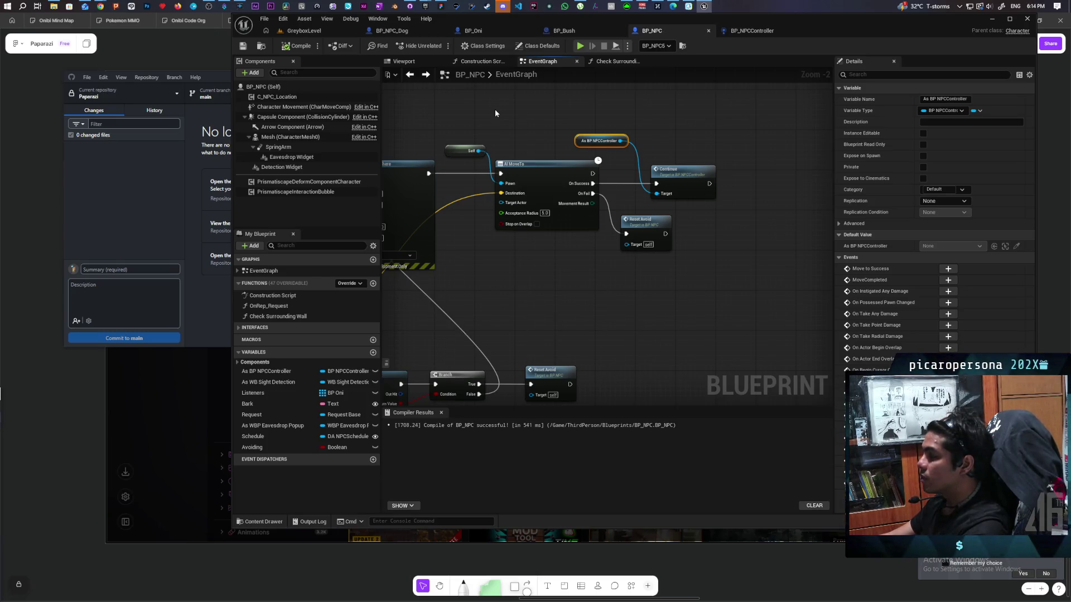
- In BP_NPCController, delete Reset Avoid so the Continue event feeds GET
left_click(753, 32)
left_click_drag(711, 181, 619, 312)
mouse_move(486, 258)
left_mouse_down()
mouse_move(534, 258)
mouse_move(528, 264)
left_mouse_up()
key("Delete")
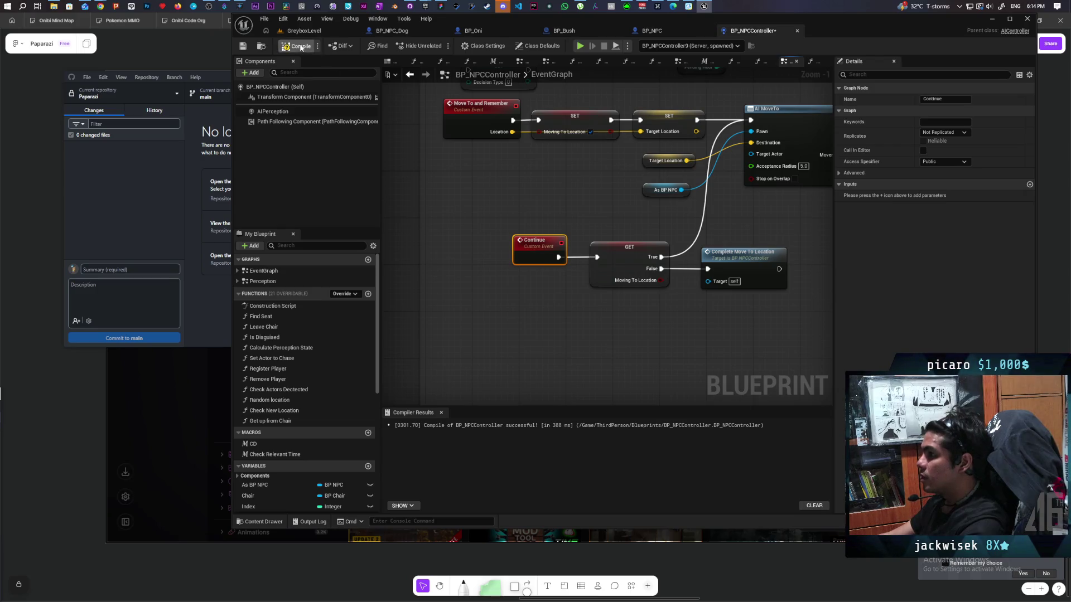
scroll(577, 186, "down", 3)
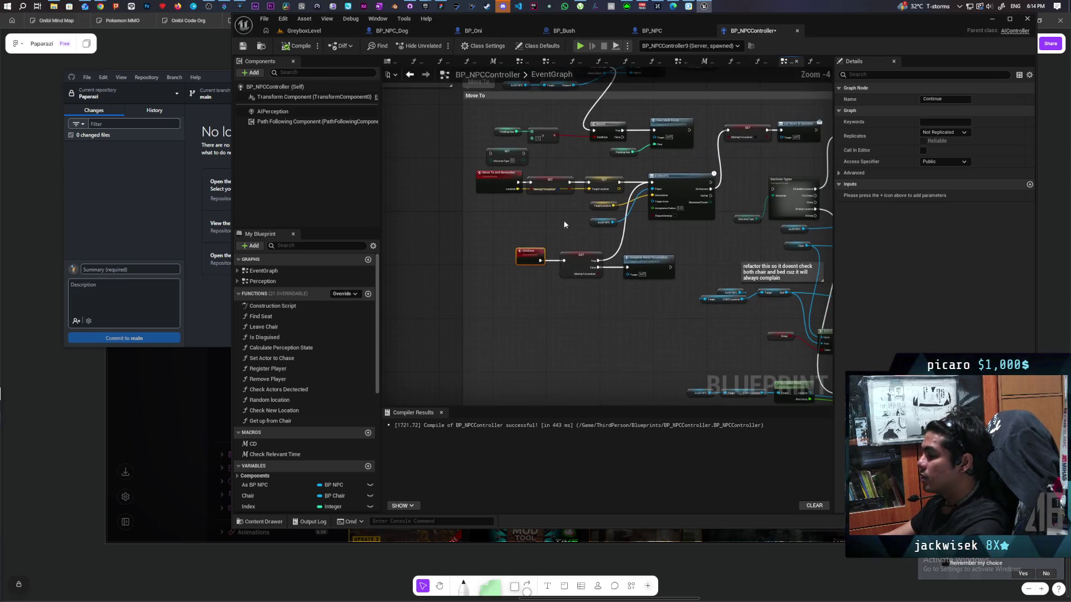
- Nudge BP_NPC's Reset Avoid node lower, then go to the GreyboxLevel level
left_click(658, 32)
scroll(631, 235, "up", 4)
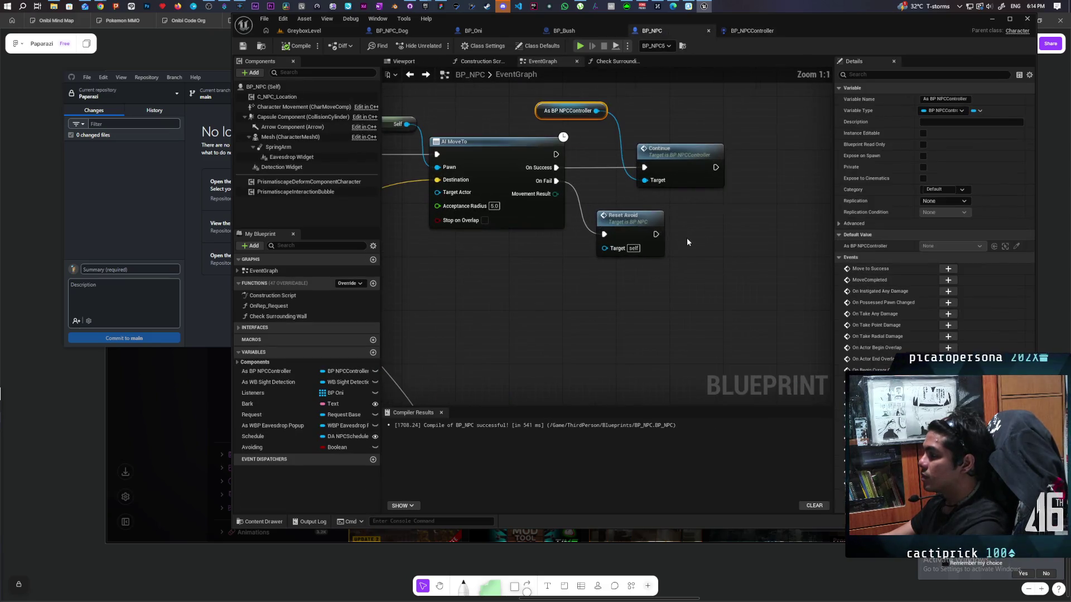
left_click_drag(631, 239, 631, 252)
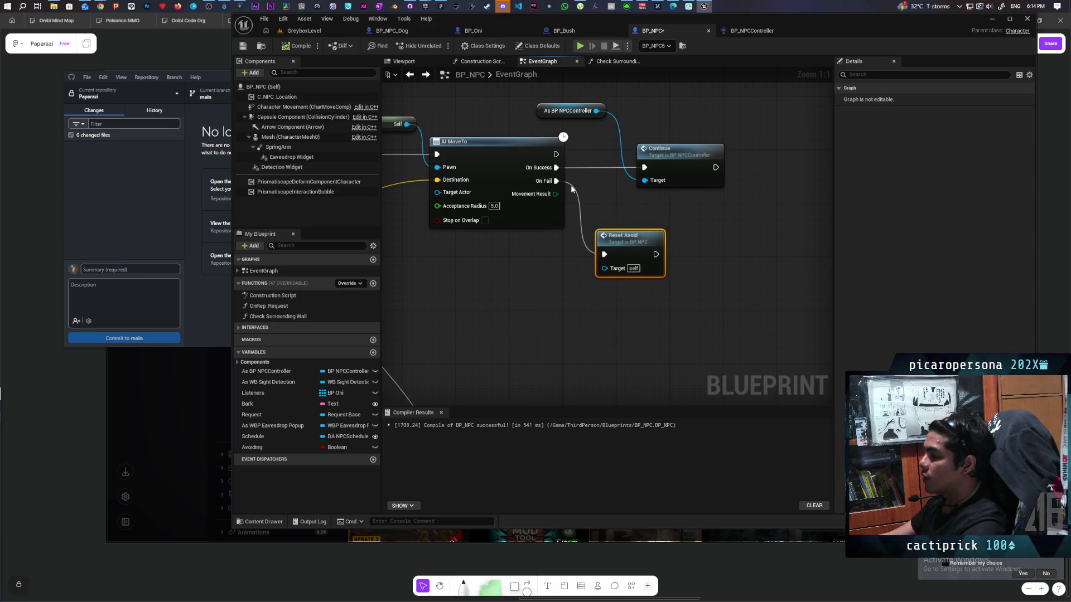
left_click(305, 31)
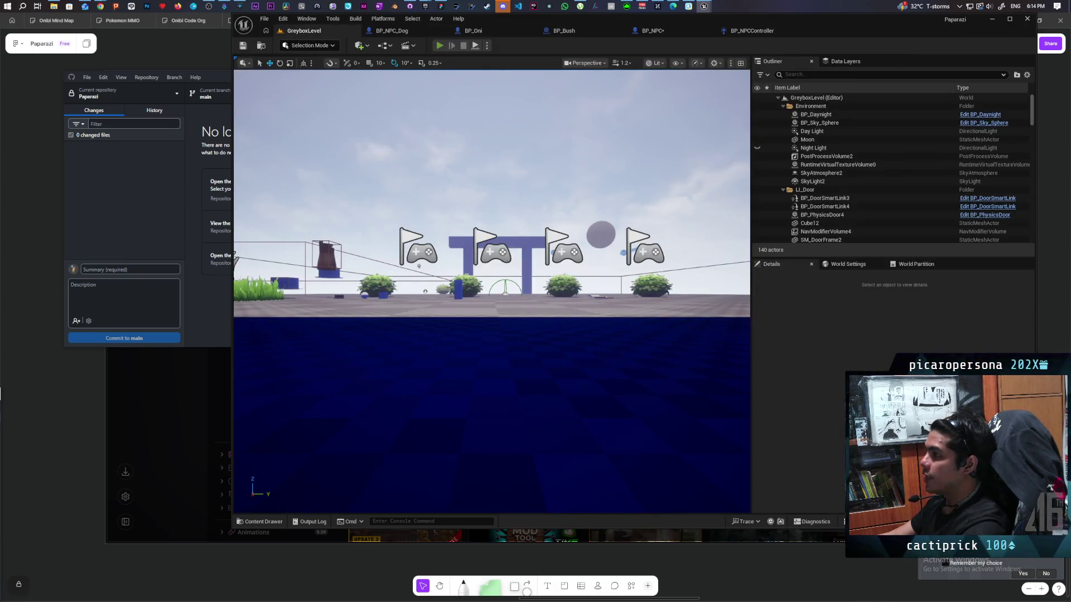
key("alt+p")
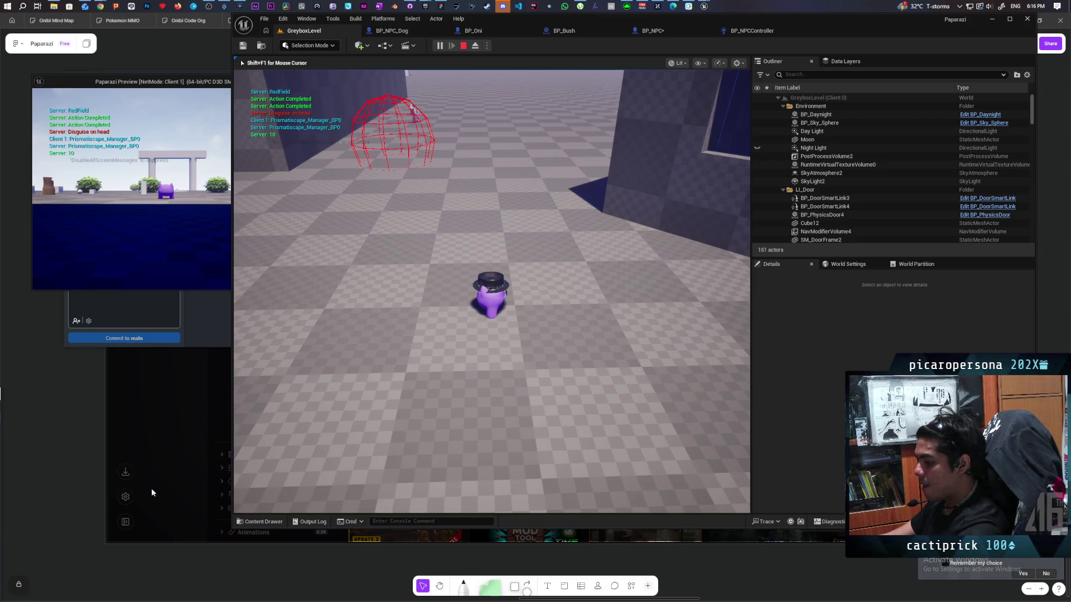
key("Escape")
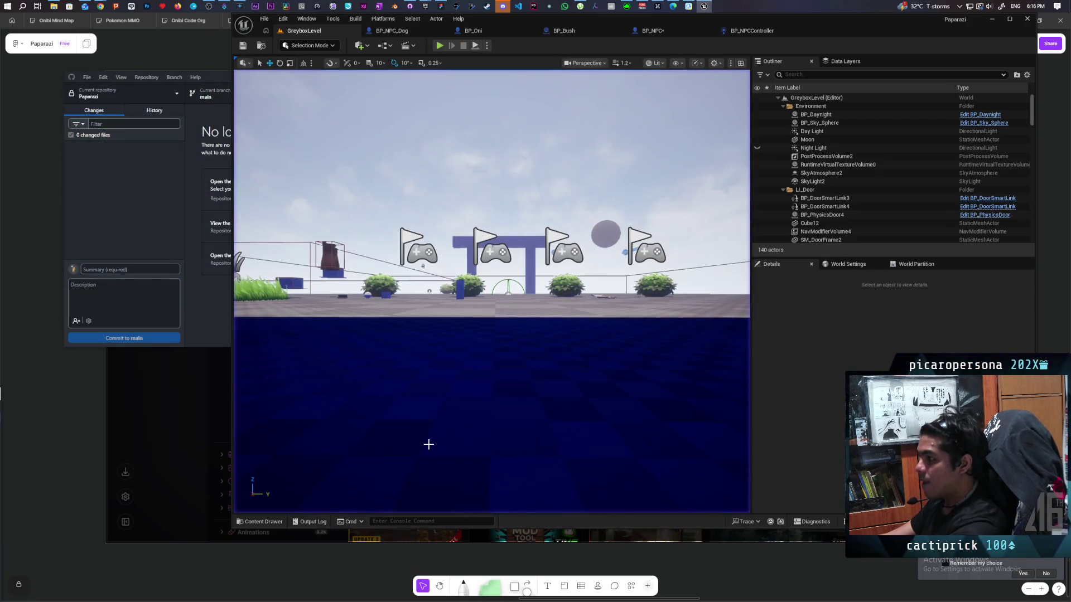
- Play GreyboxLevel with Alt+P, walk onto the white beam, stop, and return to BP_NPC's graph
left_click(461, 168)
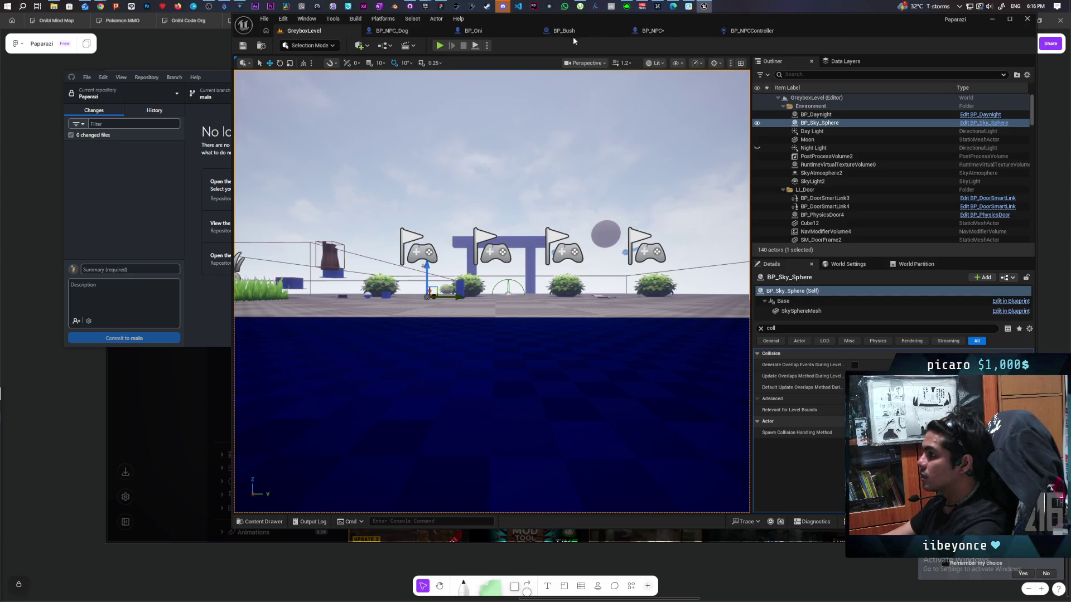
key("alt+p")
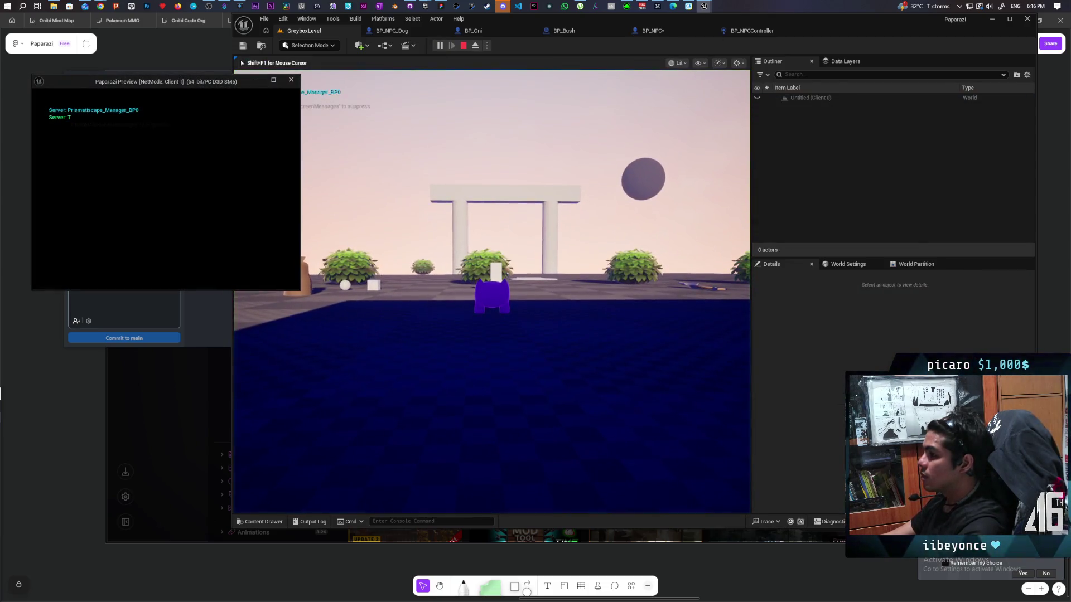
left_click(398, 160)
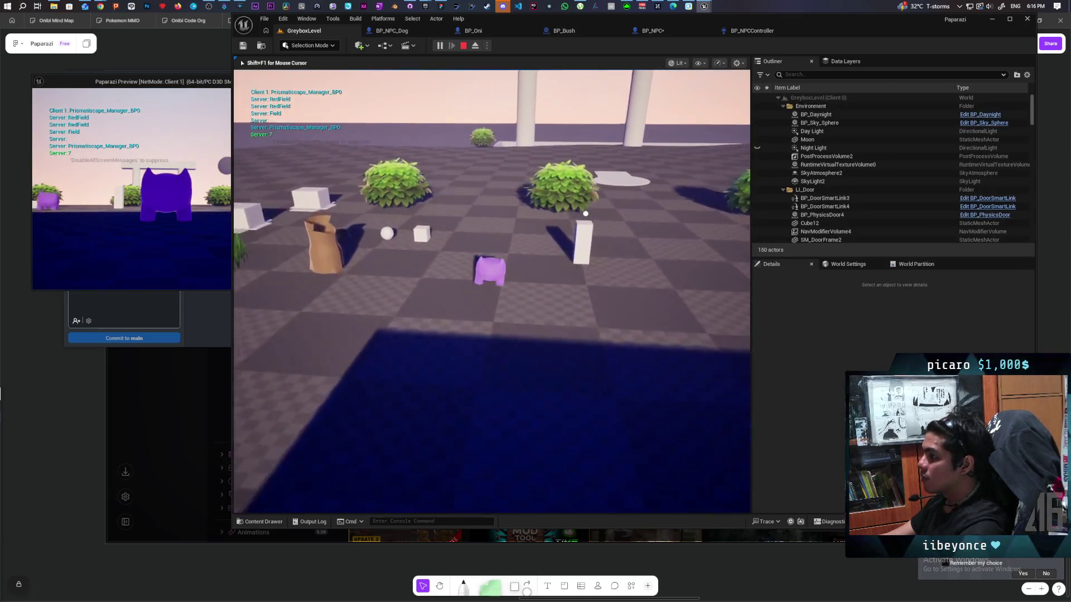
key("w")
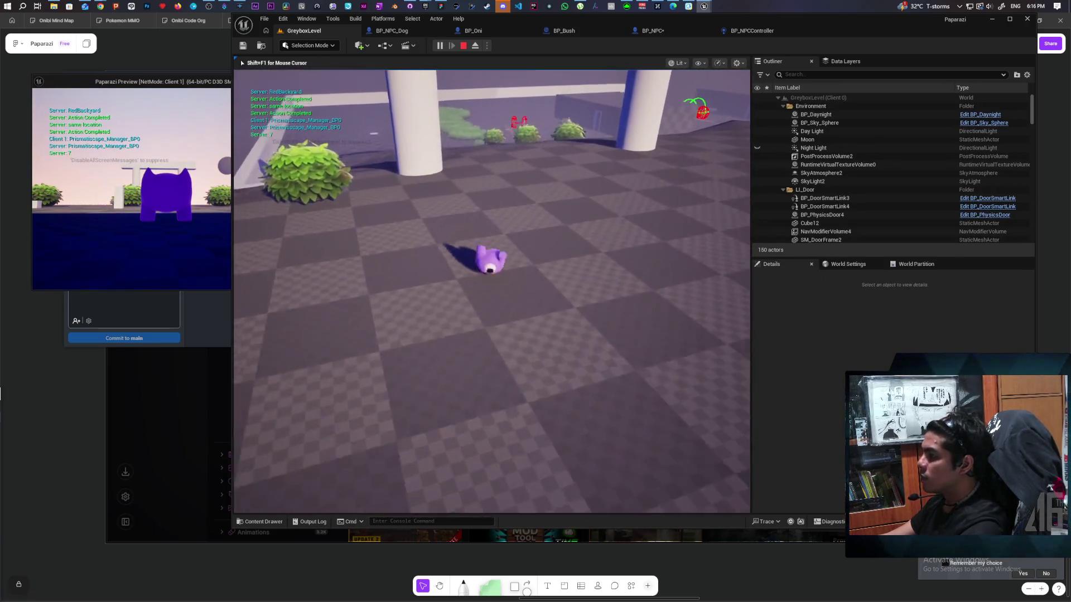
key("a")
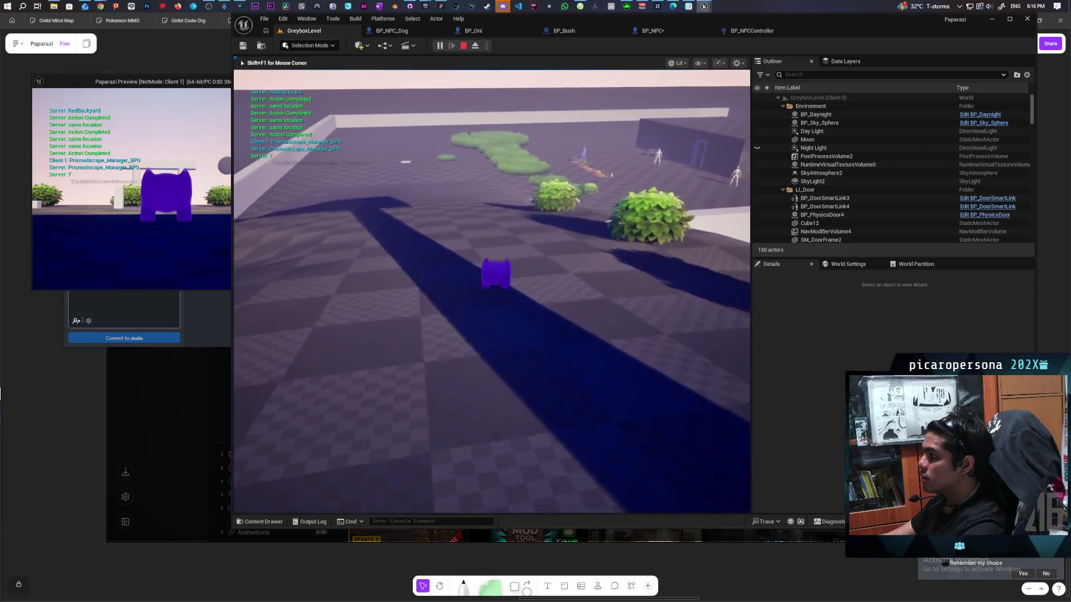
key("w")
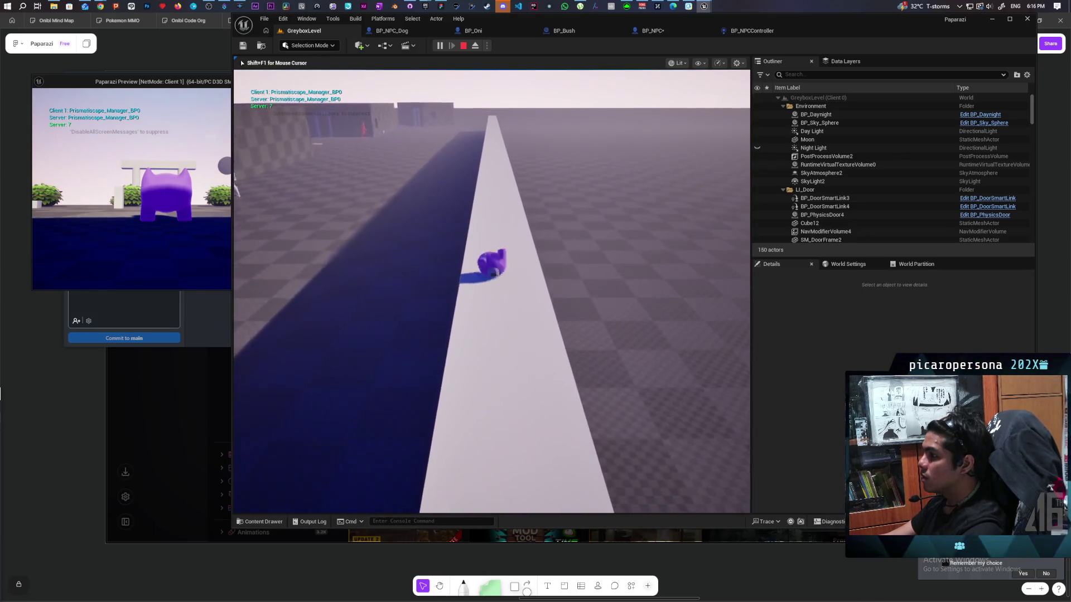
key("Escape")
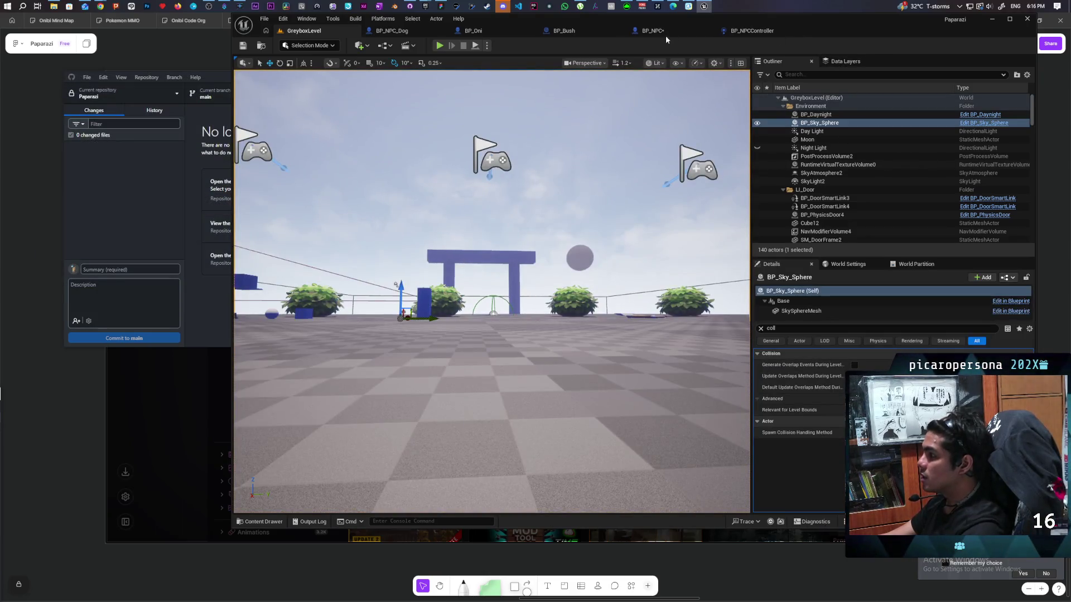
left_click(665, 35)
scroll(648, 238, "down", 2)
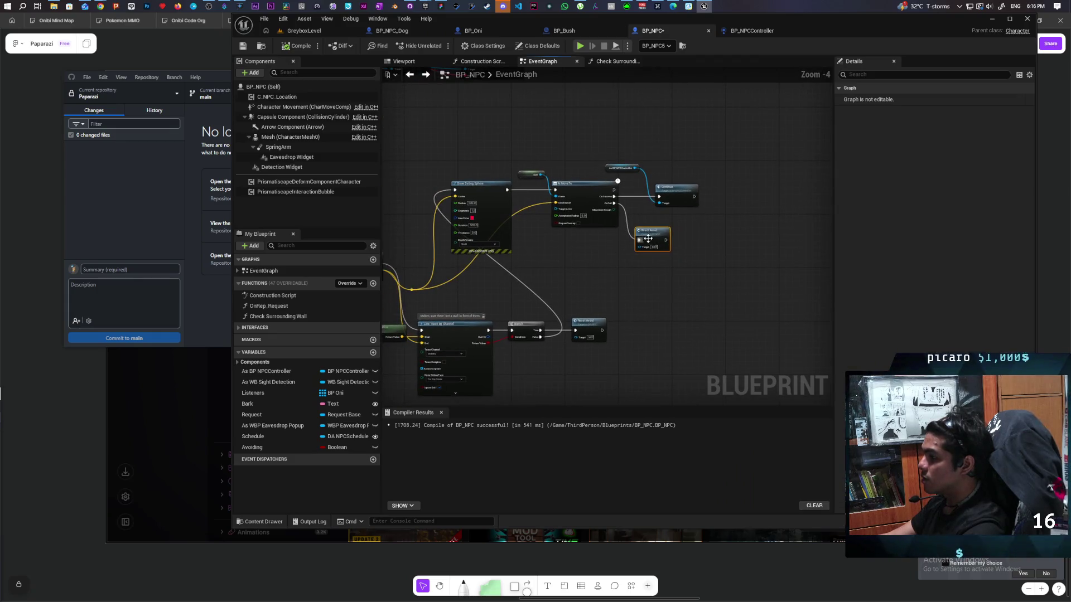
- Jump from the Open Gate call to BP_NPC's Open gate custom event
left_click(648, 239)
scroll(648, 239, "up", 4)
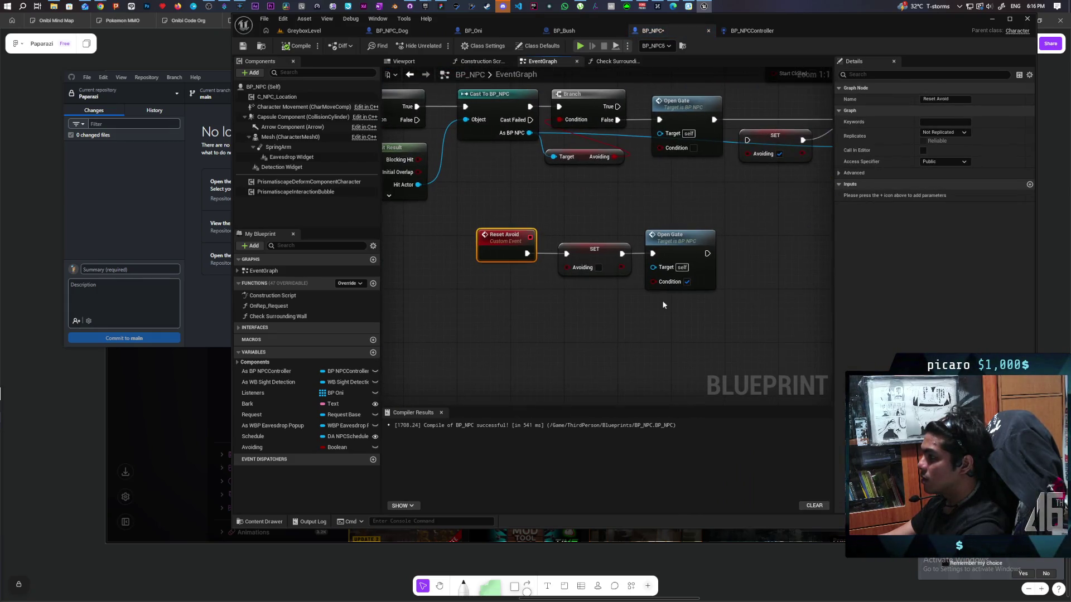
double_click(674, 268)
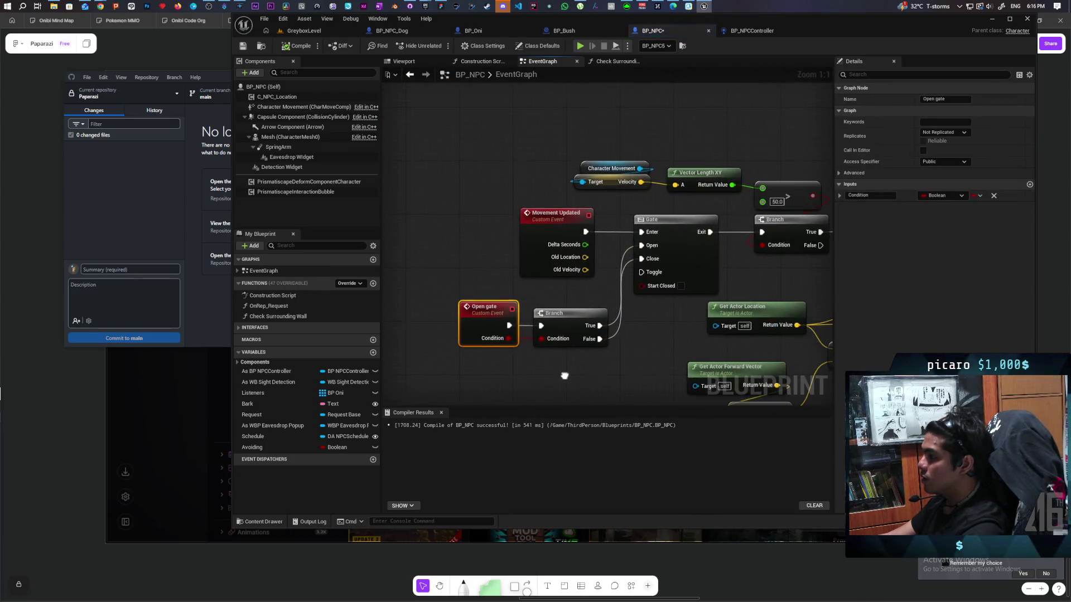
scroll(573, 315, "down", 1)
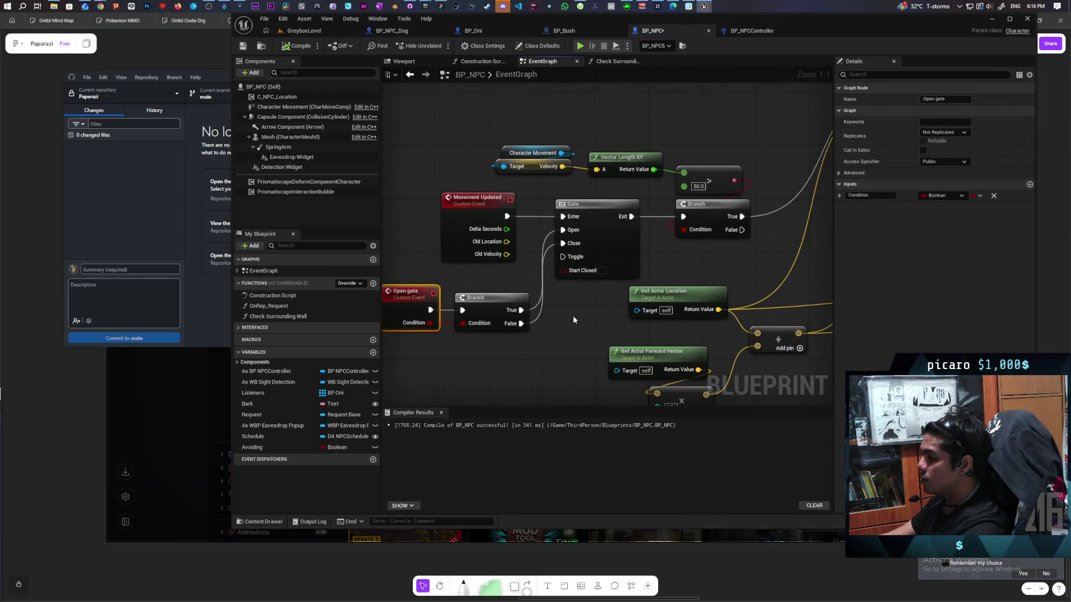
scroll(581, 303, "down", 1)
left_click_drag(590, 308, 582, 256)
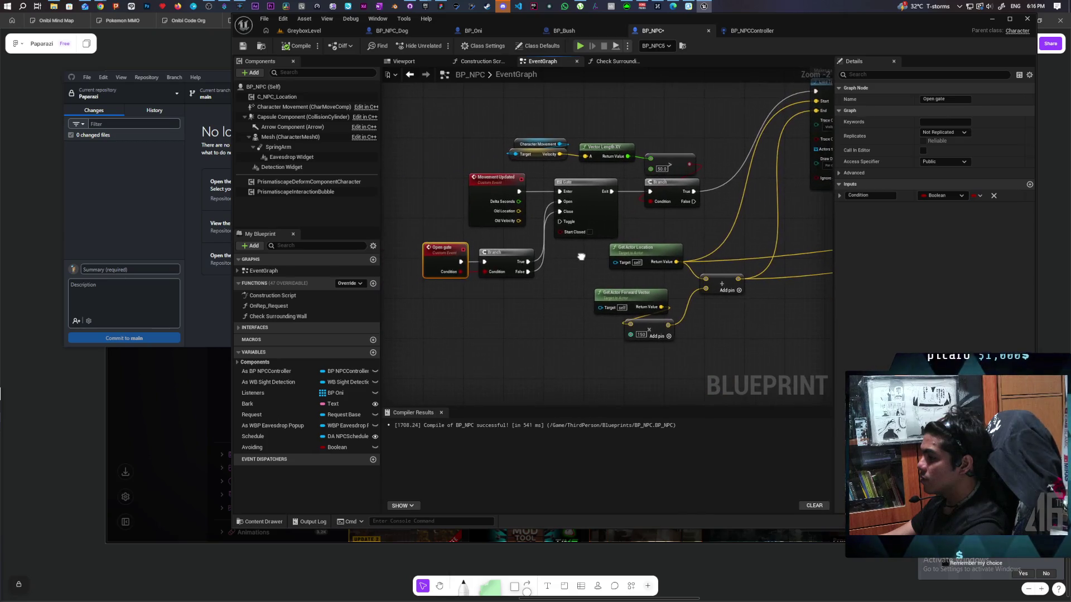
- Find the Open gate event's references by class member and jump to a listed call
right_click(444, 259)
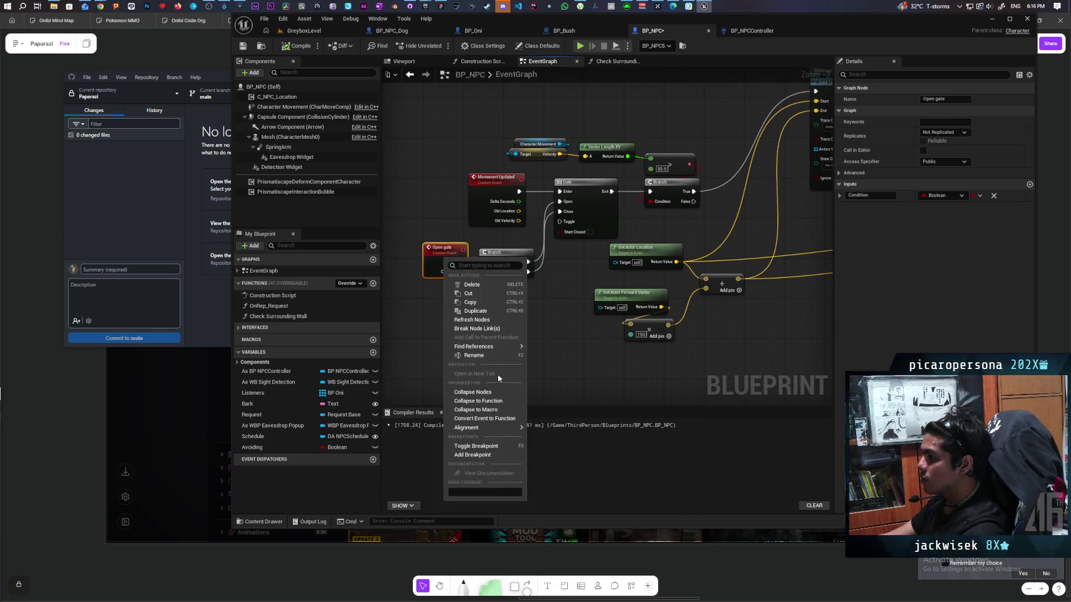
mouse_move(502, 346)
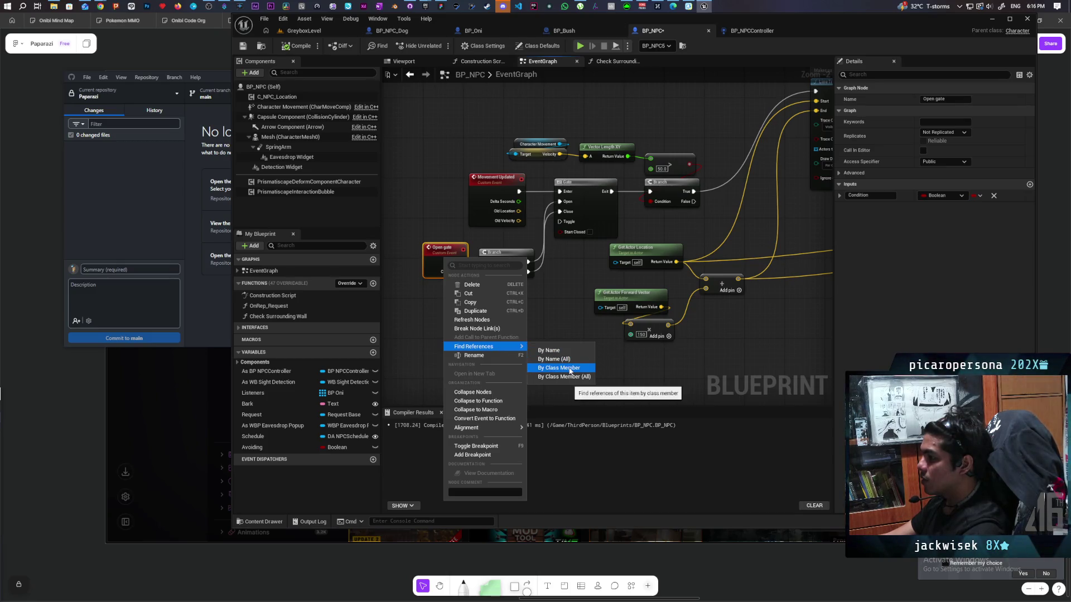
left_click(570, 369)
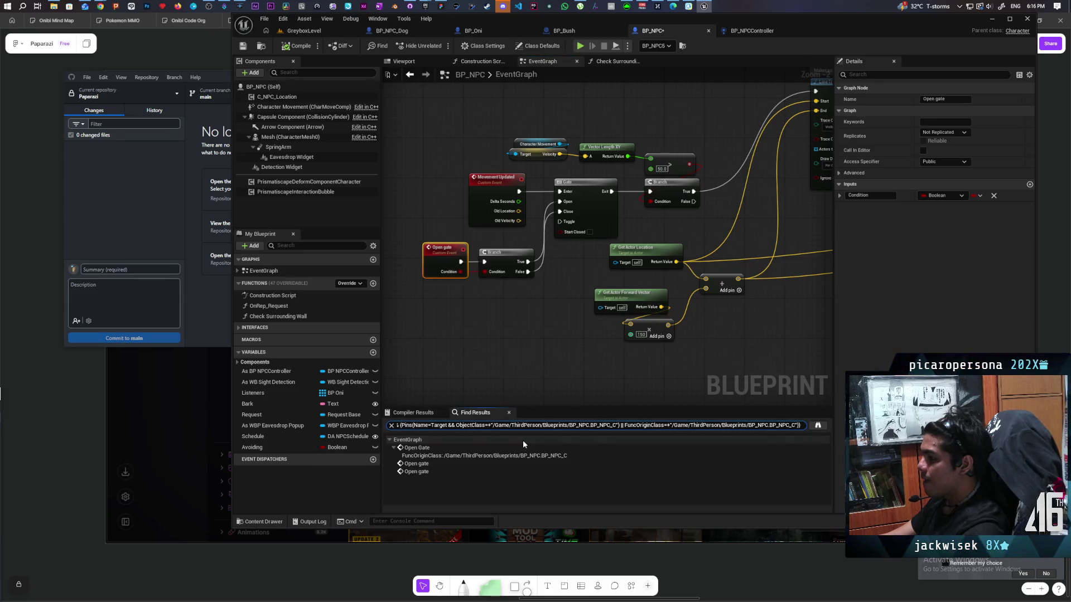
left_click(408, 466)
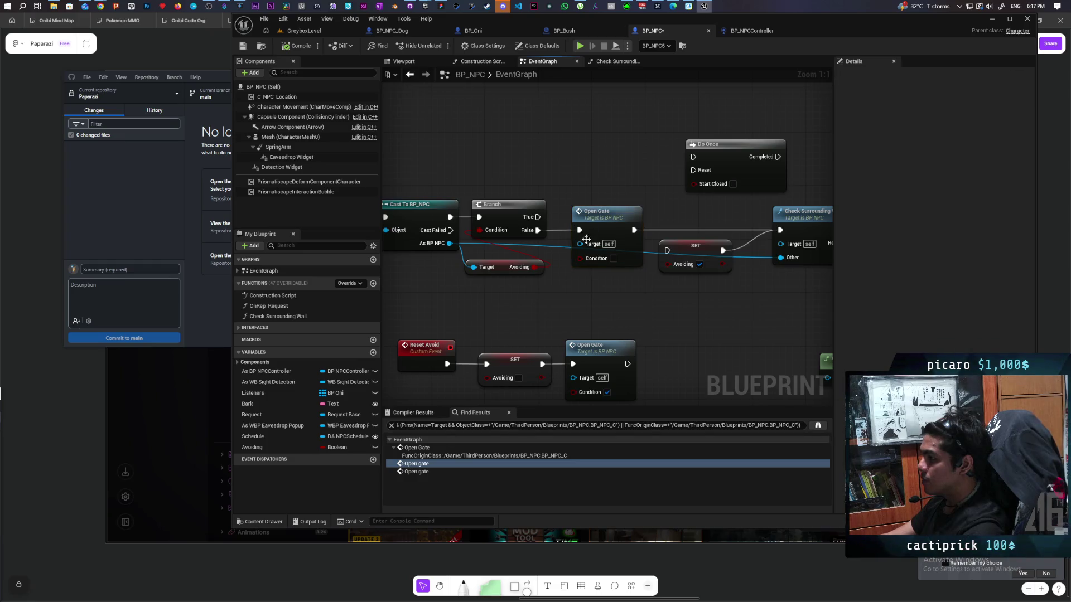
- Place a SET Avoiding node after Open Gate and move it lower in the graph
mouse_move(486, 309)
left_mouse_down()
mouse_move(803, 282)
mouse_move(671, 285)
left_mouse_up()
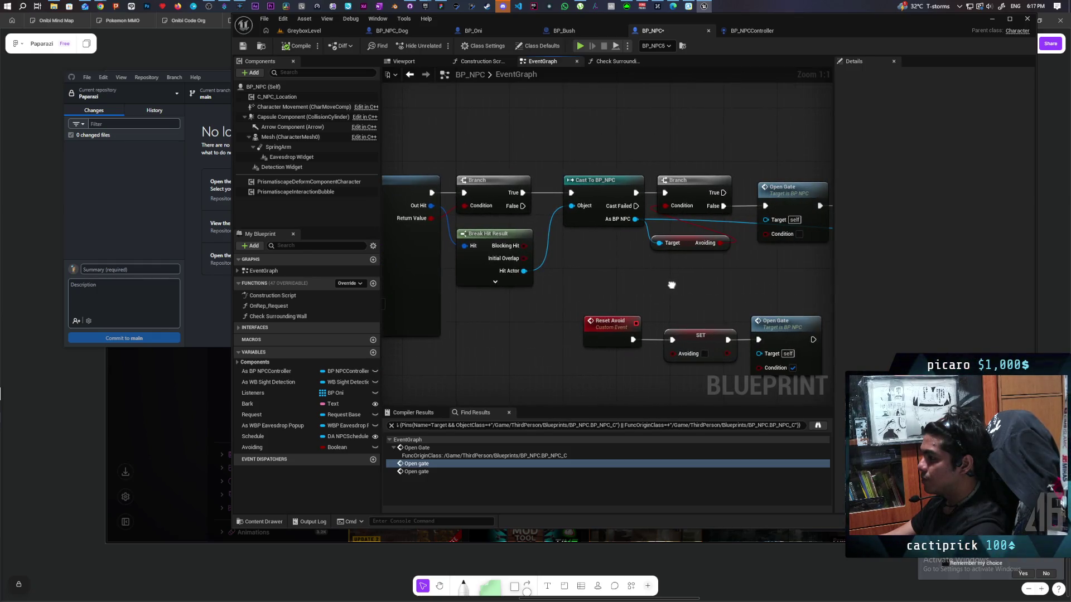
left_click_drag(671, 285, 438, 282)
scroll(633, 282, "down", 2)
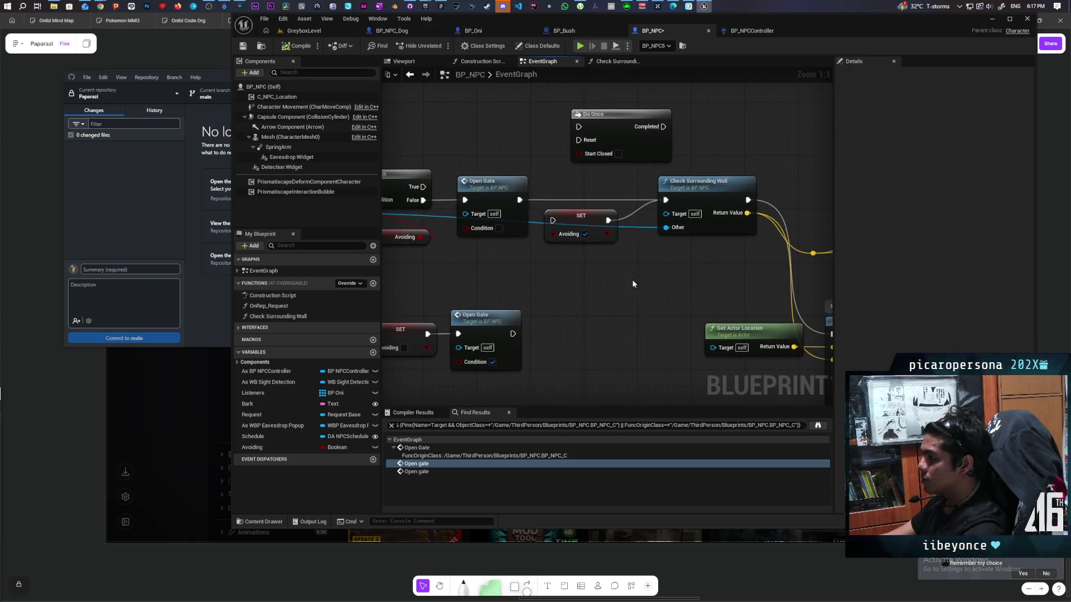
scroll(572, 283, "up", 2)
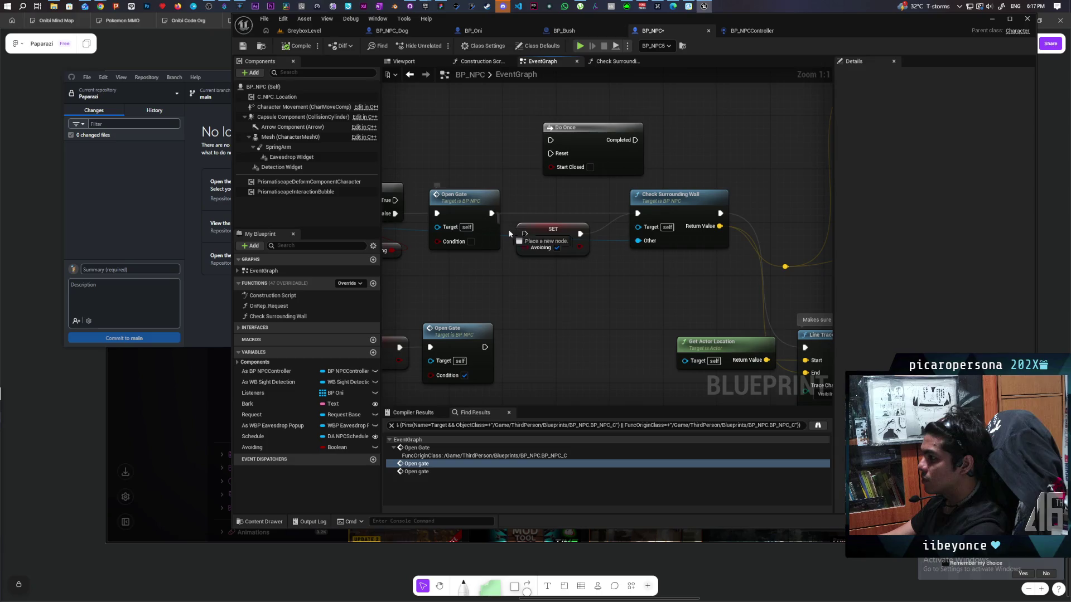
left_click_drag(519, 239, 524, 234)
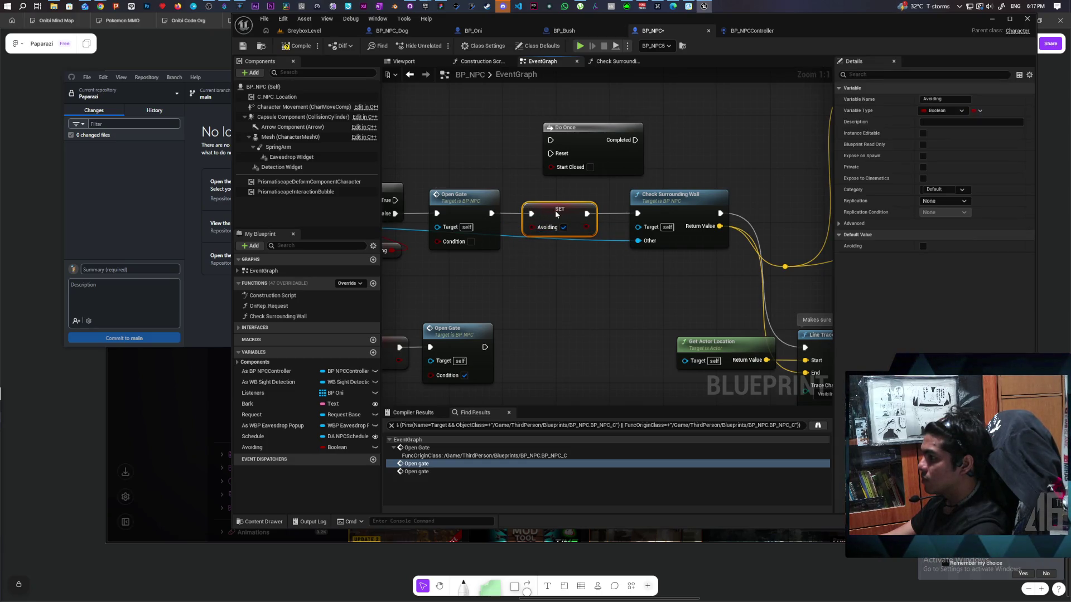
left_click_drag(555, 210, 565, 268)
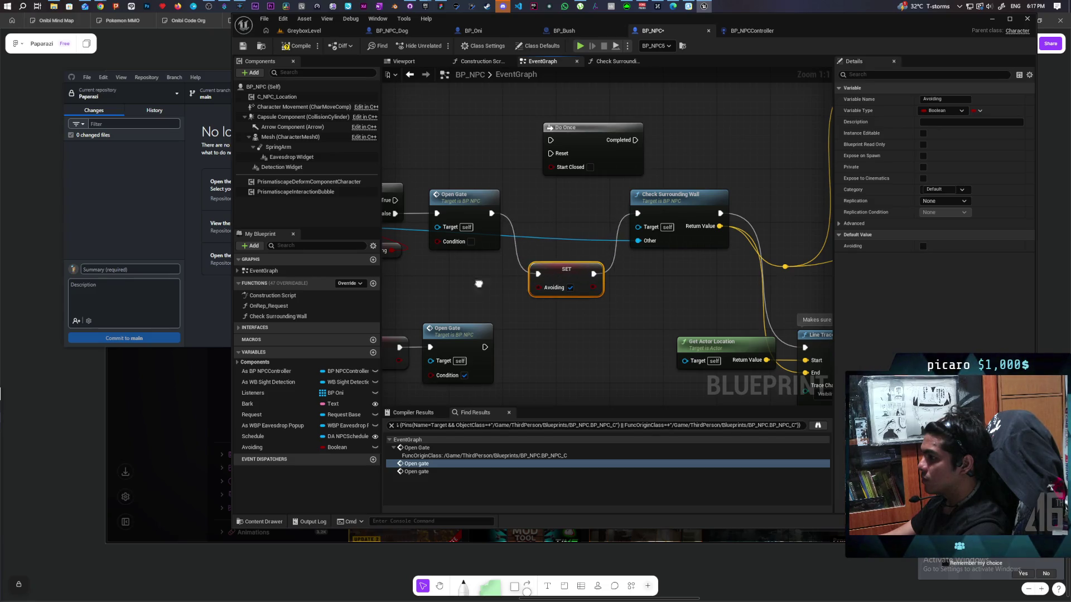
- Connect Cast To BP_NPC's output to Open Gate, then play-test GreyboxLevel
mouse_move(508, 205)
left_mouse_down()
mouse_move(657, 219)
mouse_move(640, 219)
left_mouse_up()
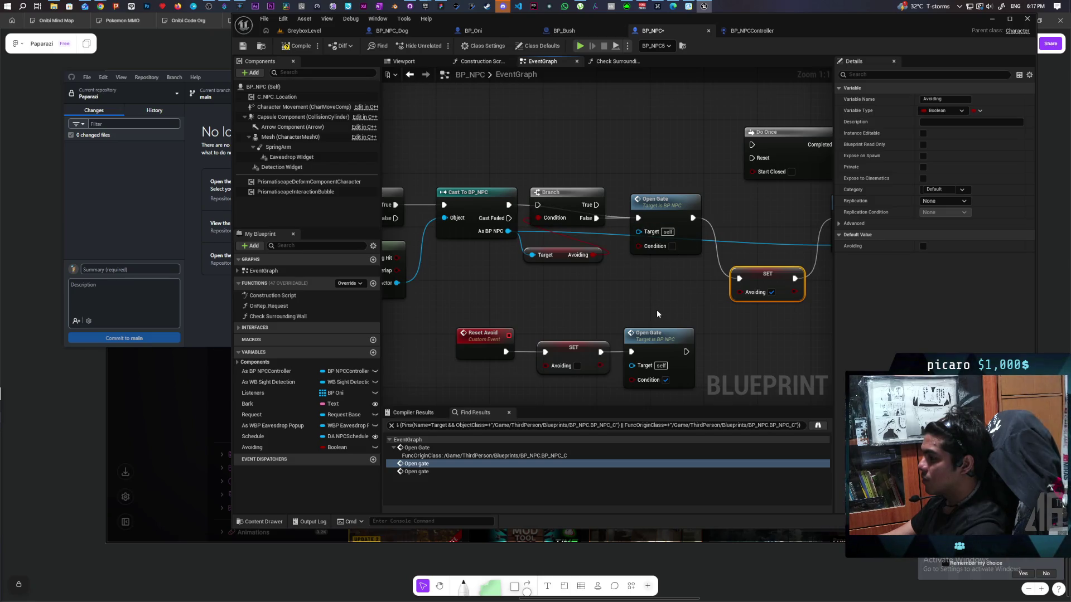
left_click(321, 31)
left_click(436, 48)
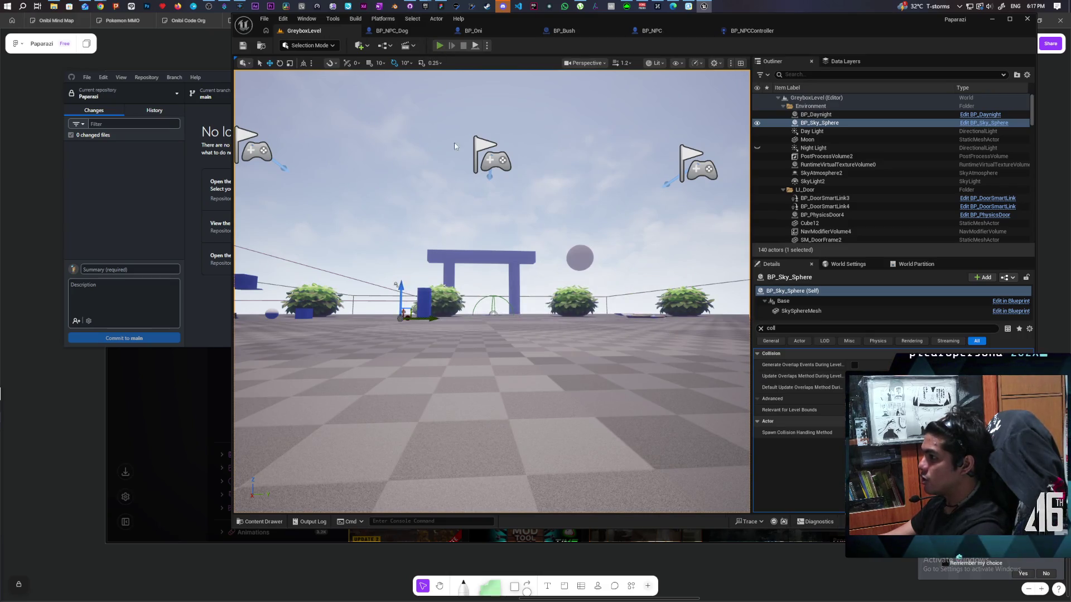
left_click(491, 290)
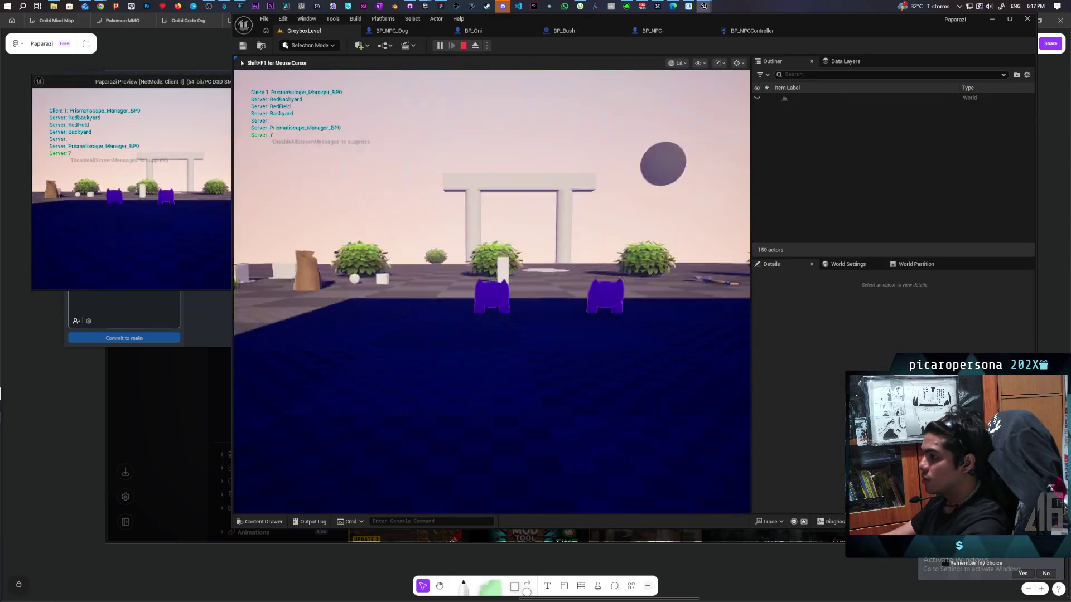
key("w")
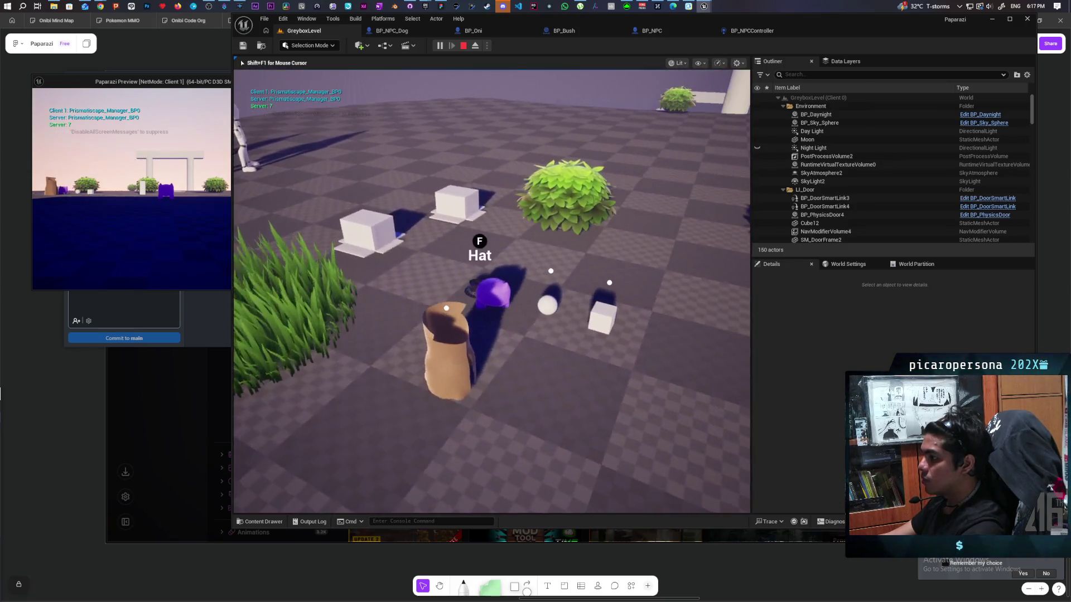
key("w")
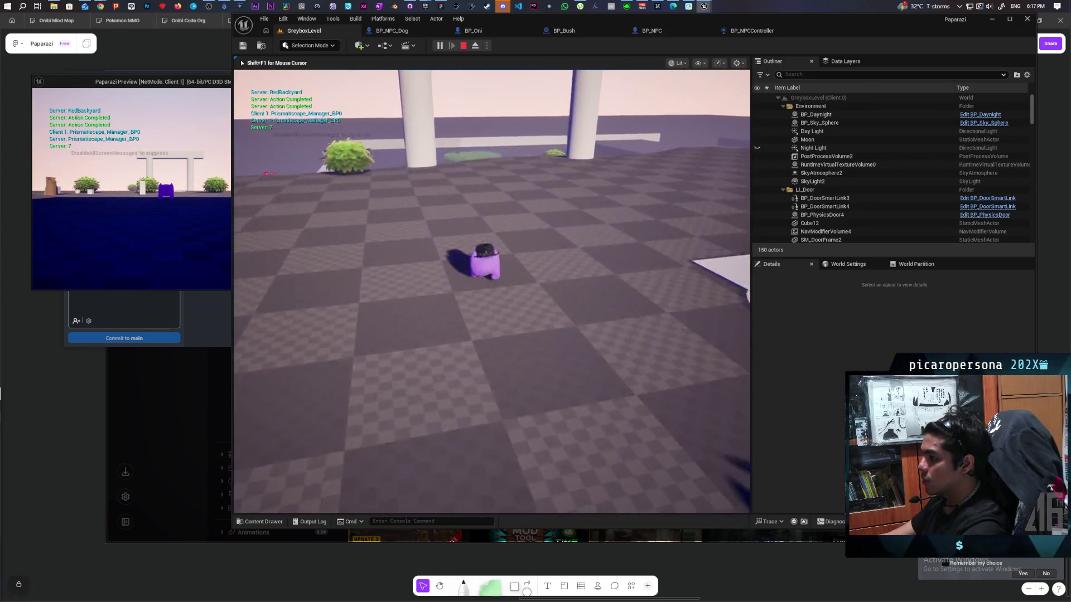
key("w")
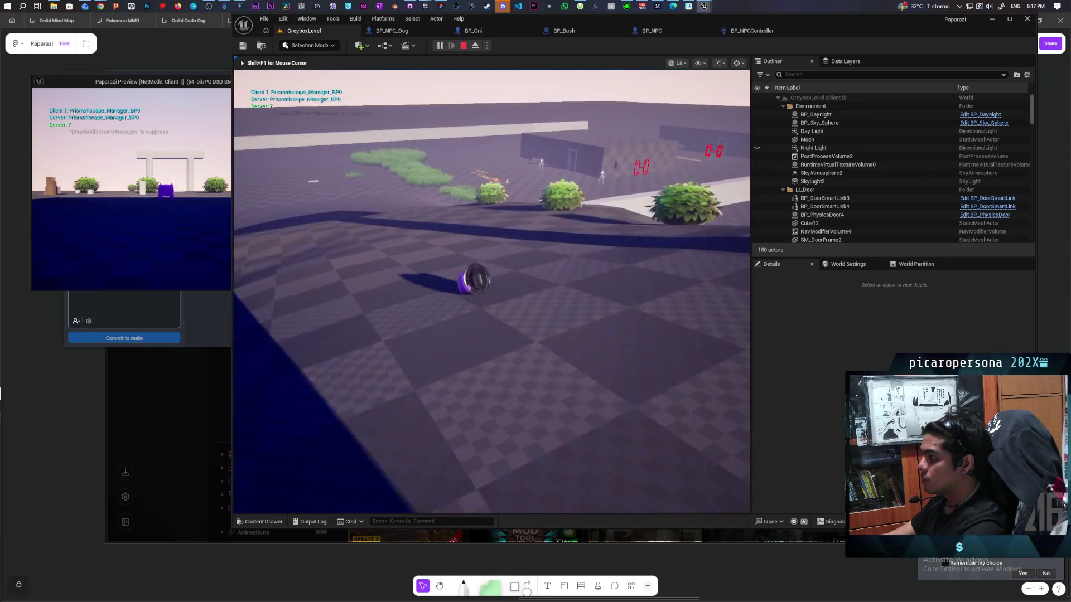
key("w")
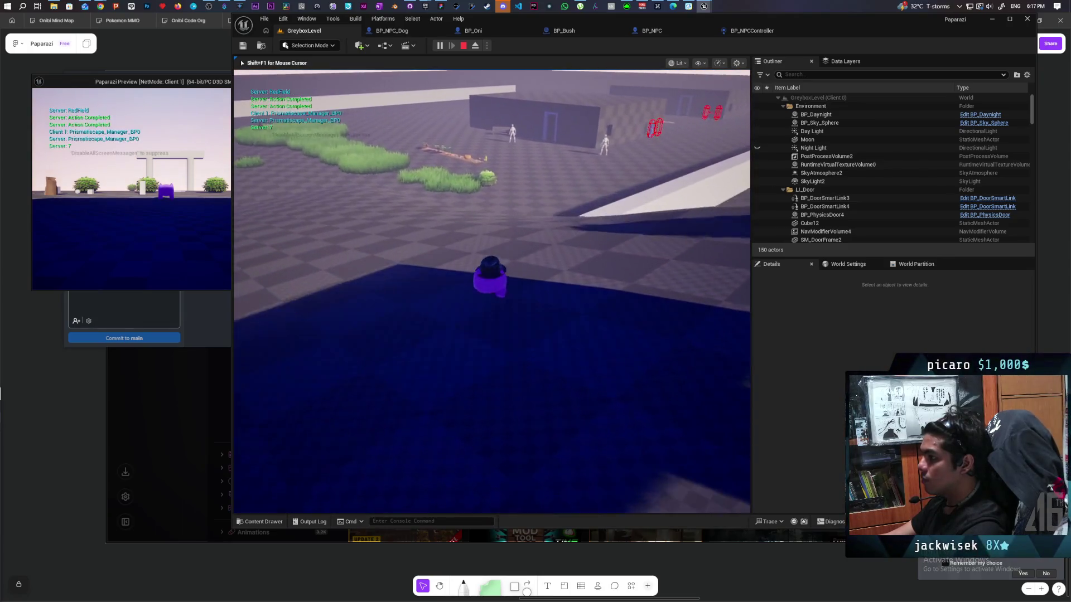
key("w")
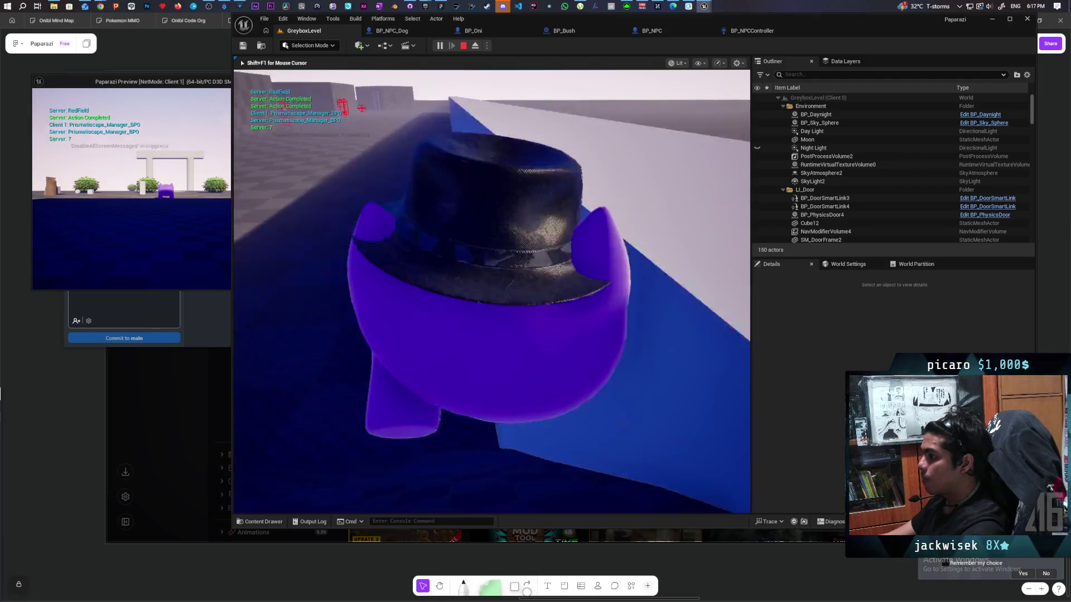
key("w")
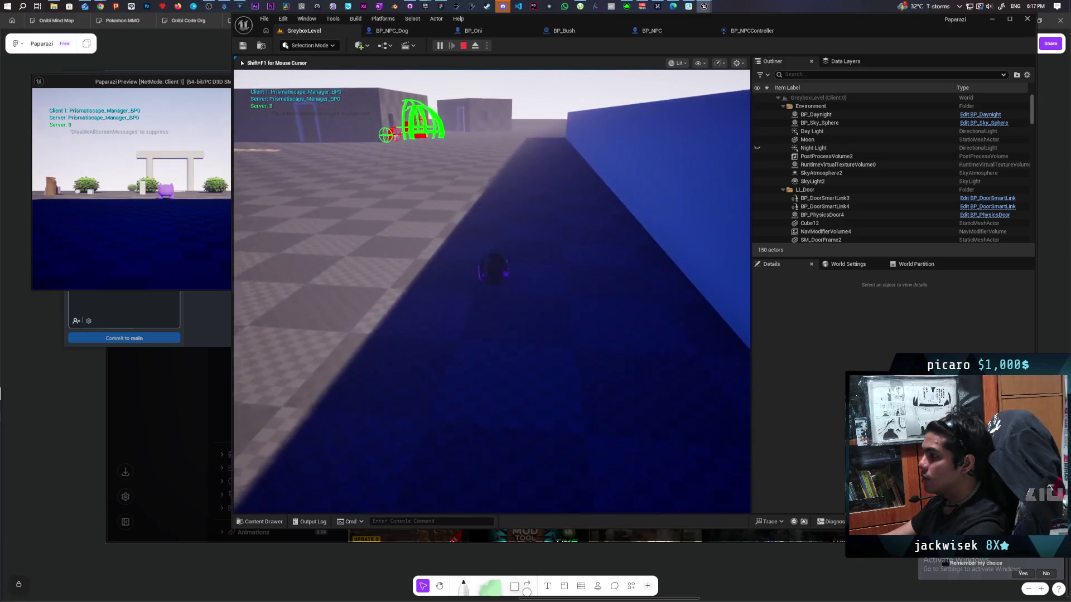
key("w")
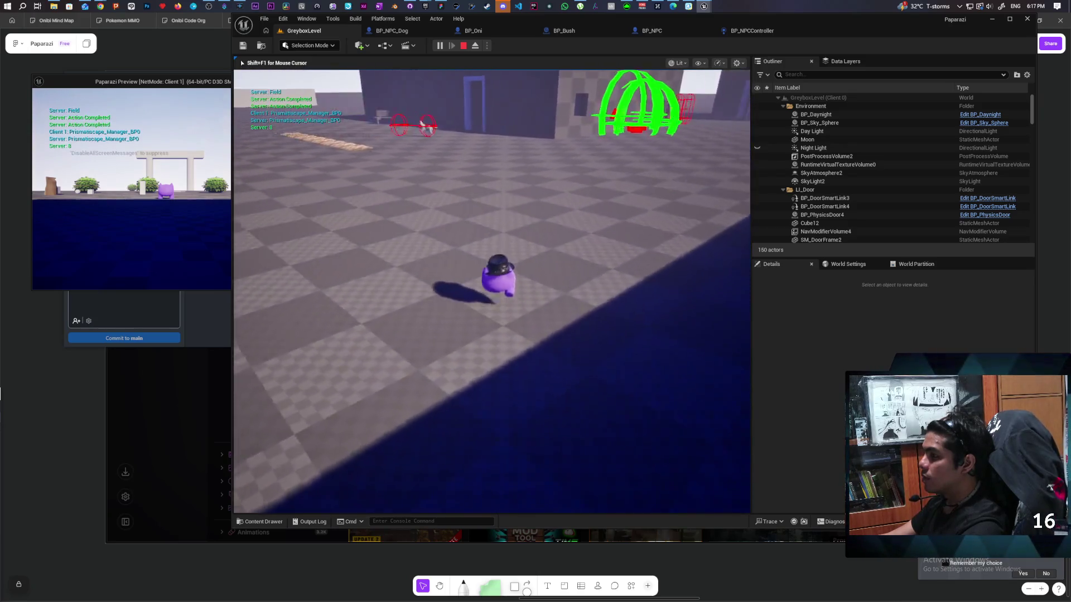
key("w")
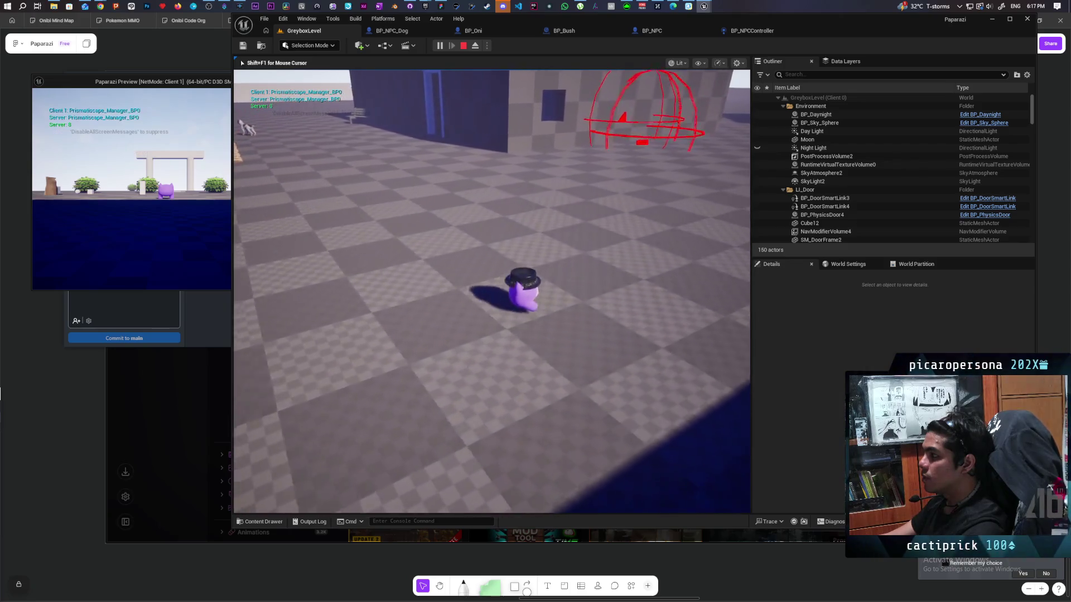
key("w")
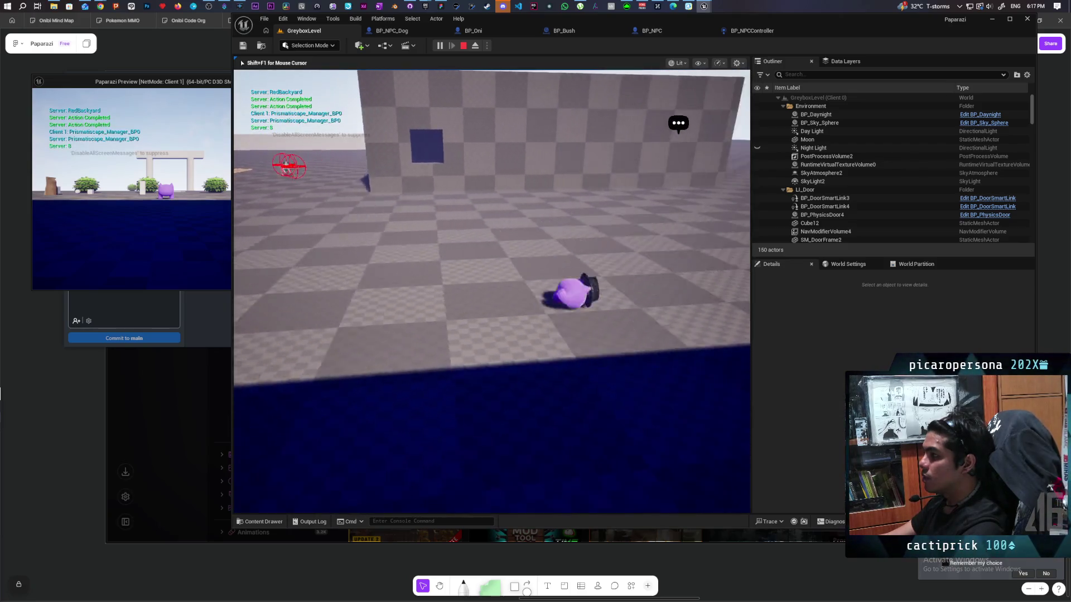
key("w")
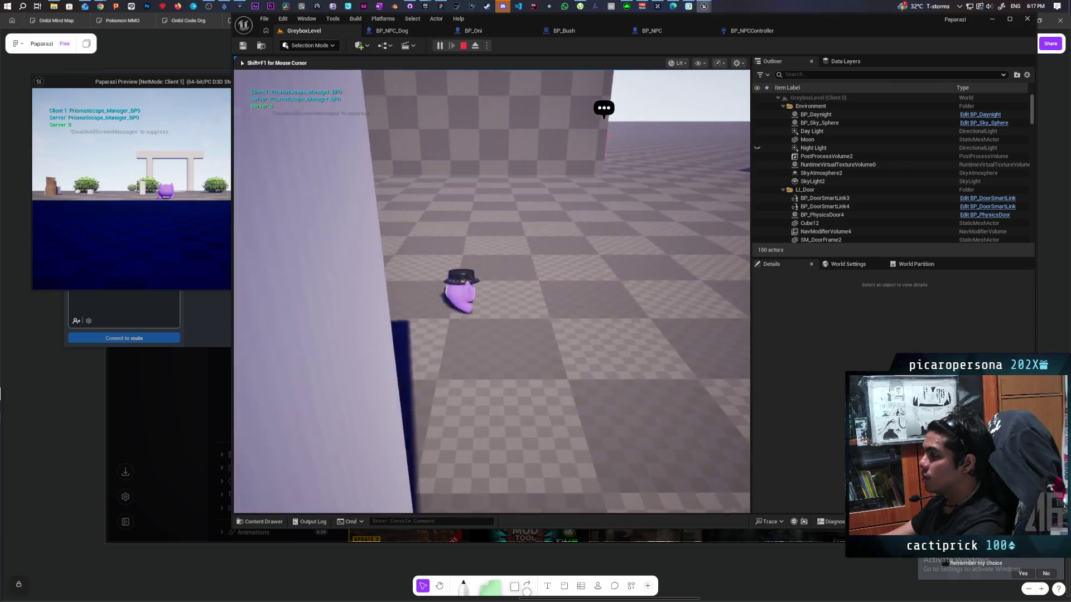
key("w")
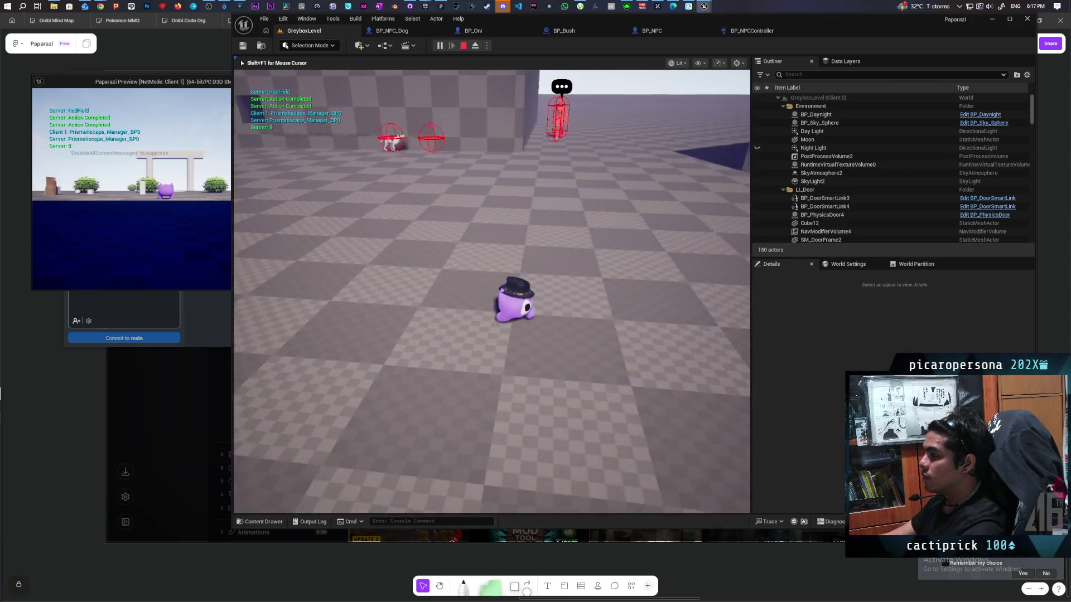
key("w")
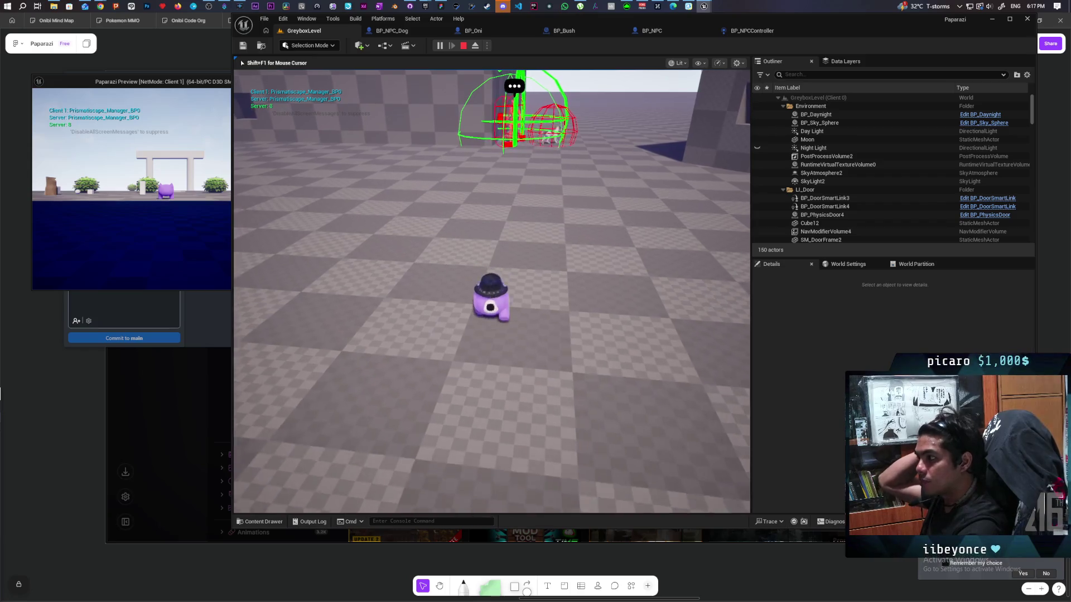
key("w")
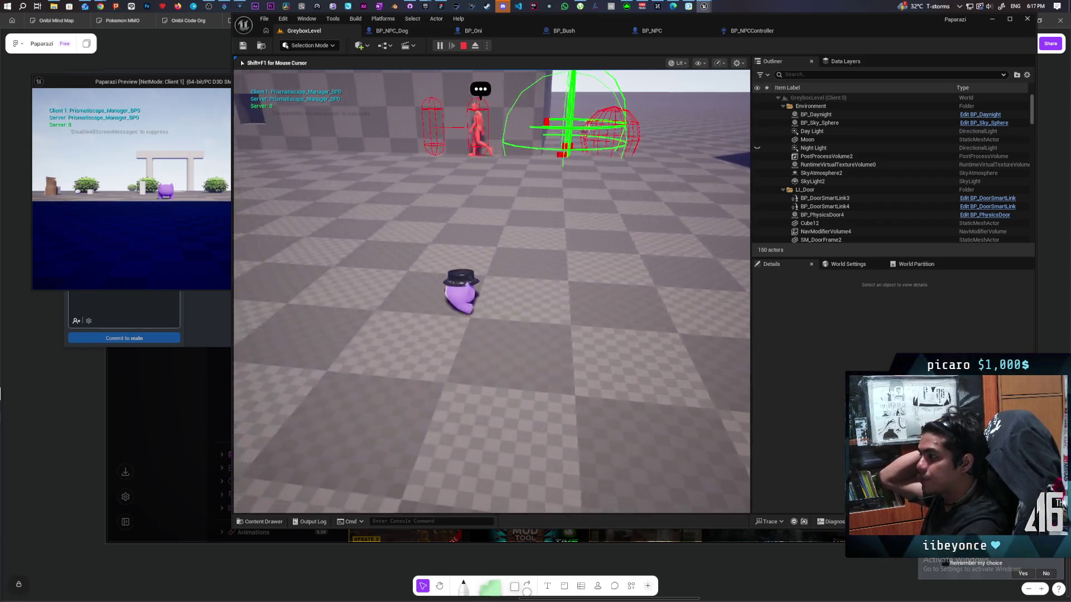
key("w")
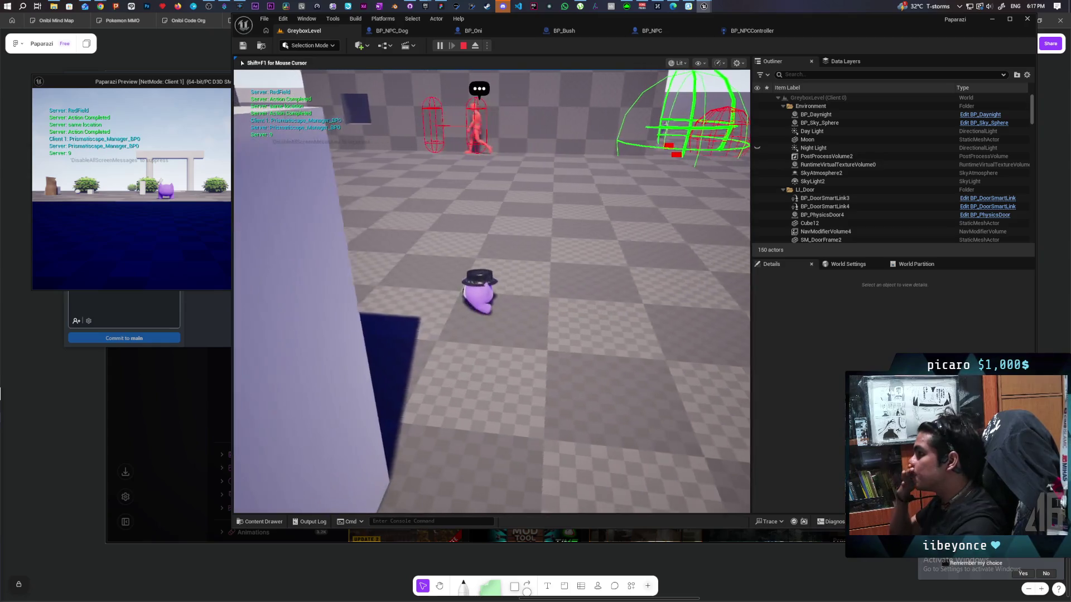
key("w")
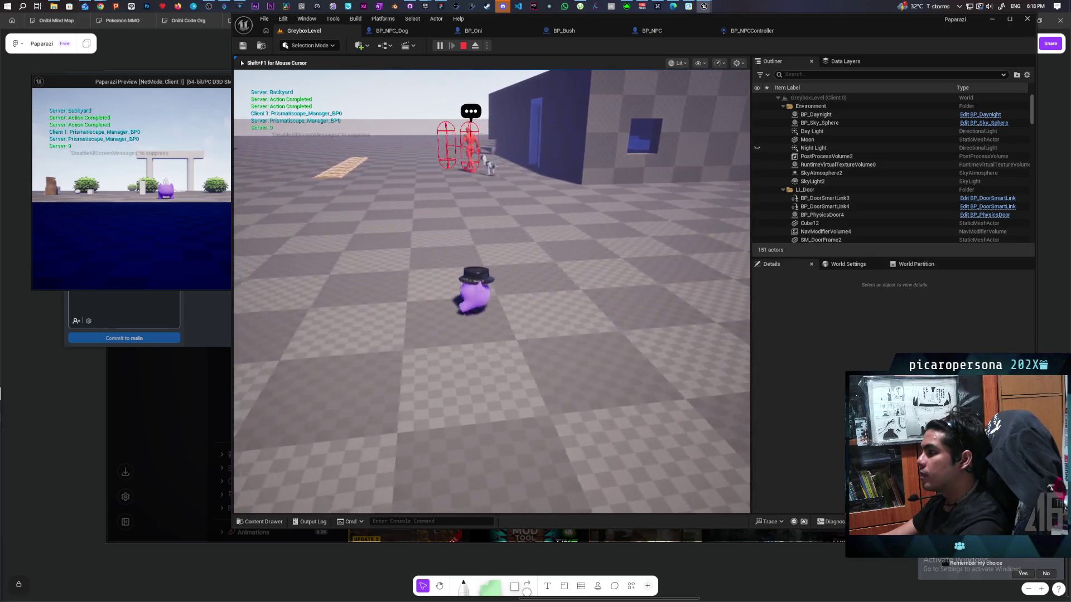
key("a")
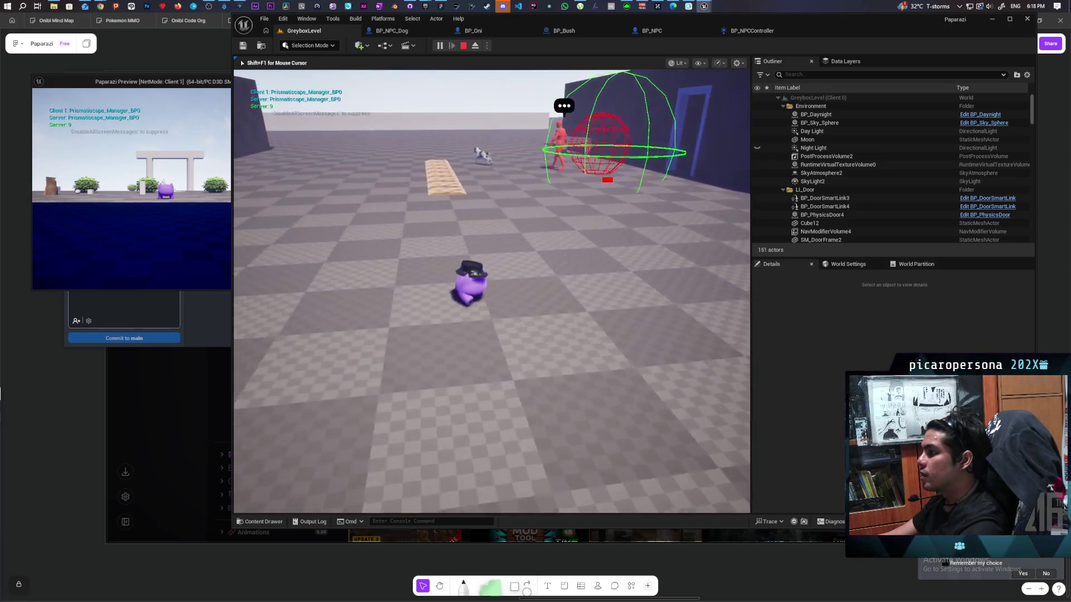
key("w")
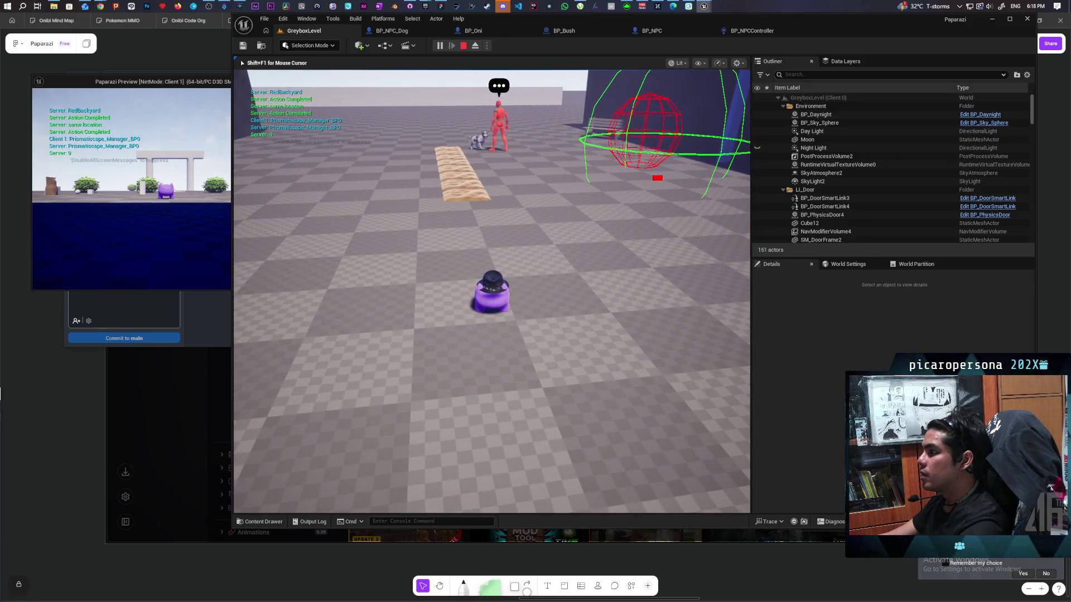
key("d")
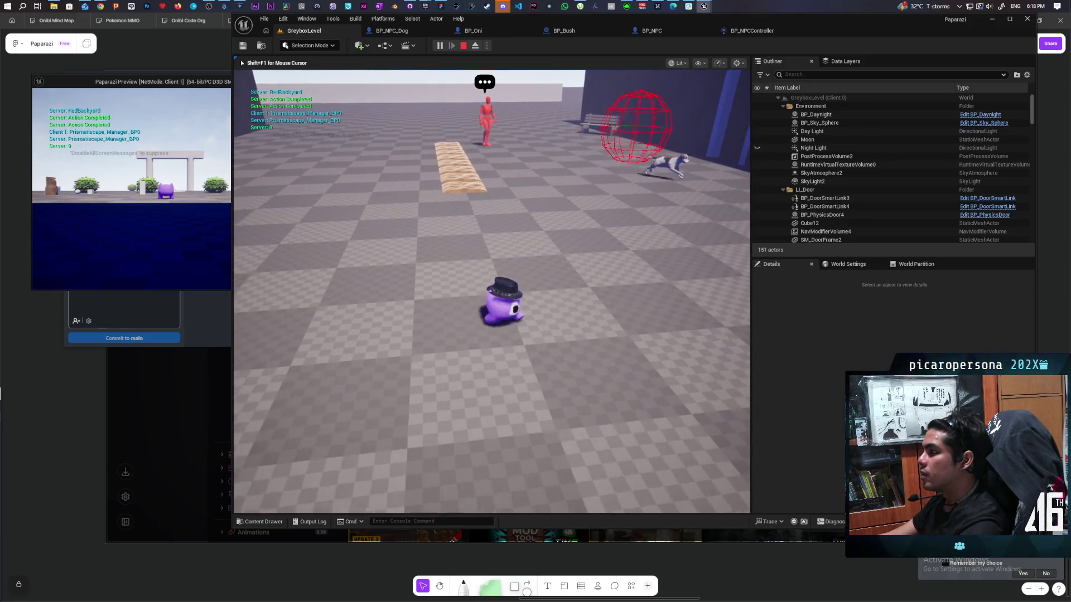
key("d")
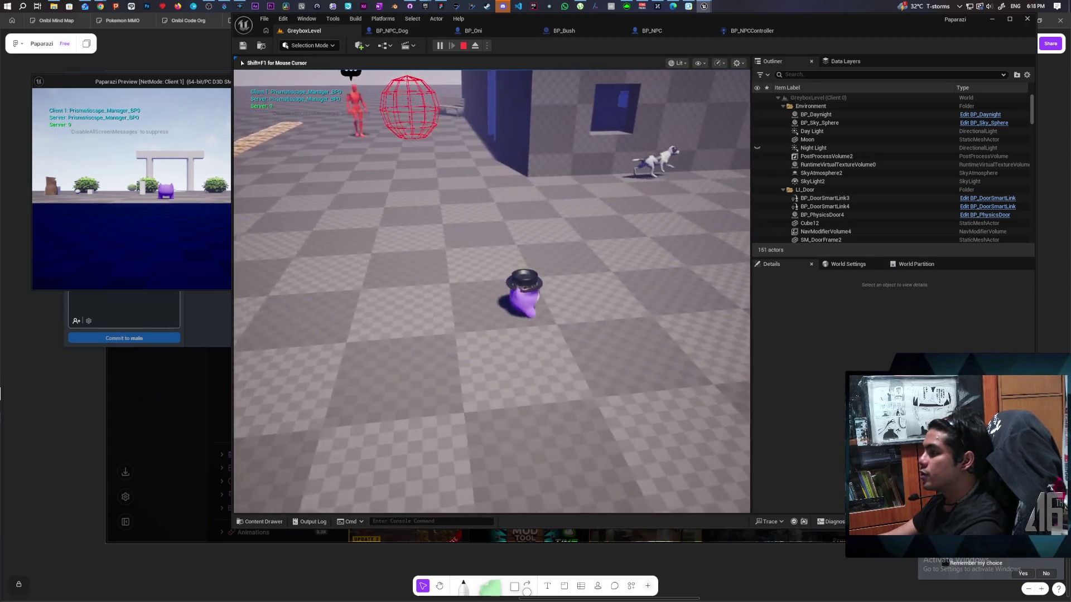
key("a")
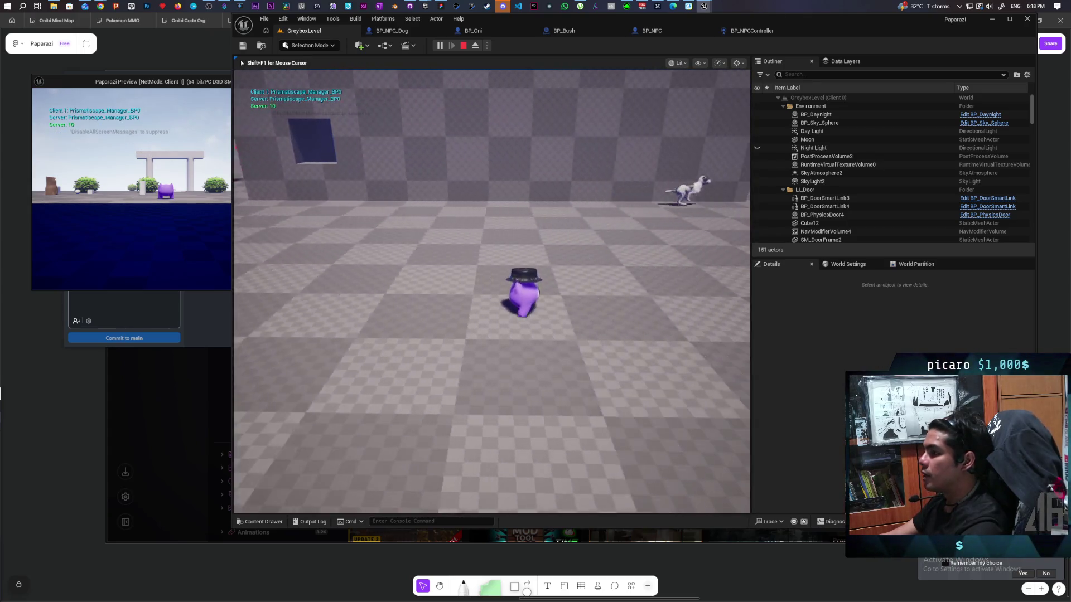
key("a")
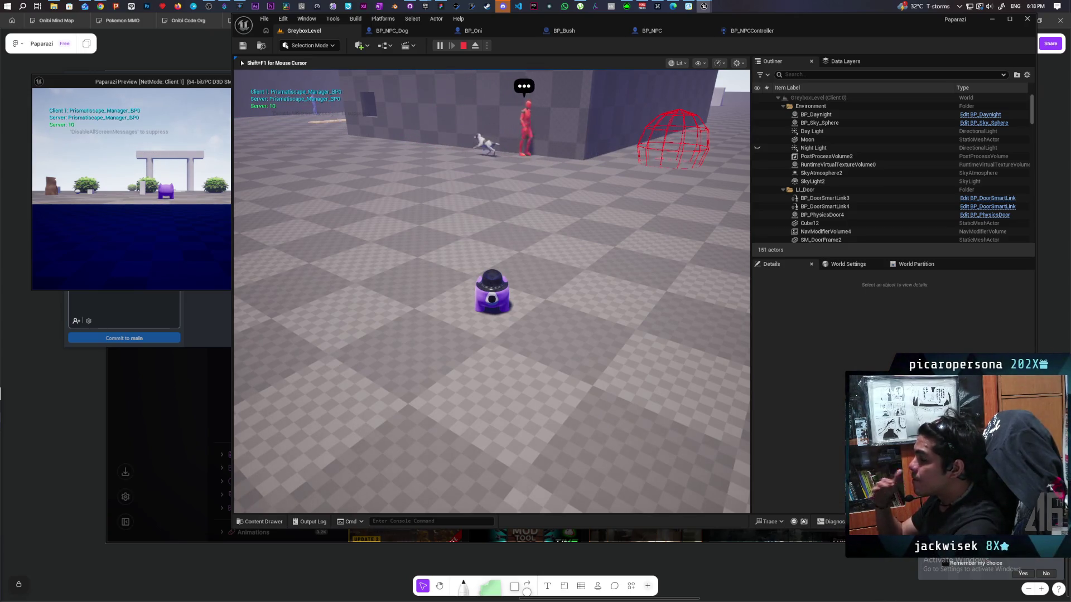
key("Escape")
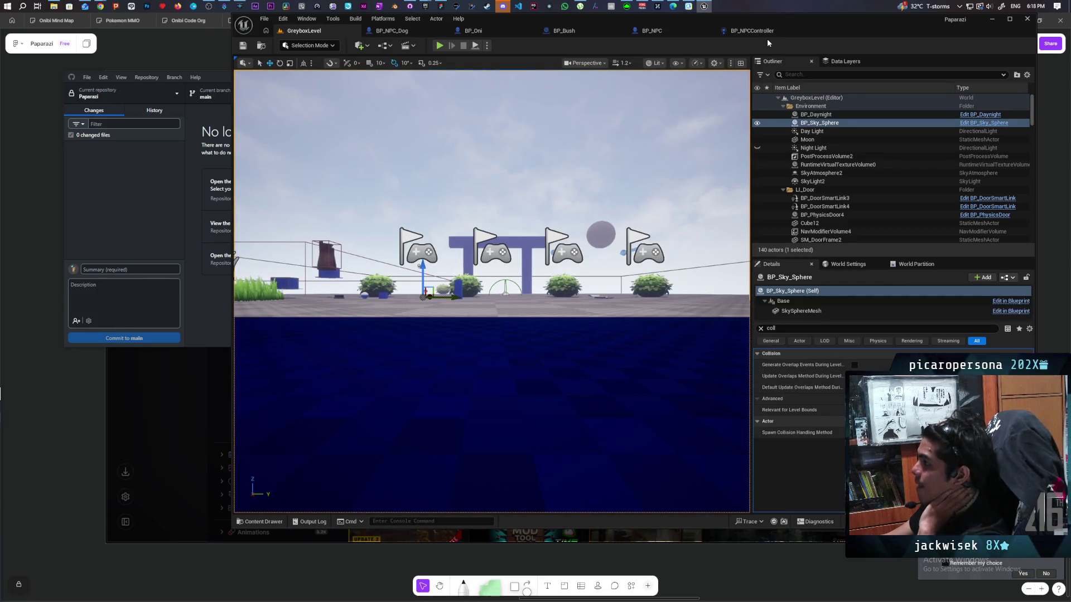
- In BP_NPC's EventGraph, move the Branch node higher and nudge Open Gate up and left
left_click(727, 33)
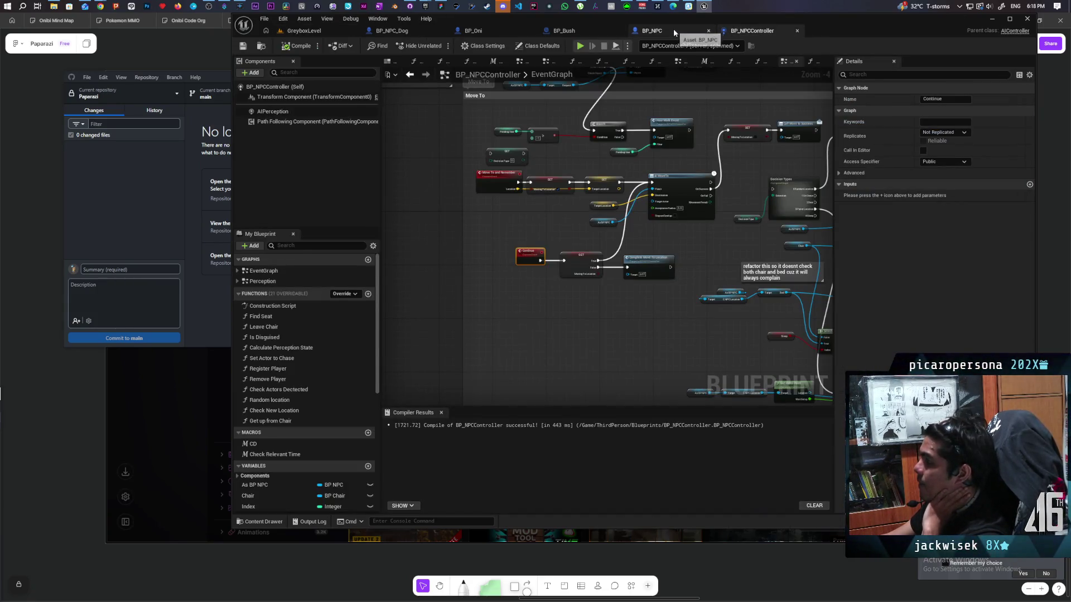
left_click(674, 30)
scroll(604, 289, "down", 4)
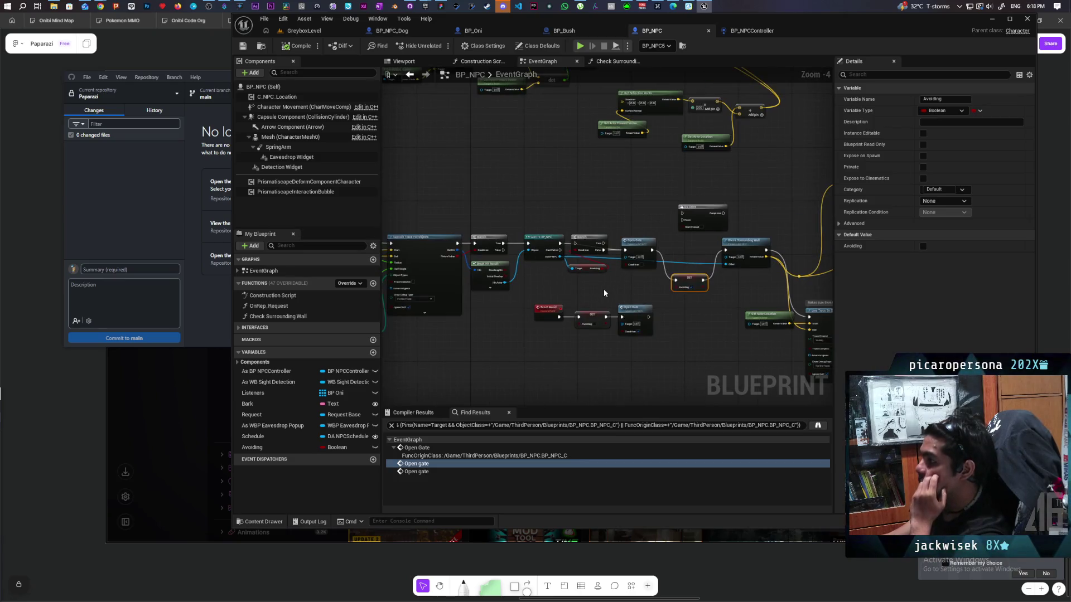
scroll(603, 289, "up", 3)
left_click_drag(576, 204, 586, 162)
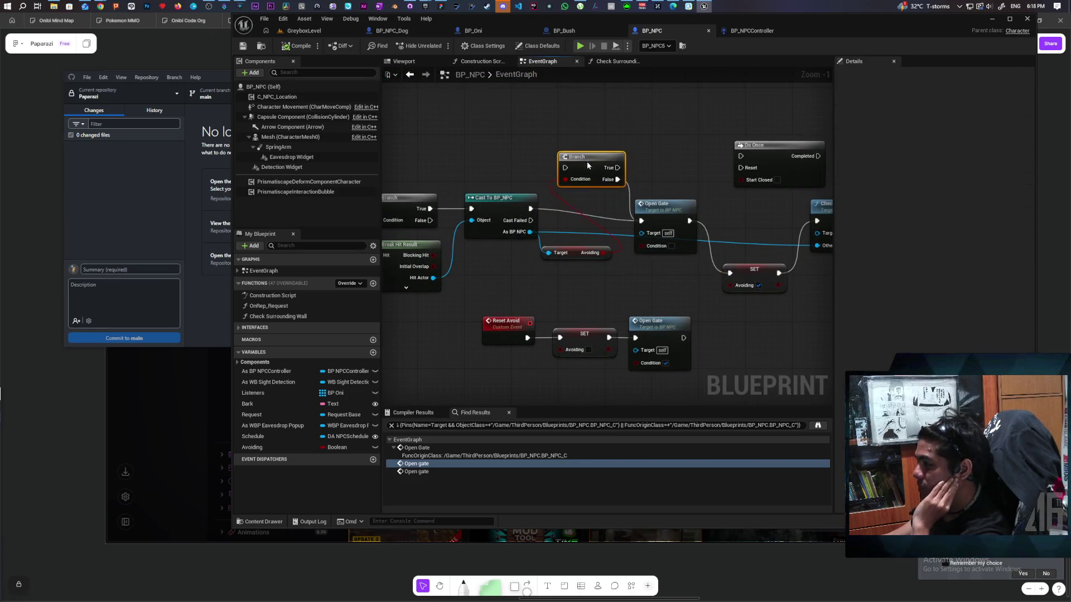
mouse_move(606, 250)
left_mouse_down()
mouse_move(662, 270)
mouse_move(759, 249)
mouse_move(713, 278)
mouse_move(738, 281)
mouse_move(501, 305)
left_mouse_up()
mouse_move(561, 223)
left_mouse_down()
mouse_move(303, 239)
mouse_move(290, 218)
mouse_move(494, 162)
mouse_move(478, 157)
mouse_move(473, 181)
mouse_move(504, 188)
mouse_move(504, 176)
left_mouse_up()
- Bring the wall-check and Line Trace nodes into view and select Line Trace, Branch and Reset Avoid
scroll(549, 221, "down", 1)
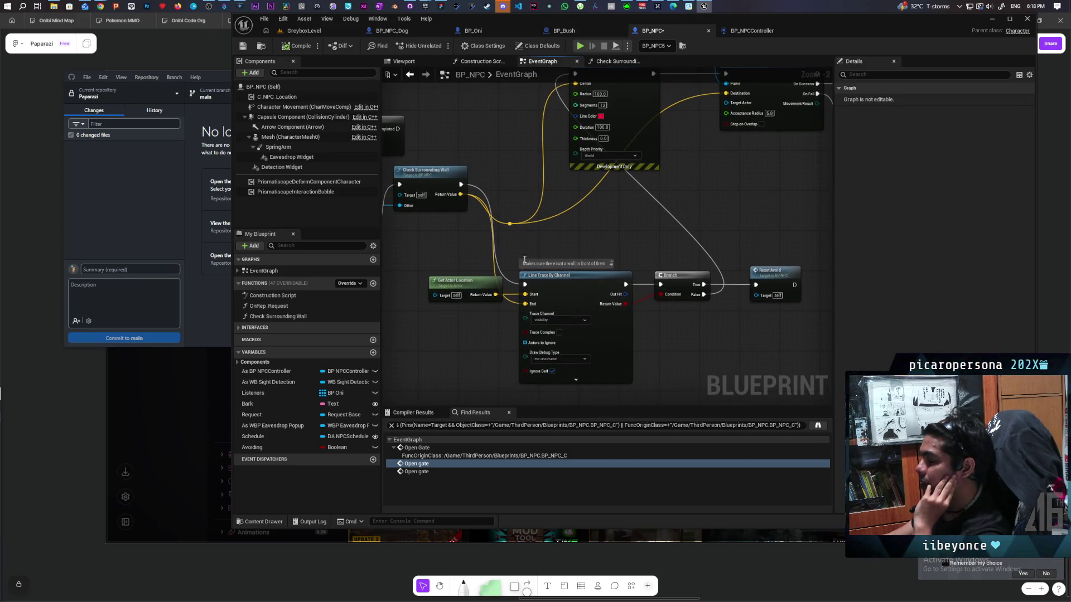
mouse_move(555, 262)
left_mouse_down()
mouse_move(499, 251)
mouse_move(487, 270)
mouse_move(521, 266)
mouse_move(478, 277)
mouse_move(702, 317)
left_mouse_up()
left_click_drag(719, 247, 689, 294)
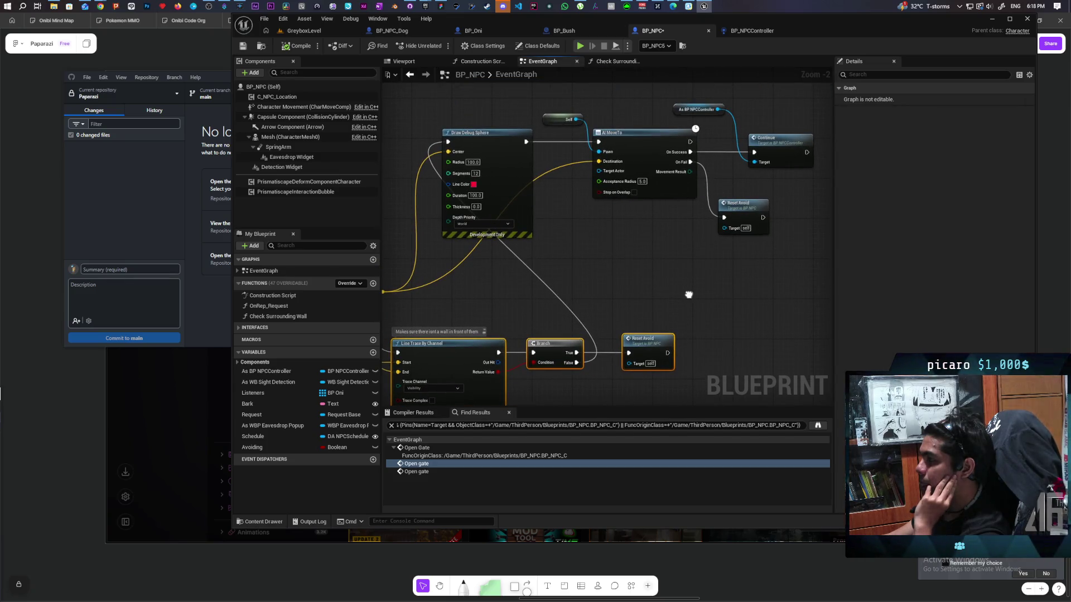
left_click_drag(689, 294, 671, 302)
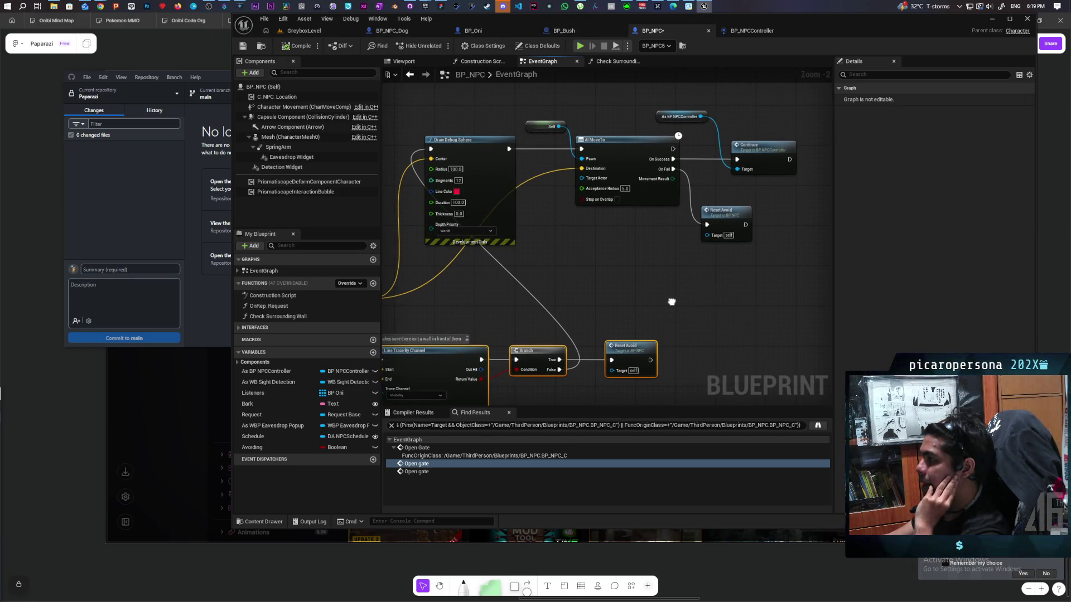
left_click_drag(671, 301, 671, 302)
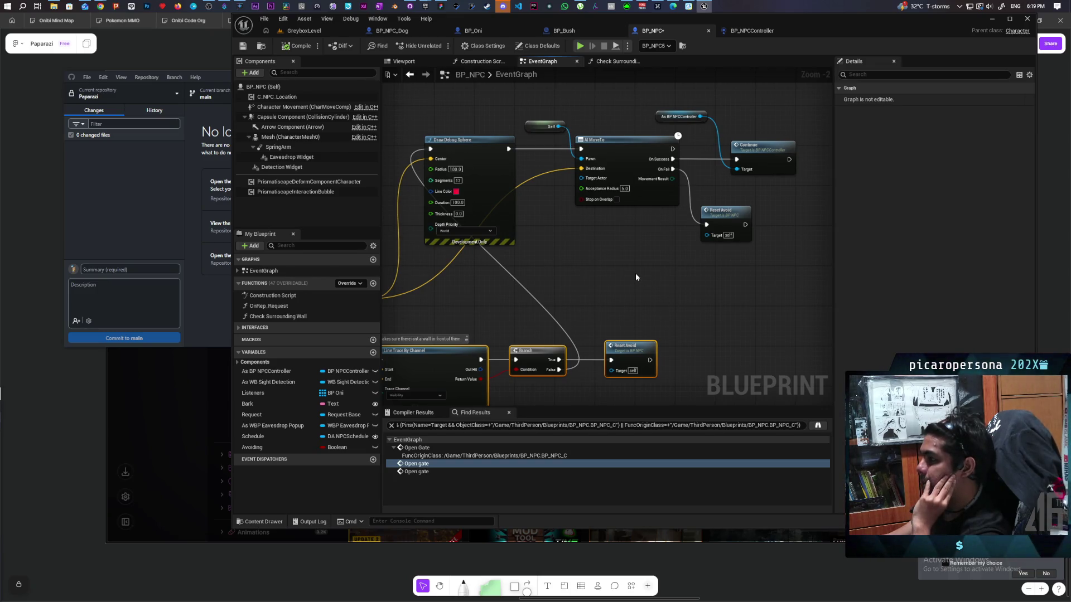
left_click_drag(627, 265, 620, 286)
left_click(541, 148)
left_click_drag(555, 166, 599, 193)
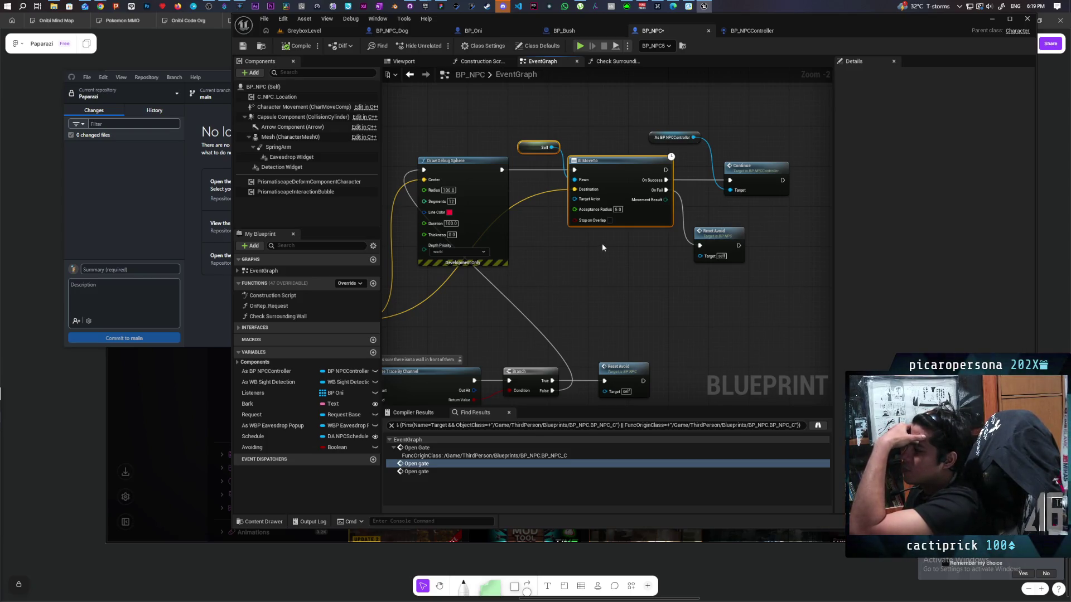
mouse_move(584, 275)
left_mouse_down()
mouse_move(564, 275)
mouse_move(724, 182)
mouse_move(698, 168)
mouse_move(681, 255)
left_mouse_up()
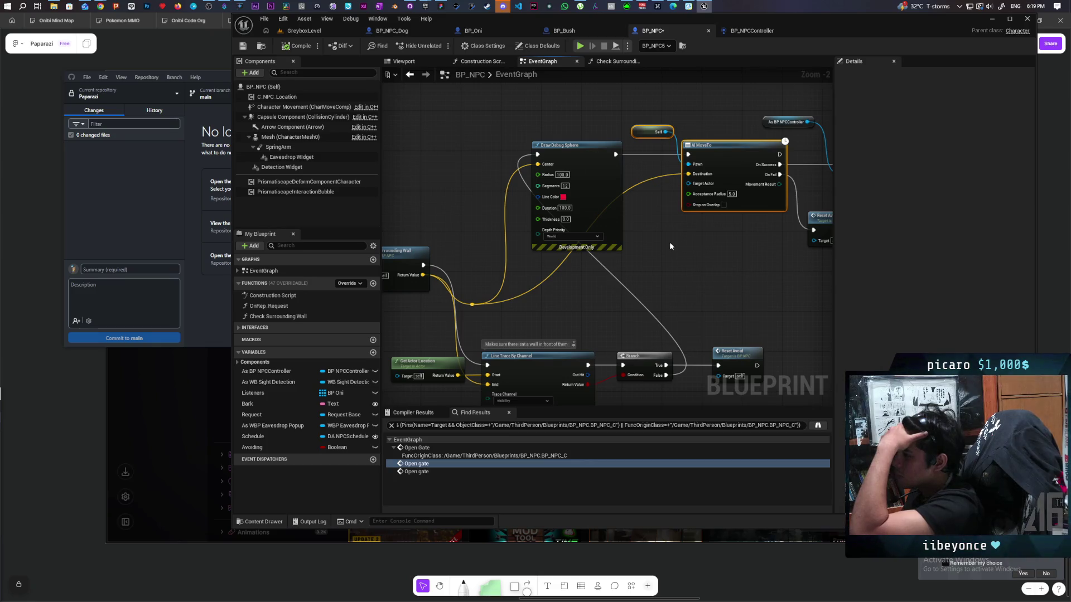
scroll(670, 246, "down", 1)
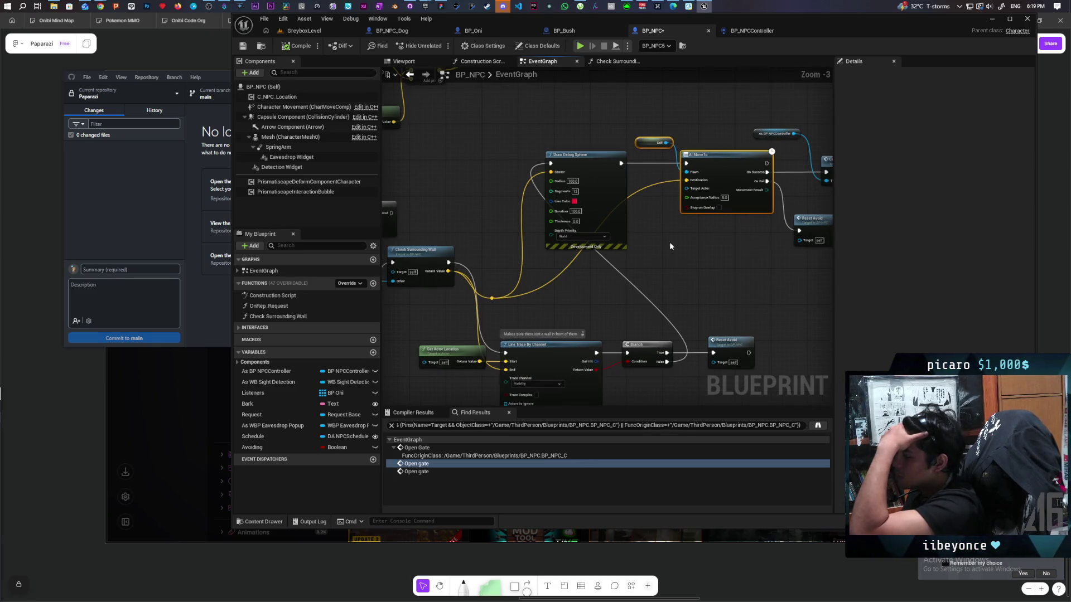
mouse_move(669, 243)
left_mouse_down()
mouse_move(700, 105)
mouse_move(673, 244)
left_mouse_up()
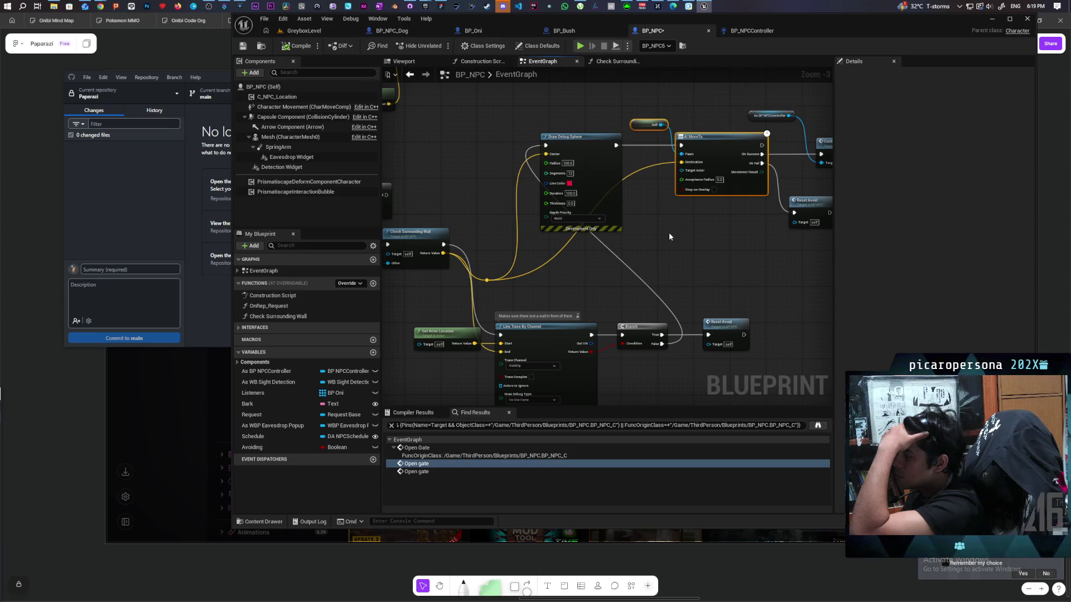
mouse_move(712, 230)
left_mouse_down()
mouse_move(571, 236)
mouse_move(577, 276)
mouse_move(503, 299)
mouse_move(730, 261)
mouse_move(569, 292)
mouse_move(614, 266)
mouse_move(741, 268)
mouse_move(770, 262)
mouse_move(701, 259)
mouse_move(770, 252)
mouse_move(803, 277)
mouse_move(826, 276)
mouse_move(483, 266)
mouse_move(645, 251)
mouse_move(508, 236)
mouse_move(471, 218)
mouse_move(474, 276)
mouse_move(484, 281)
mouse_move(577, 119)
mouse_move(782, 157)
left_mouse_up()
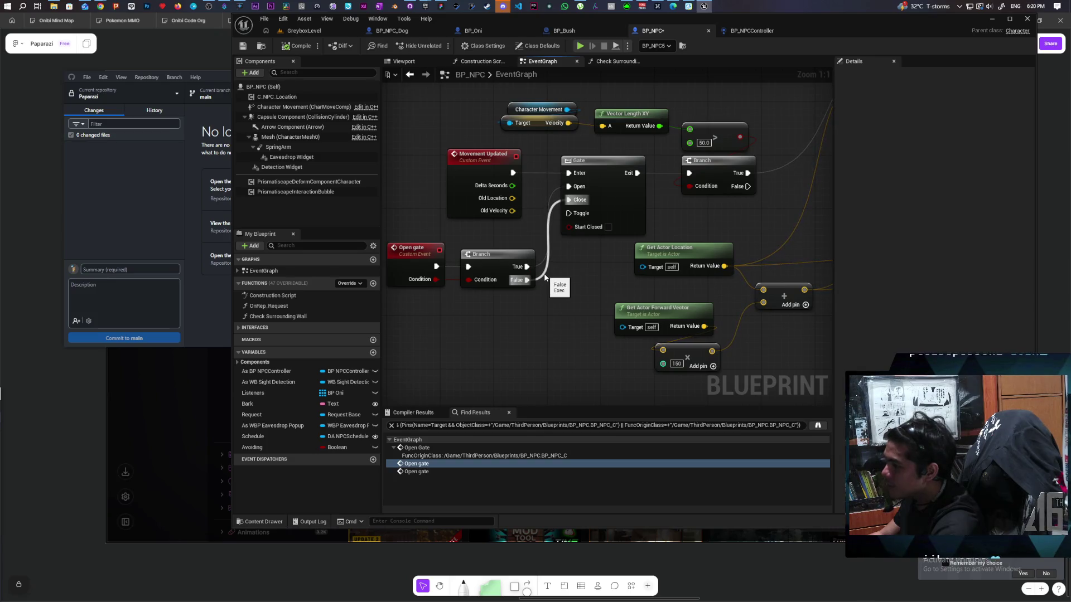
scroll(560, 271, "down", 2)
left_click_drag(560, 271, 435, 303)
left_click_drag(806, 241, 502, 193)
left_click_drag(598, 198, 401, 167)
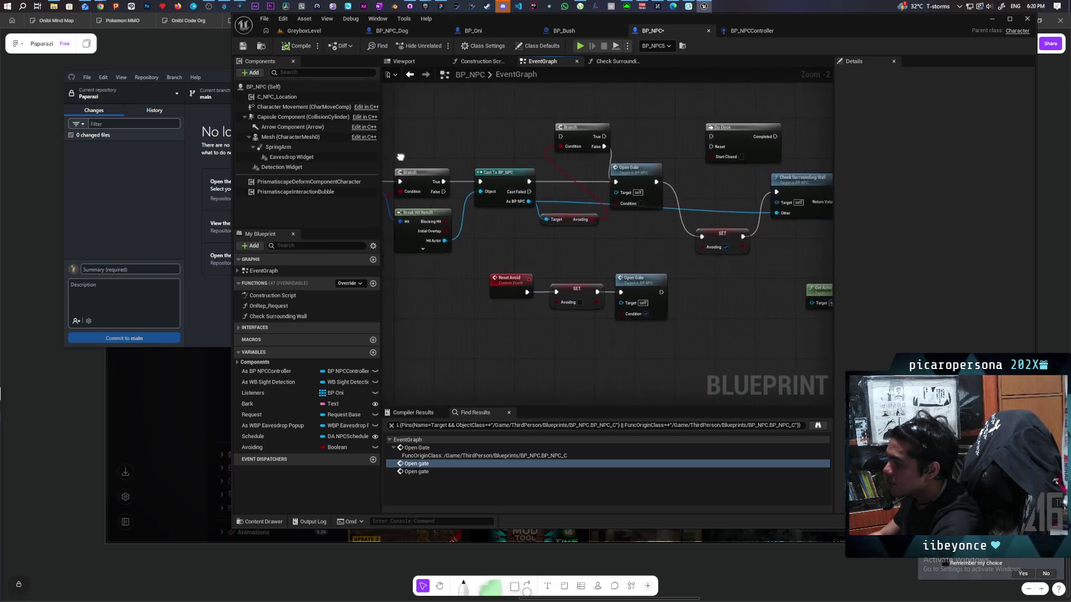
scroll(623, 213, "up", 1)
left_click(623, 208)
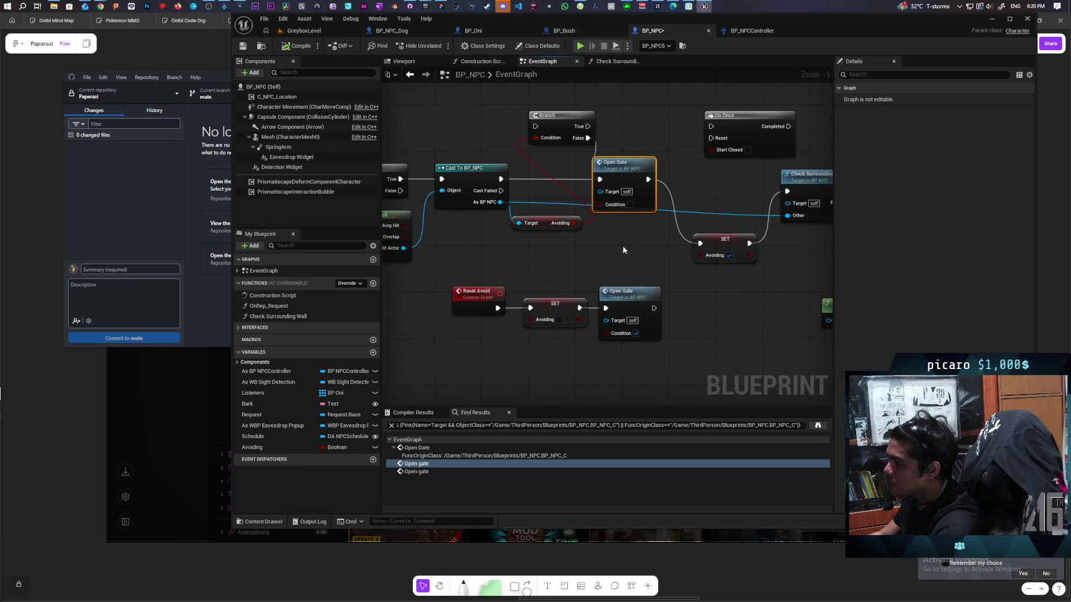
mouse_move(678, 216)
left_mouse_down()
mouse_move(519, 218)
mouse_move(468, 206)
left_mouse_up()
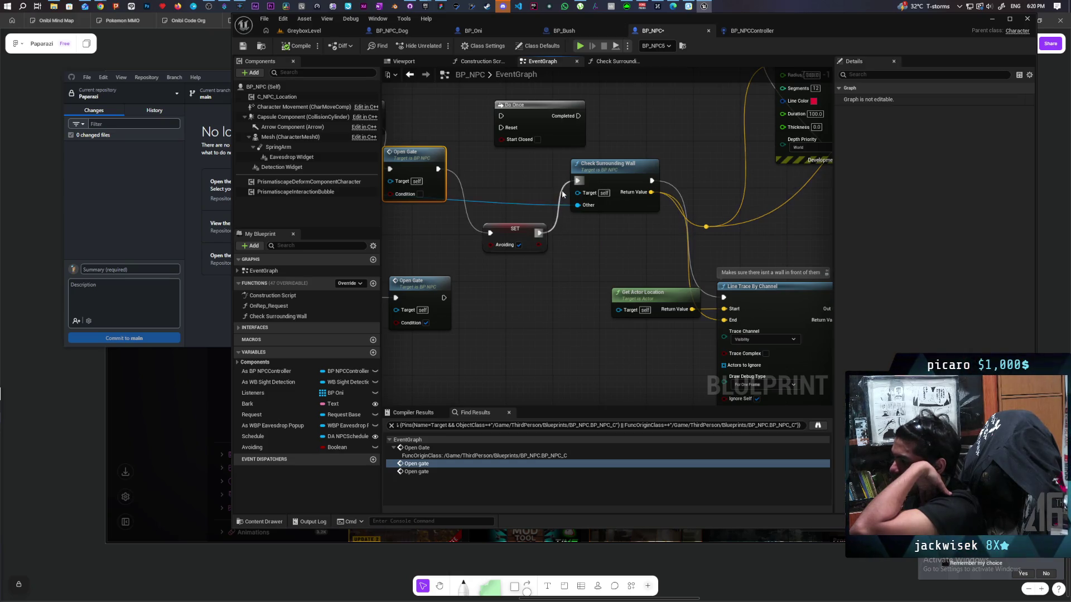
- Save the BP_NPC blueprint
mouse_move(707, 181)
left_mouse_down()
mouse_move(541, 162)
mouse_move(520, 193)
mouse_move(649, 210)
mouse_move(539, 201)
mouse_move(528, 237)
mouse_move(474, 244)
mouse_move(494, 218)
mouse_move(580, 212)
left_mouse_up()
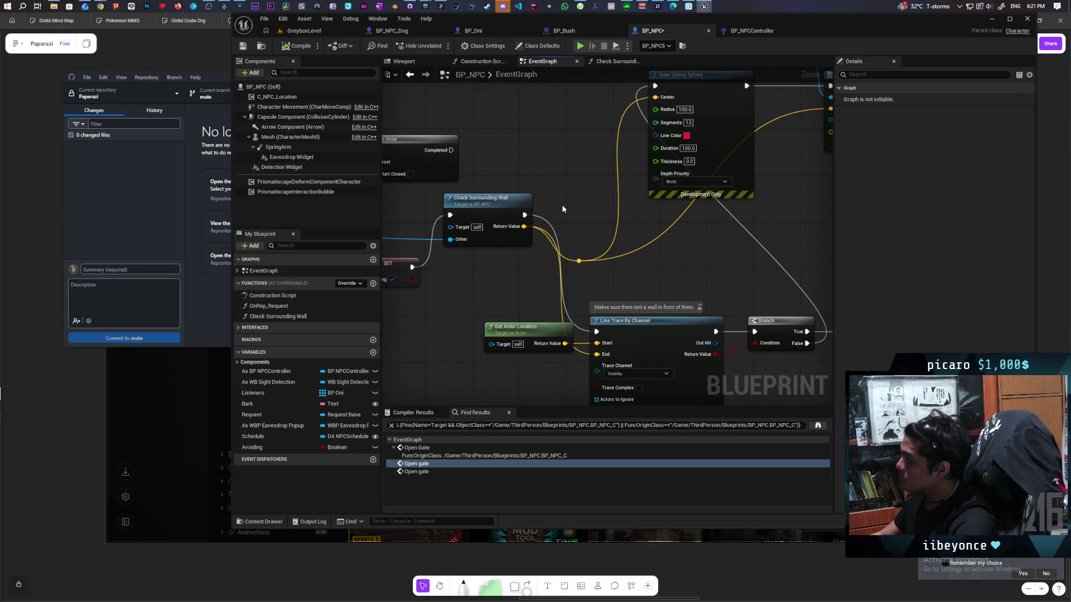
scroll(550, 194, "down", 1)
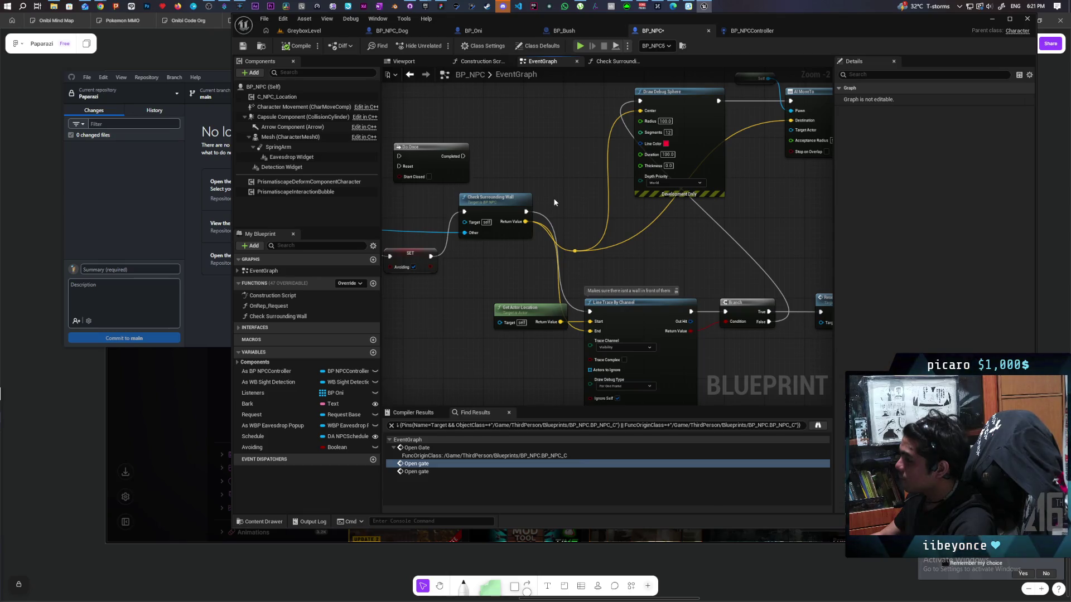
left_click(238, 49)
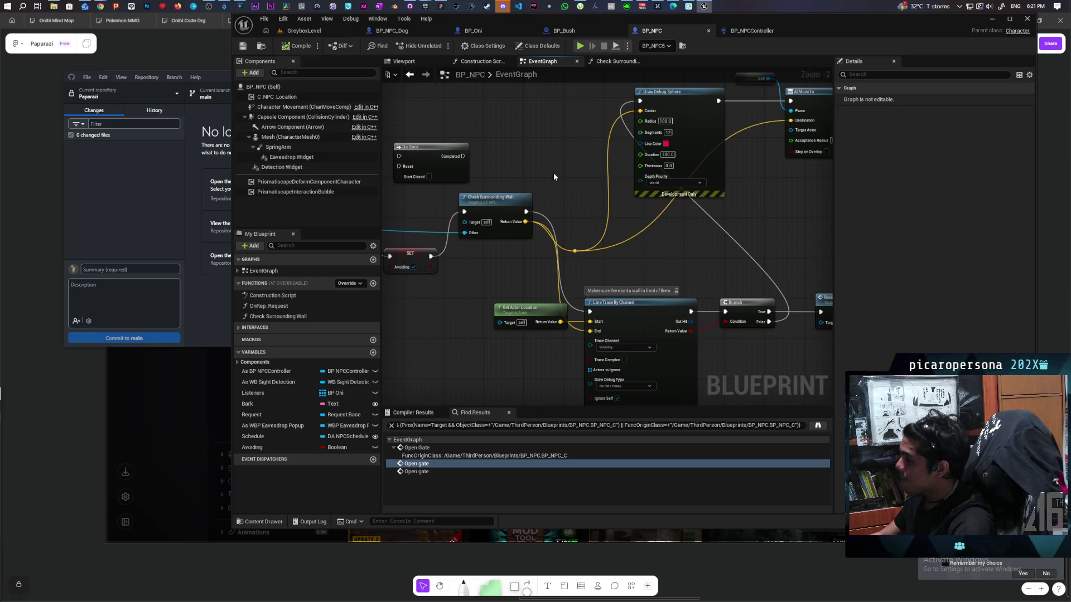
- Paste a copy of the existing Reset Avoid node next to Continue in the AI MoveTo section
scroll(598, 206, "down", 1)
mouse_move(597, 205)
left_mouse_down()
mouse_move(529, 266)
mouse_move(693, 259)
mouse_move(552, 258)
mouse_move(549, 282)
left_mouse_up()
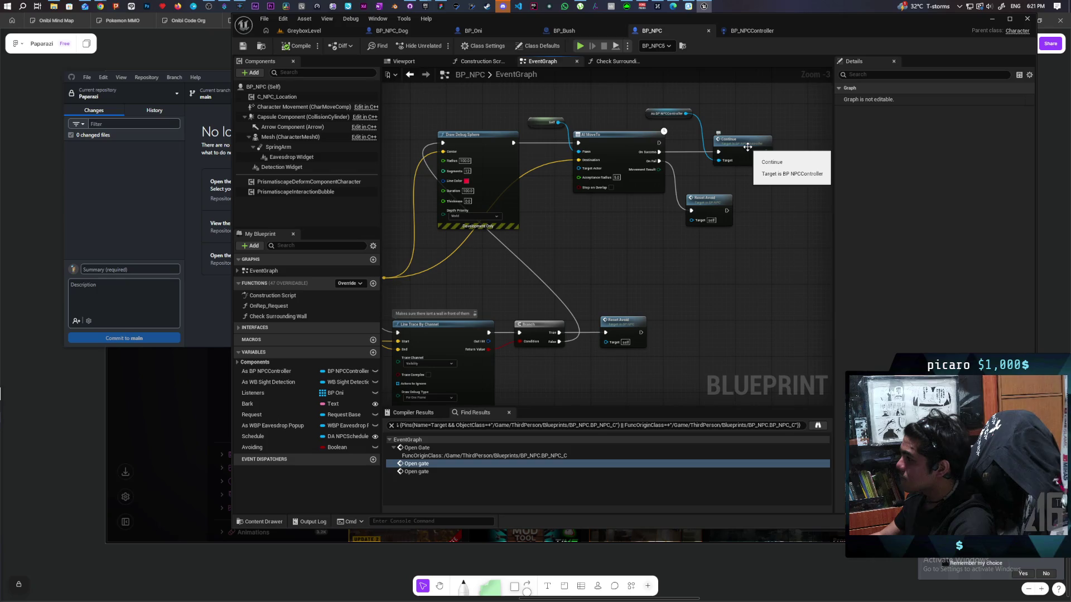
scroll(747, 147, "down", 2)
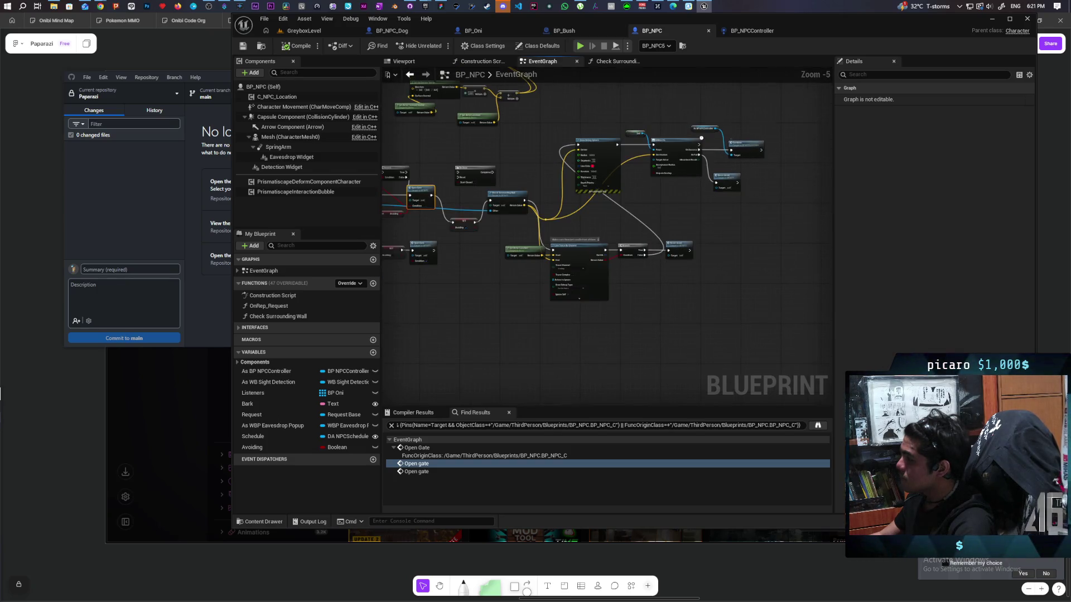
left_click_drag(747, 147, 627, 240)
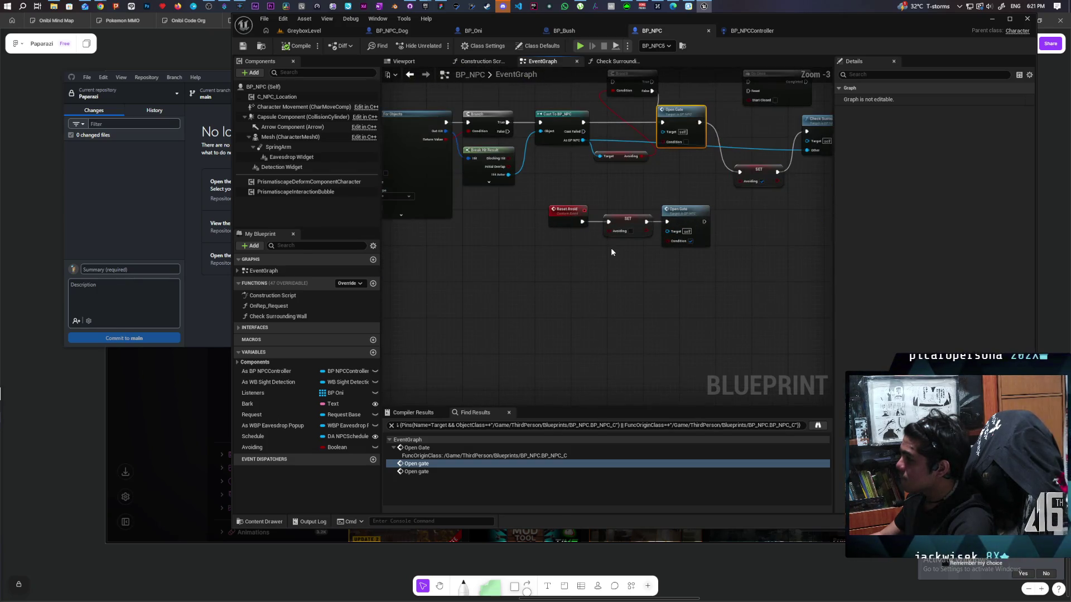
scroll(611, 252, "down", 1)
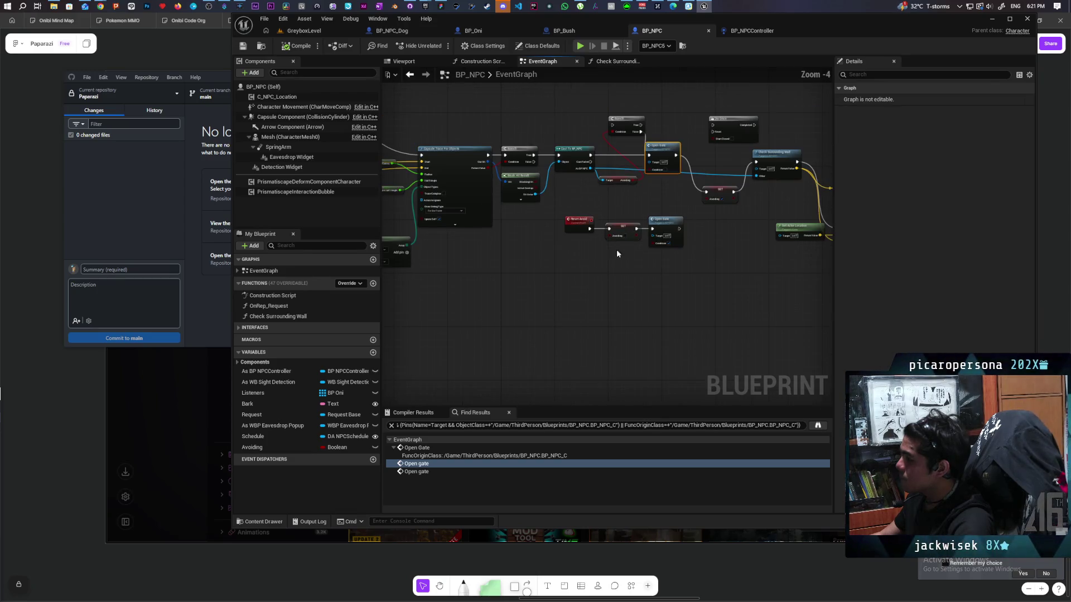
left_click_drag(617, 249, 388, 337)
scroll(707, 240, "up", 2)
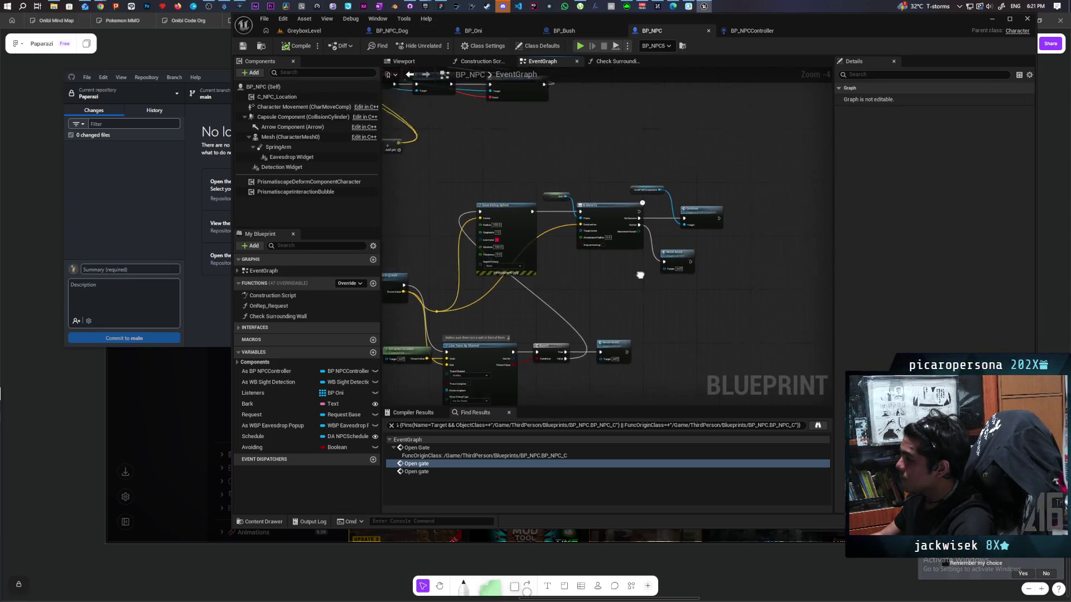
left_click(658, 259)
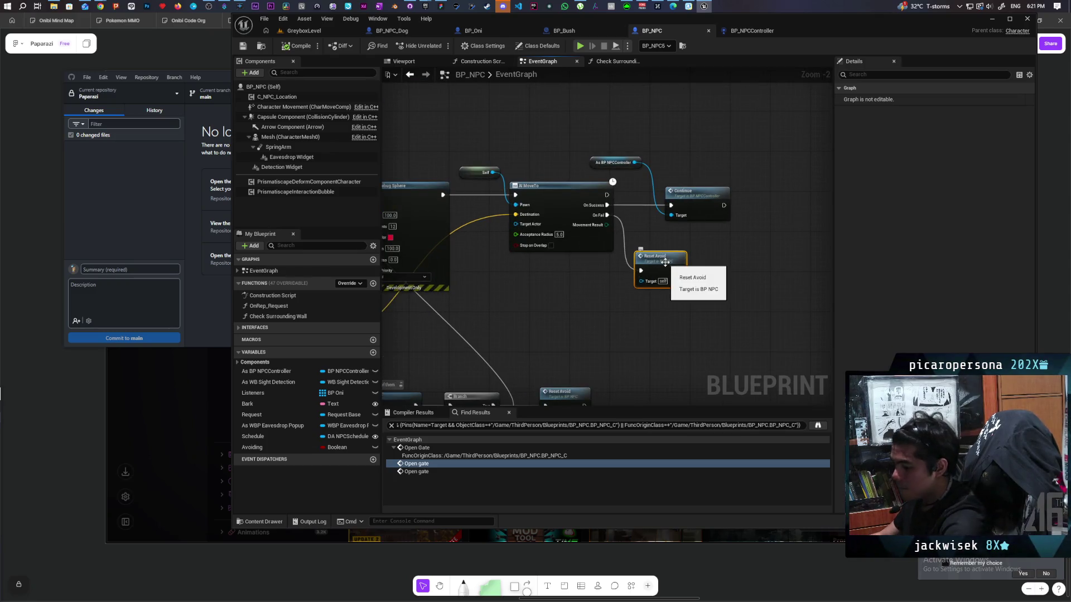
key("ctrl+v")
left_click_drag(725, 206, 757, 206)
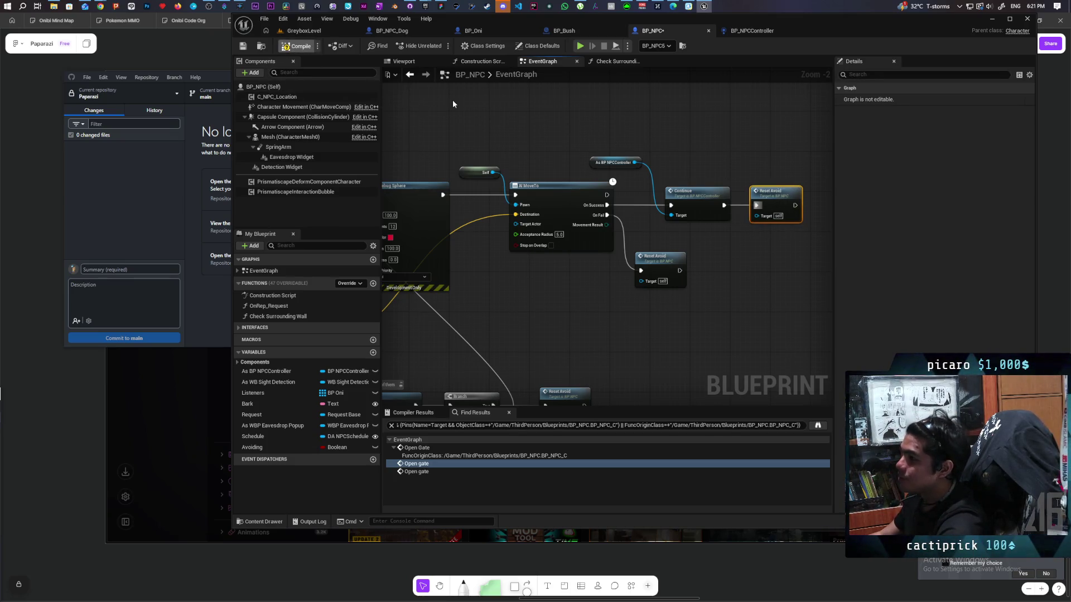
- Wire the new Reset Avoid into Continue, tidy nearby nodes, and play-test GreyboxLevel
left_click_drag(678, 153, 623, 141)
mouse_move(661, 208)
left_mouse_down()
mouse_move(685, 156)
mouse_move(582, 193)
left_mouse_up()
mouse_move(628, 162)
left_mouse_down()
mouse_move(642, 142)
mouse_move(687, 187)
left_mouse_up()
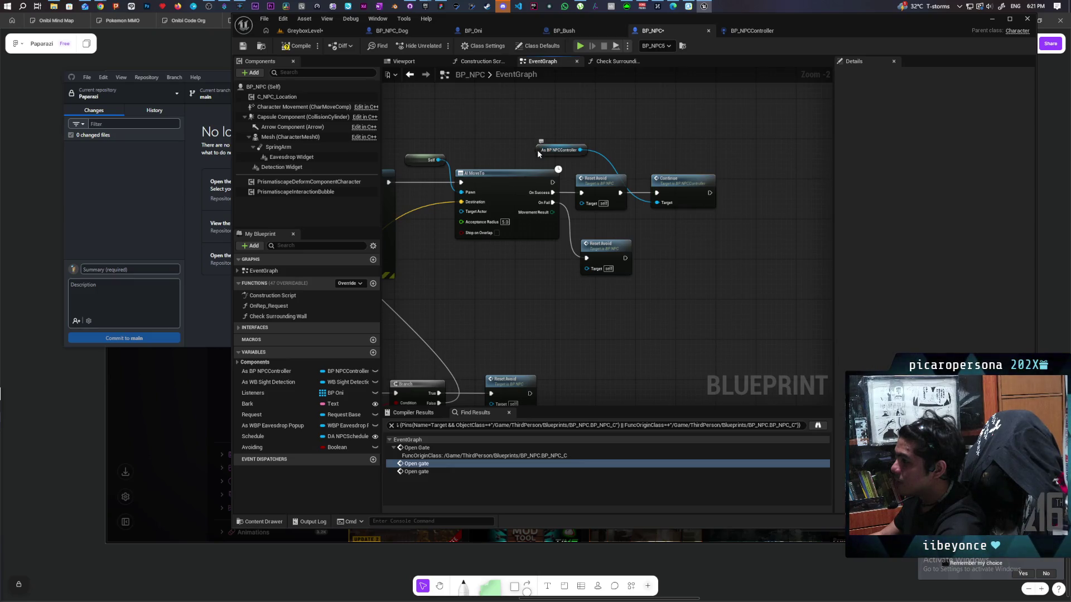
left_click_drag(539, 151, 617, 151)
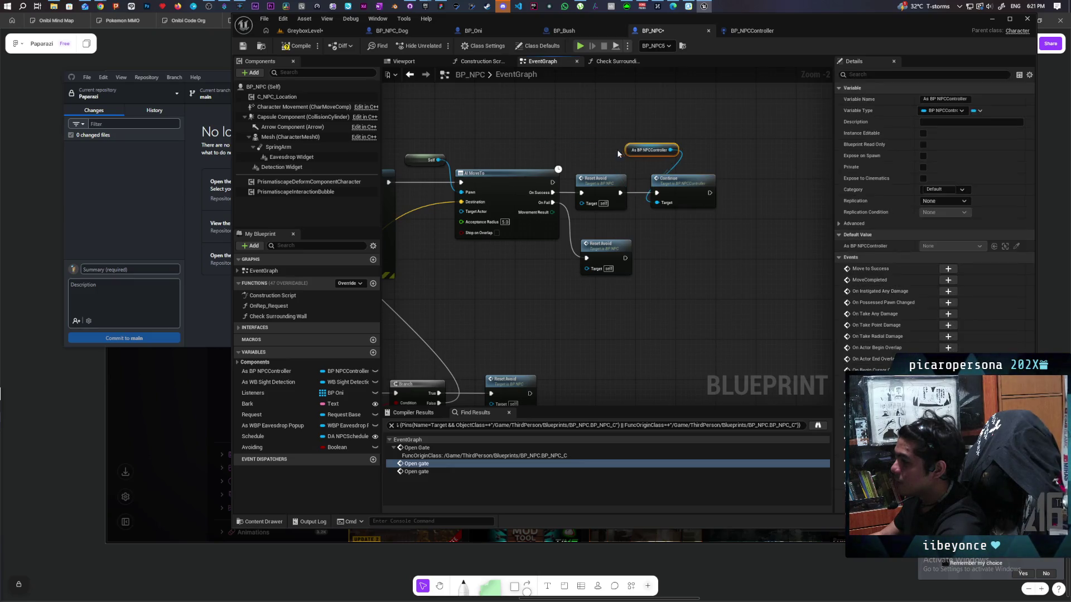
left_click(312, 32)
left_click(439, 46)
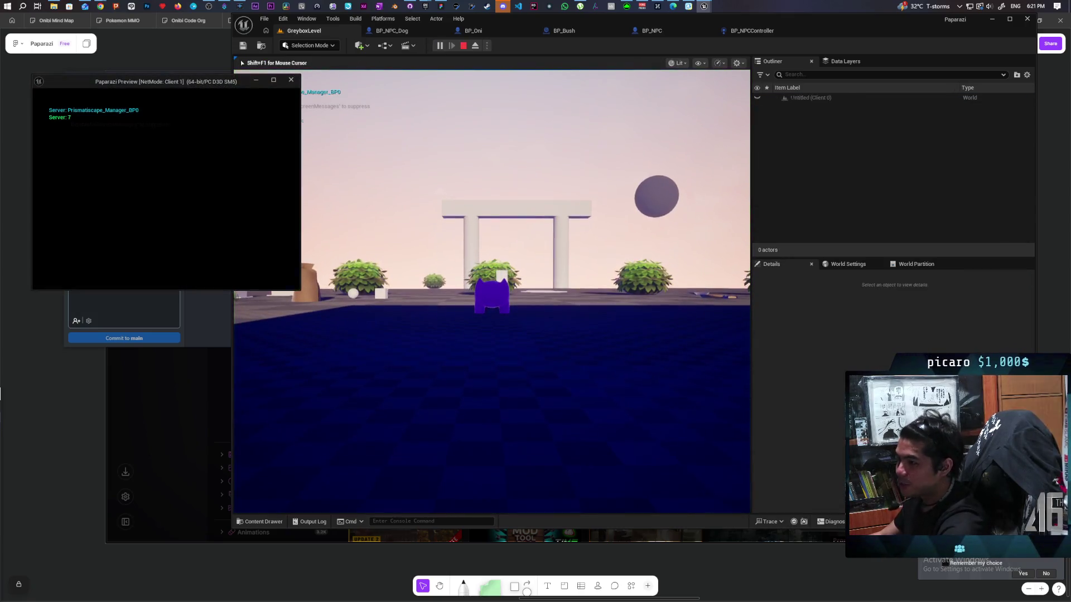
- Walk forward following the purple NPC up the white ramp, then stop the play session with Esc
left_click(239, 59)
key("w")
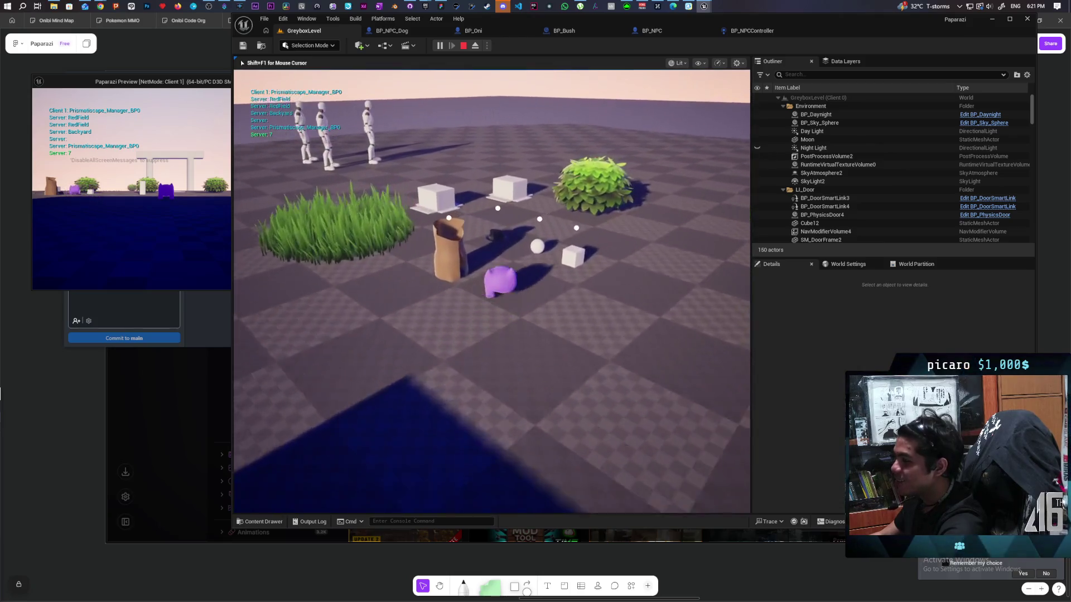
key("w")
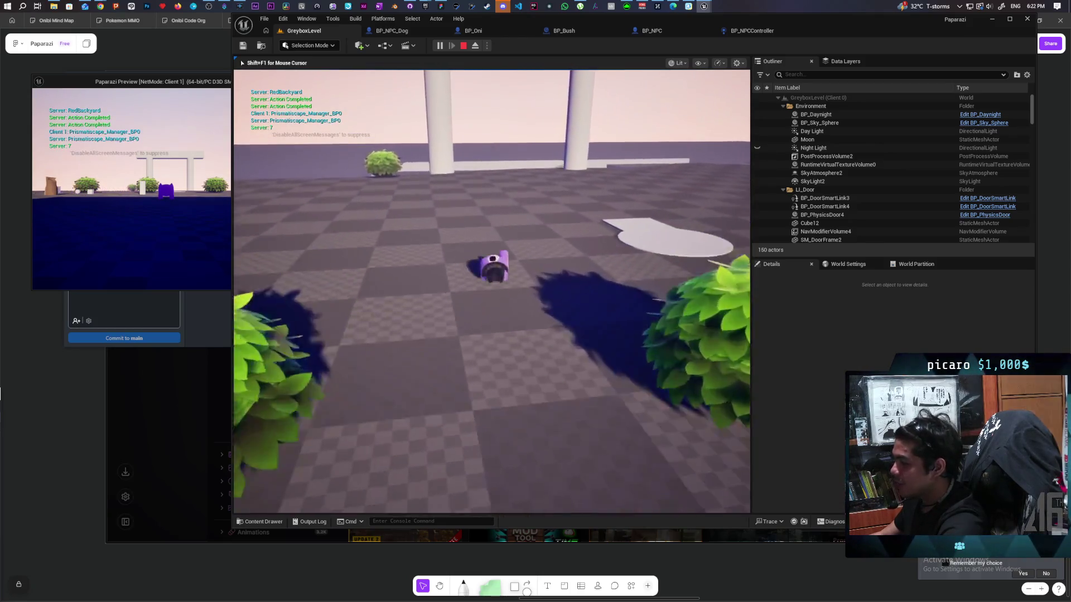
key("w")
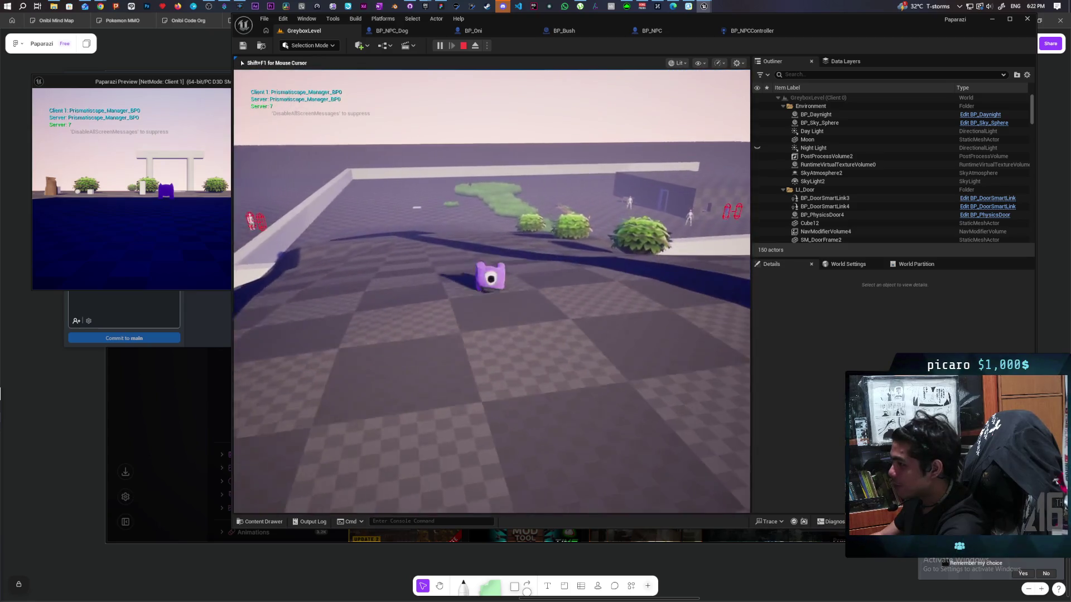
key("w")
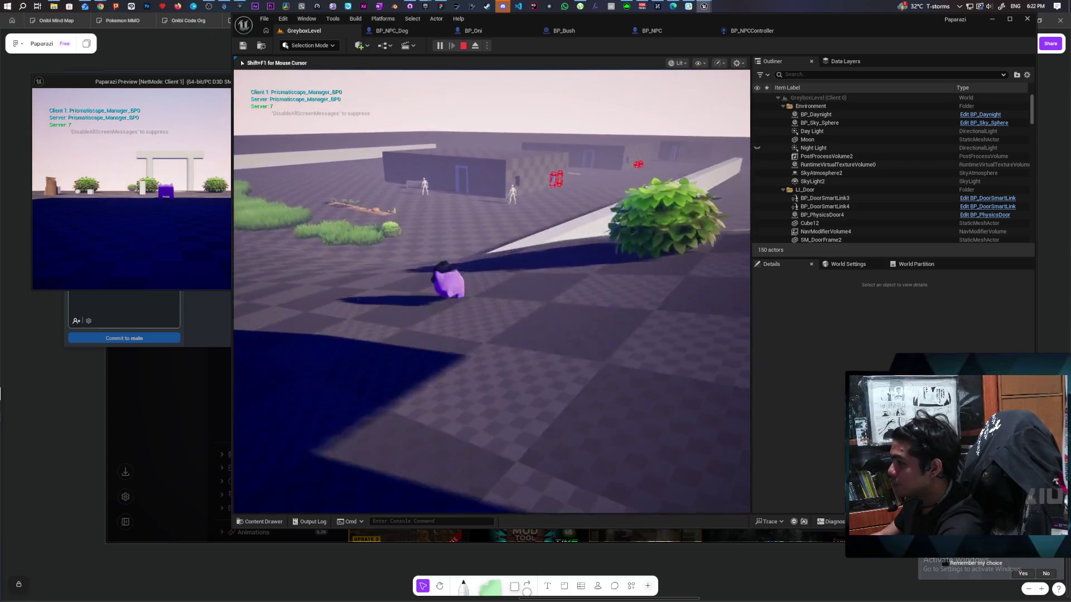
key("w")
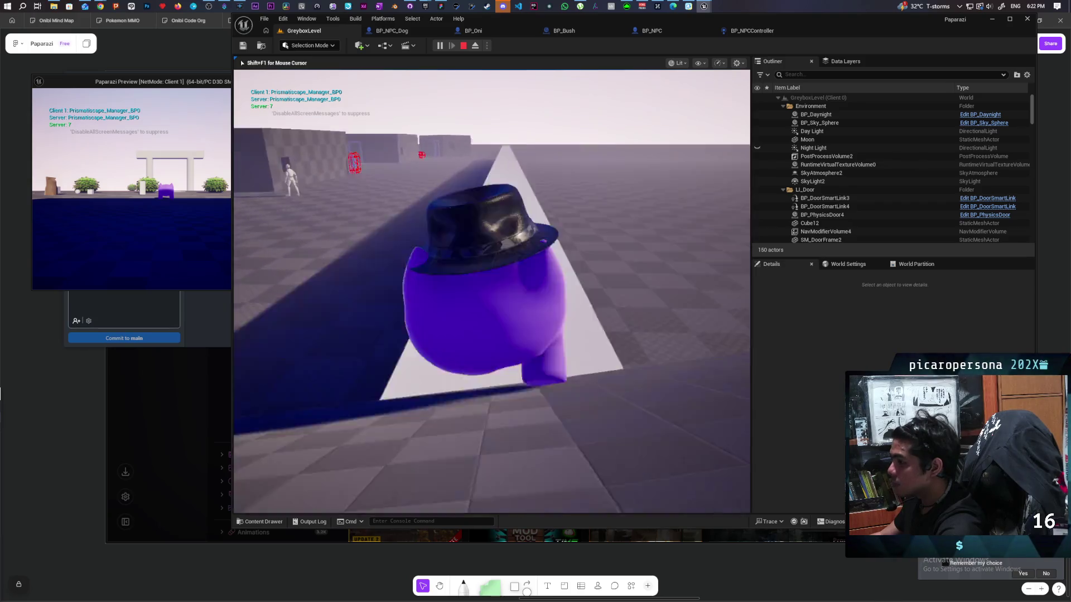
key("w")
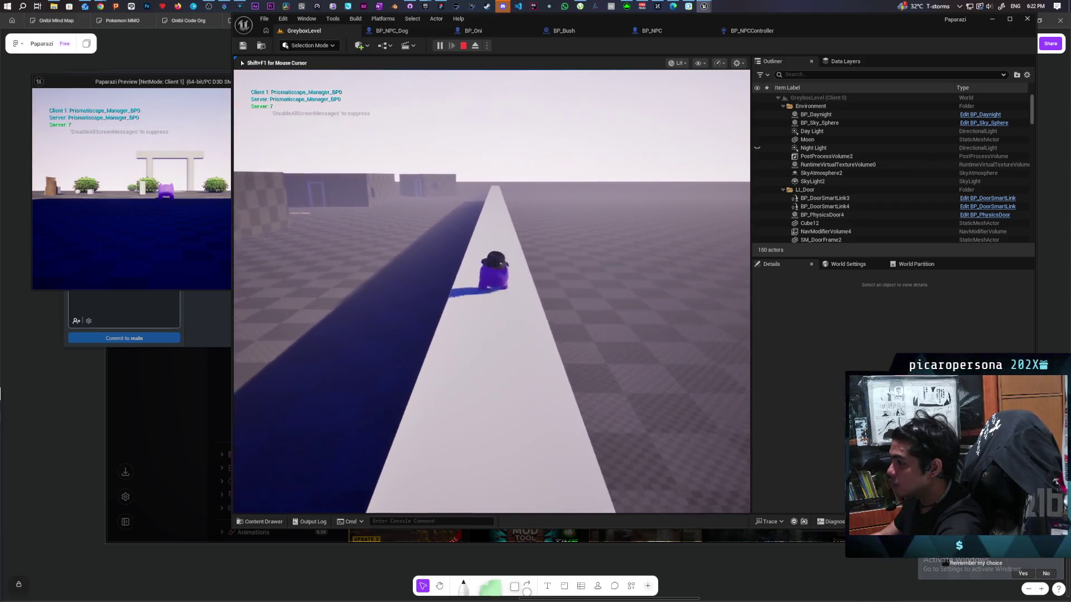
key("w")
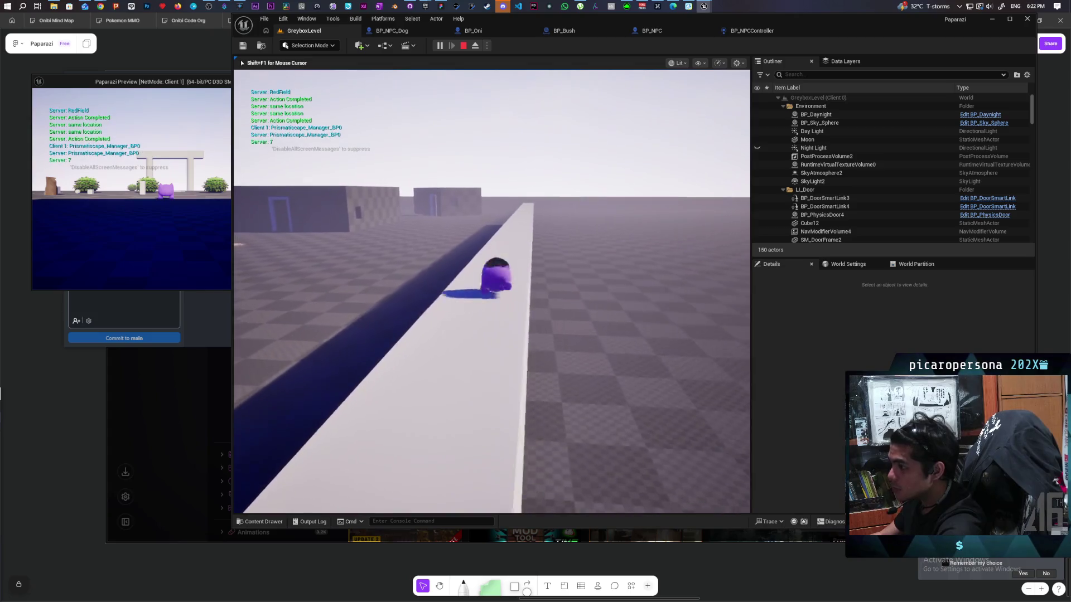
key("w")
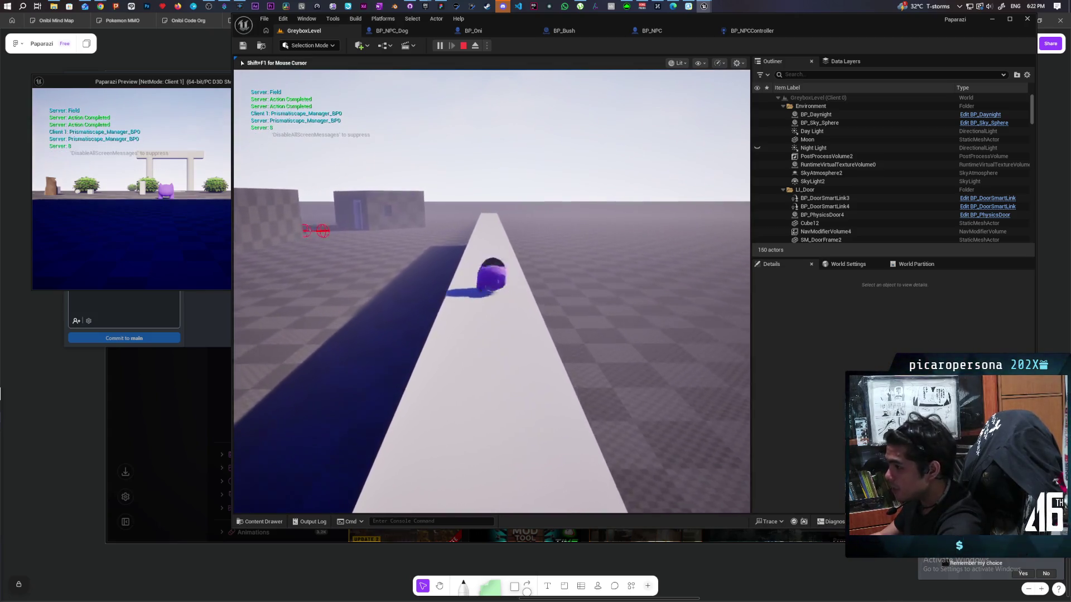
key("w")
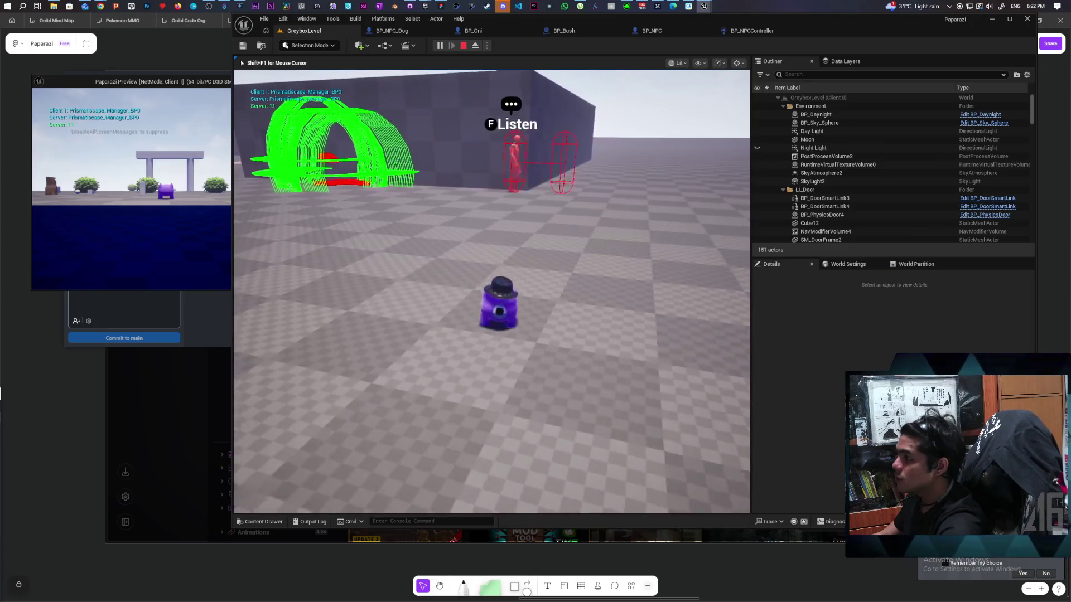
key("Escape")
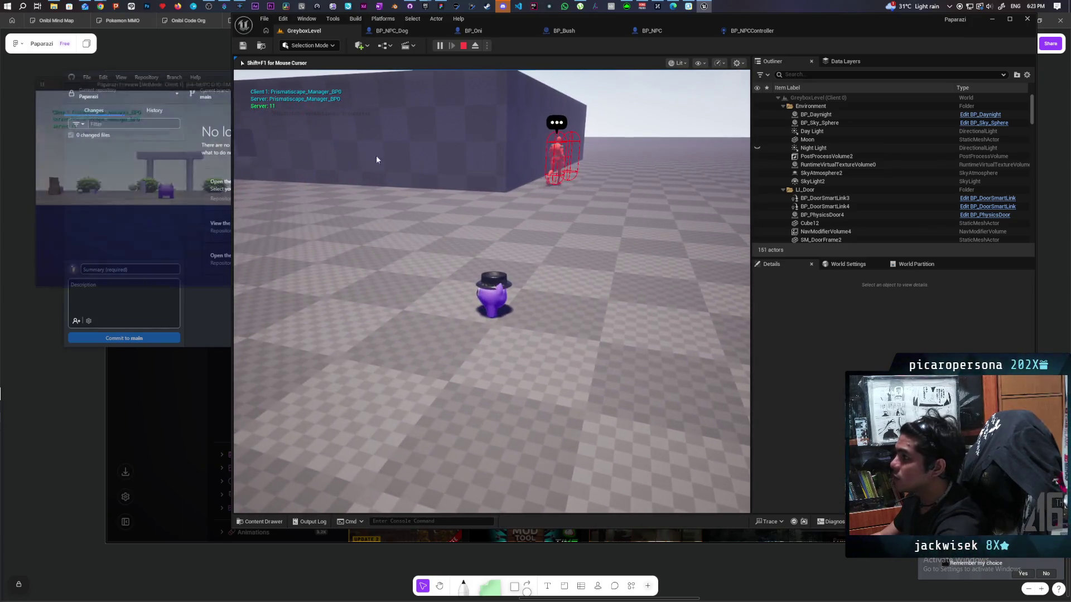
- In BP_NPC, connect Cast To BP_NPC's exec into the Branch before Open Gate, then return to GreyboxLevel
left_click(748, 31)
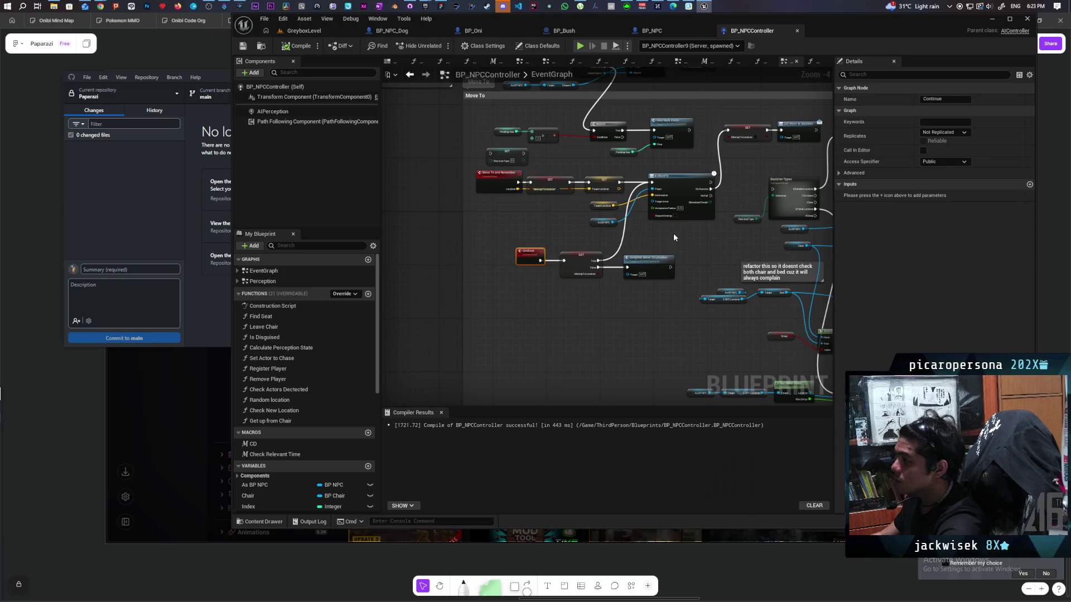
left_click(657, 32)
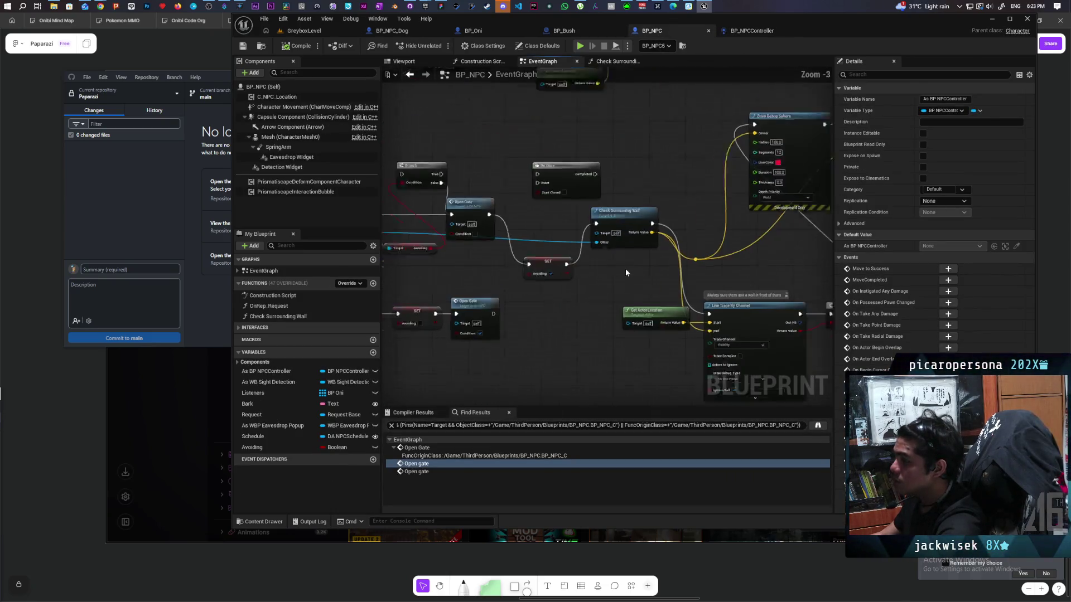
scroll(625, 273, "up", 1)
left_click_drag(748, 256, 692, 263)
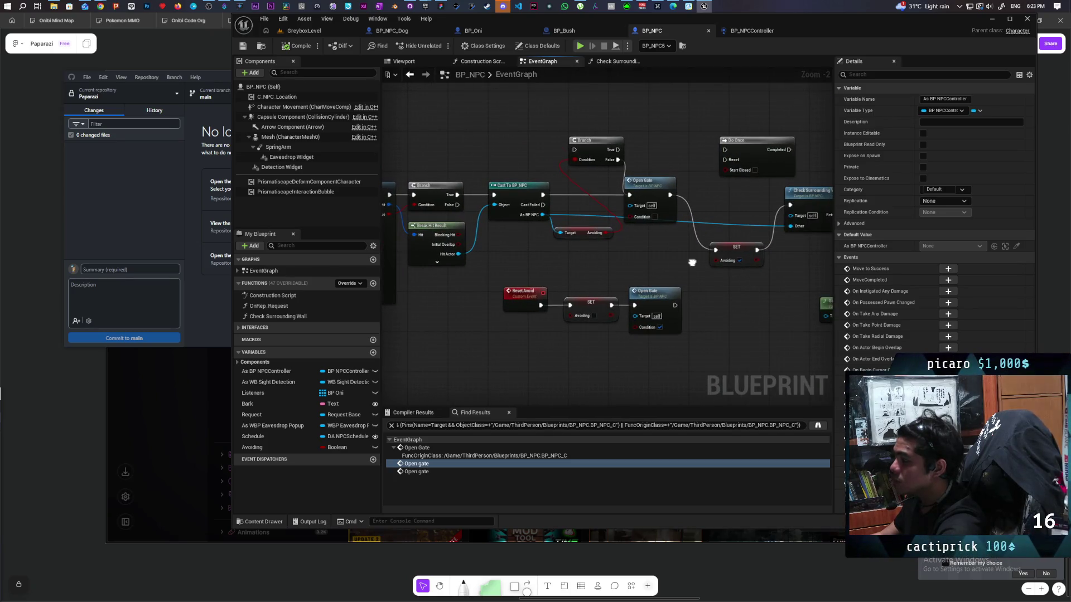
scroll(672, 260, "down", 1)
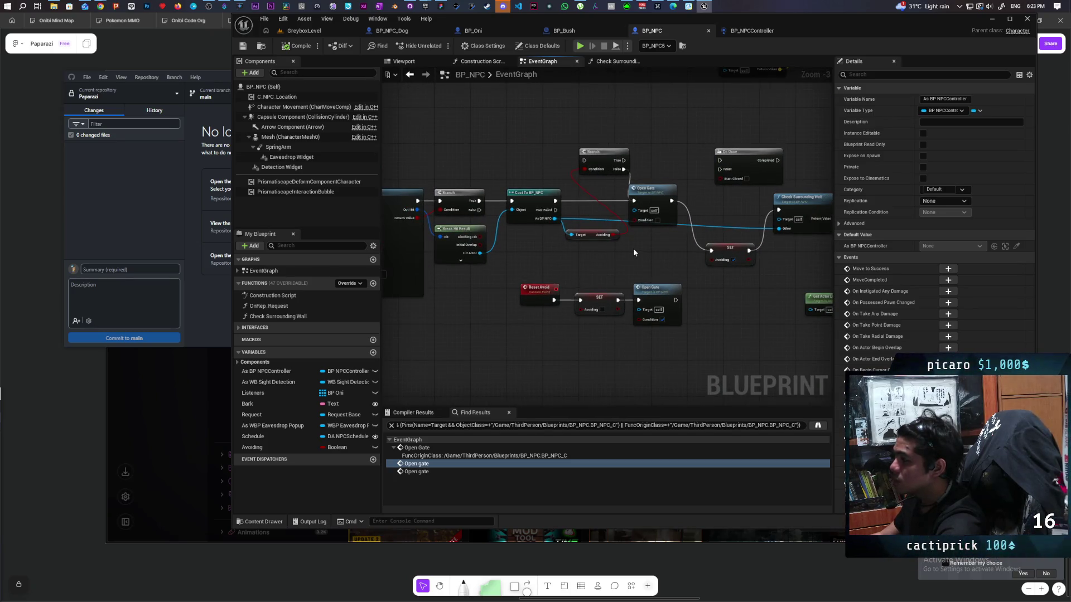
scroll(633, 253, "up", 1)
mouse_move(629, 250)
left_mouse_down()
mouse_move(627, 270)
mouse_move(658, 223)
left_mouse_up()
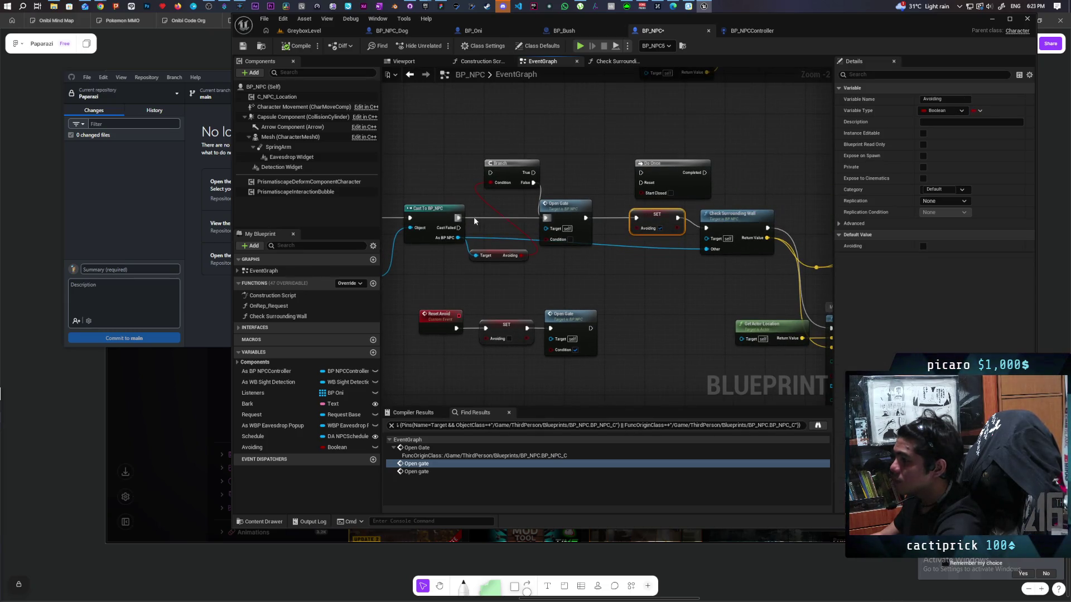
mouse_move(458, 218)
left_mouse_down()
mouse_move(479, 204)
mouse_move(490, 173)
mouse_move(499, 210)
left_mouse_up()
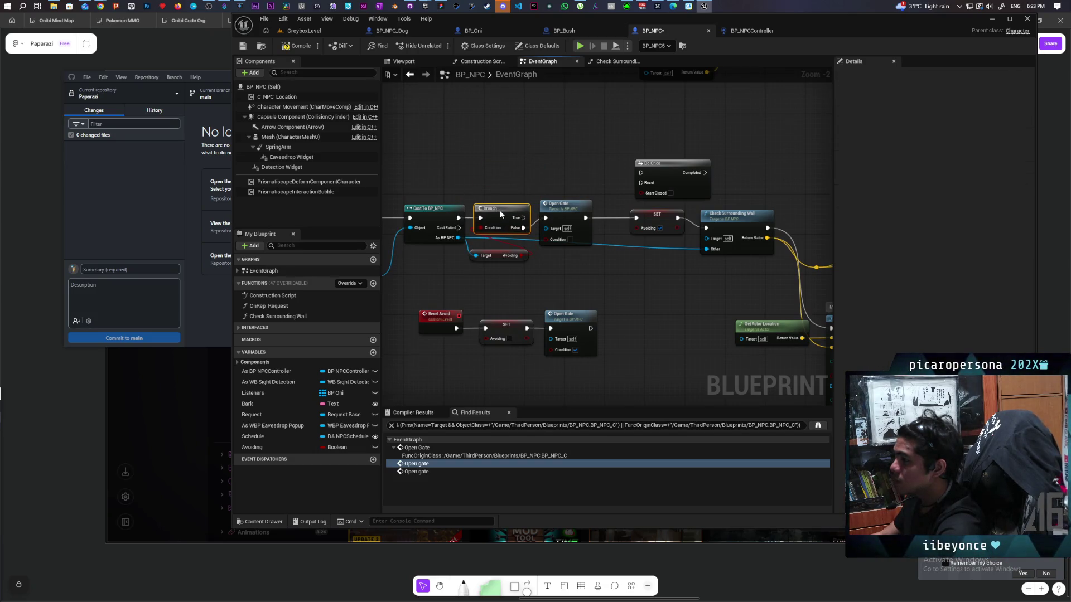
left_click(583, 216)
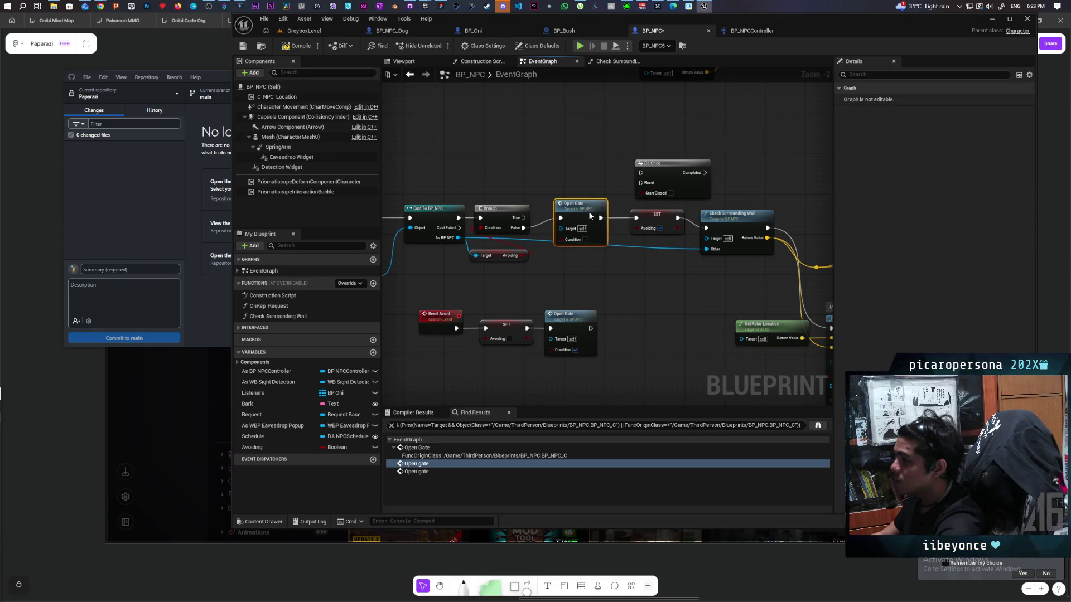
scroll(551, 279, "down", 2)
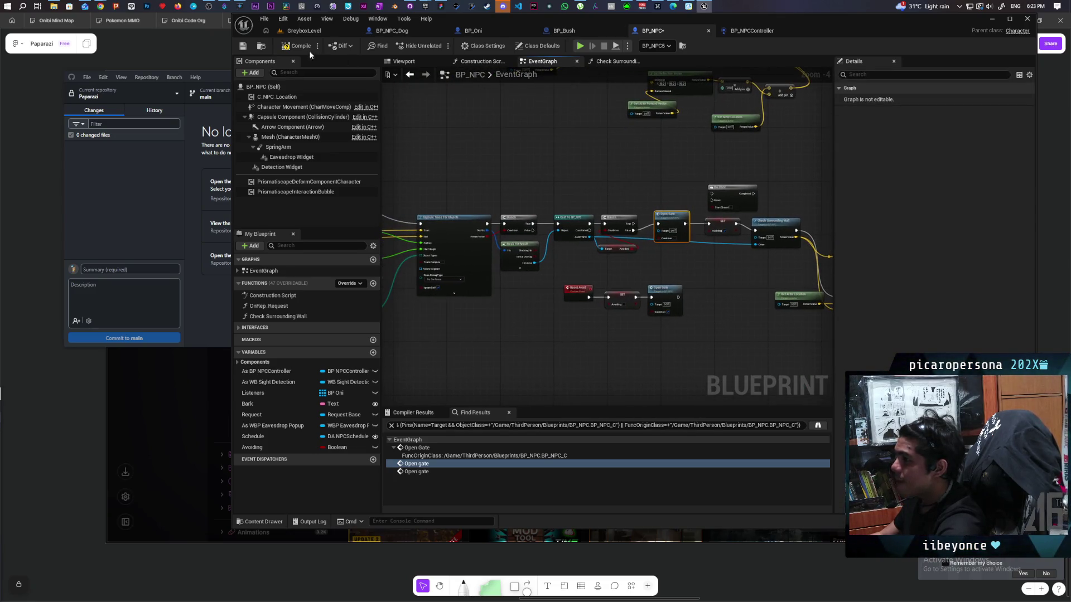
left_click(314, 33)
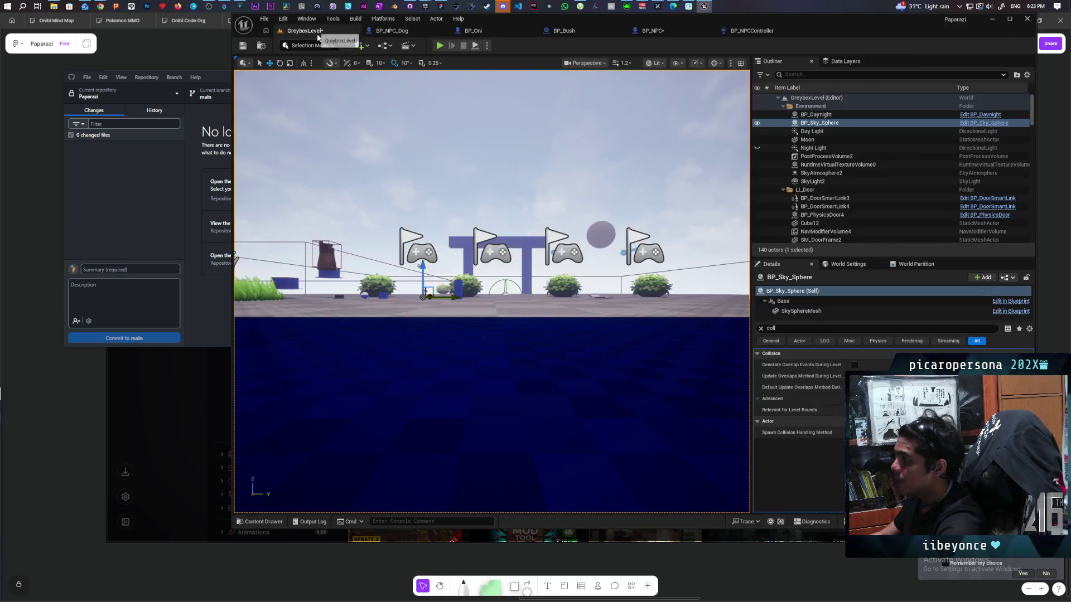
- Save all with Ctrl+Shift+S and start a play test of GreyboxLevel
key("ctrl+shift+s")
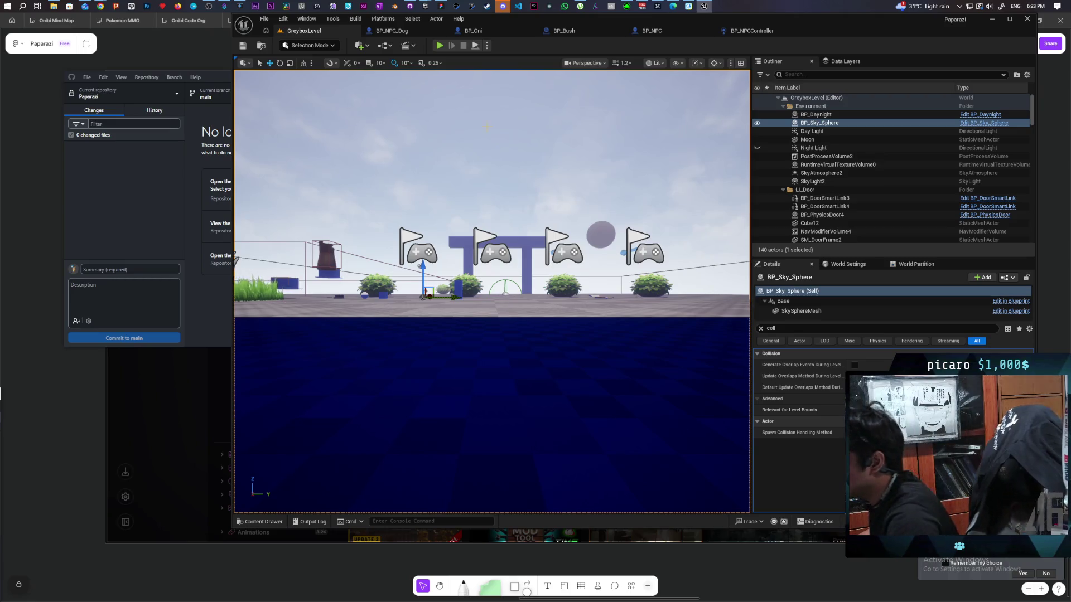
left_click(440, 46)
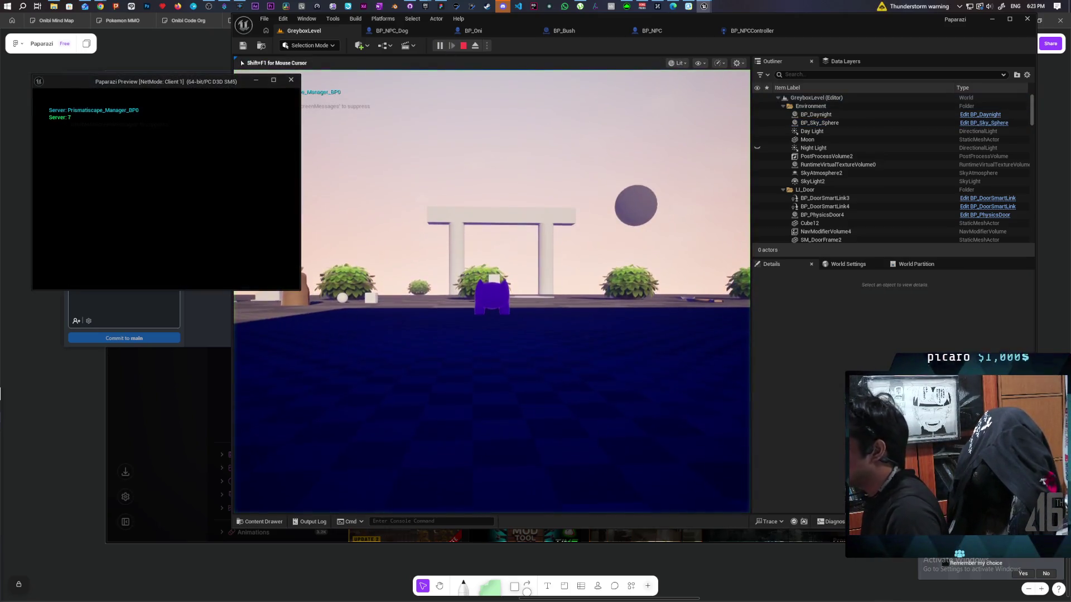
left_click(491, 290)
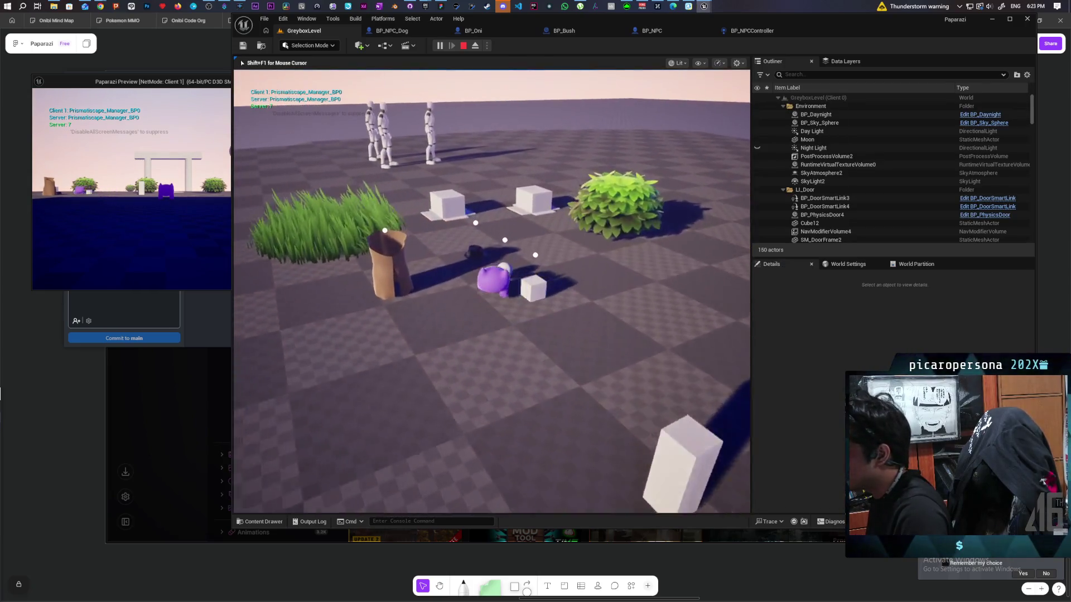
- Move through the level to watch the NPC walk along the white ramp
key("w")
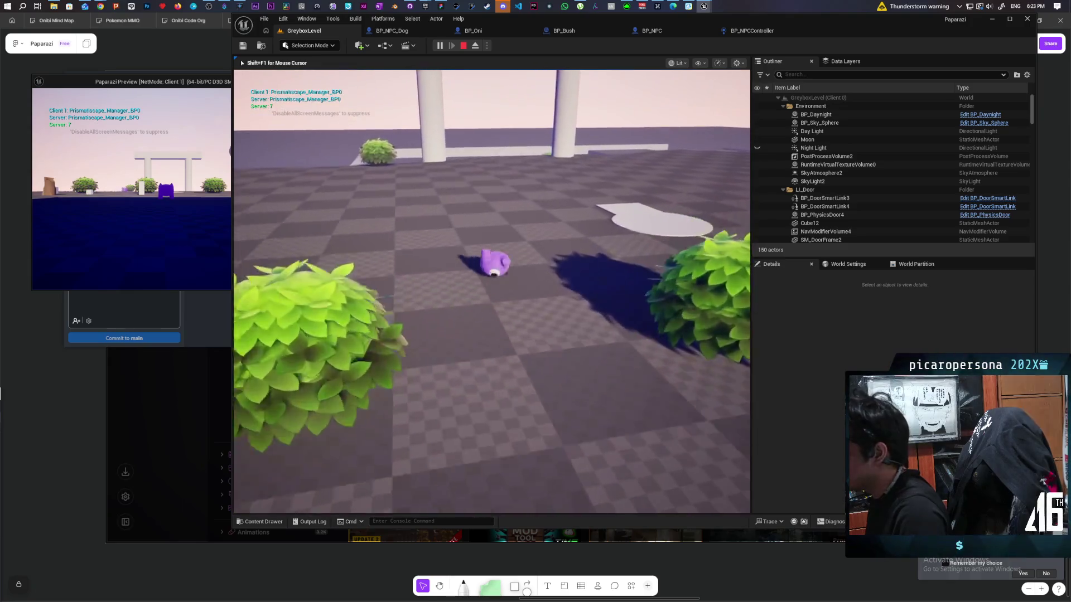
key("w")
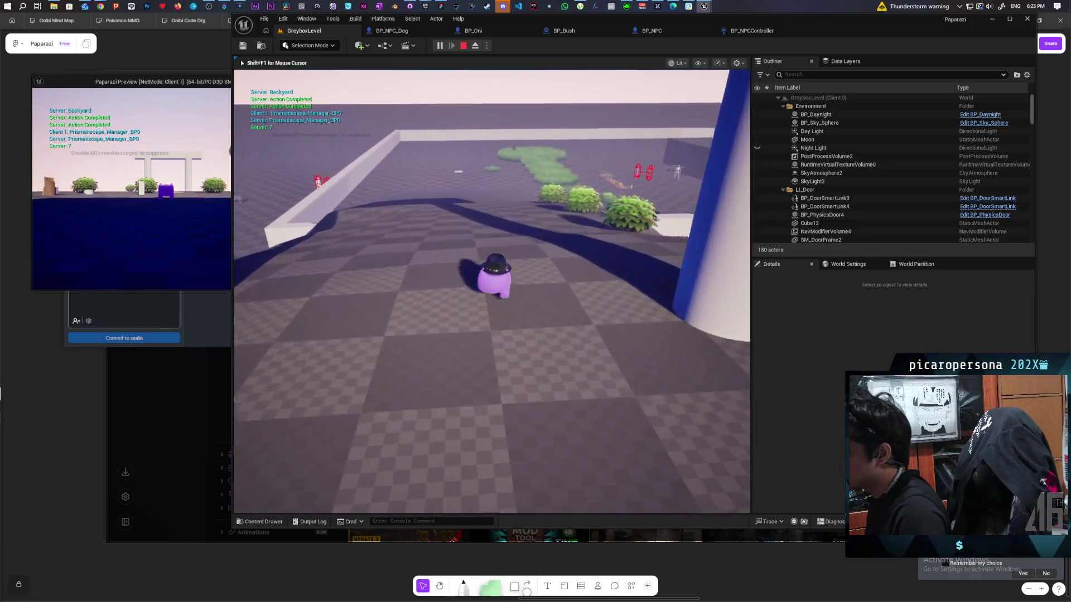
key("w")
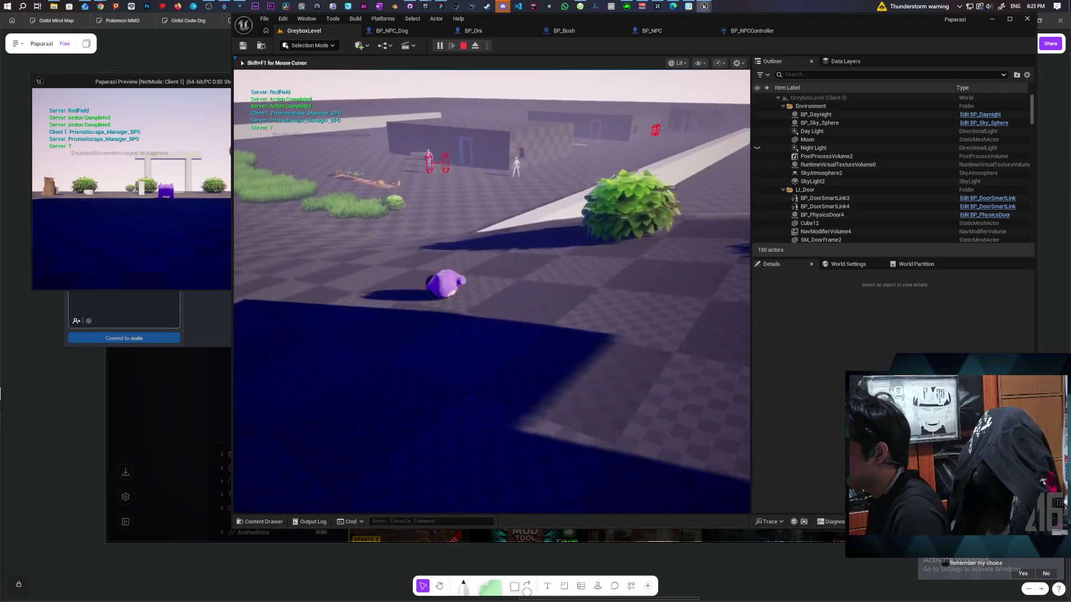
key("w")
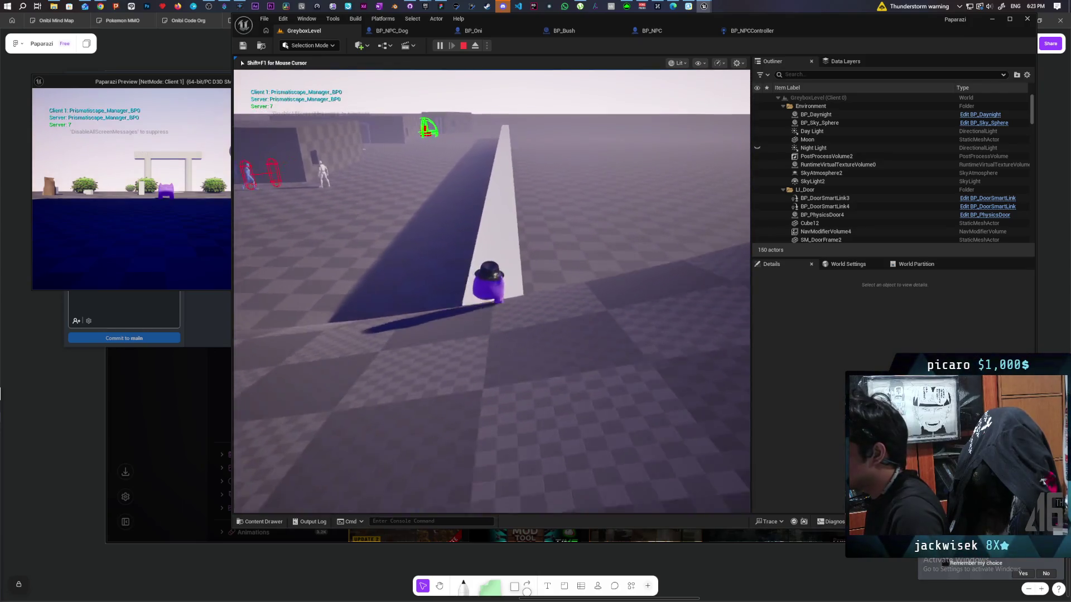
key("w")
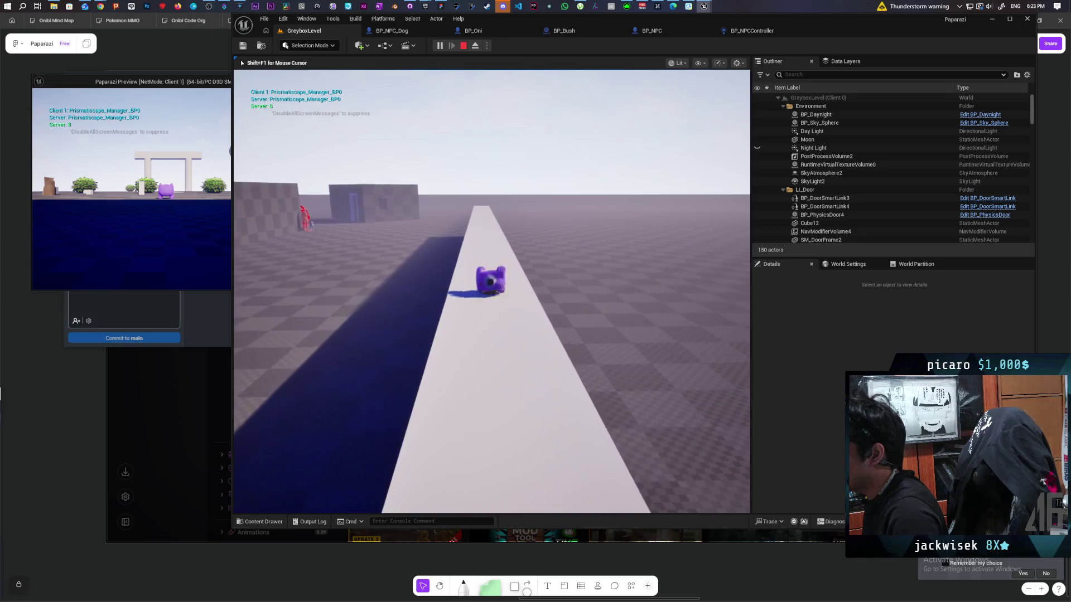
key("w")
key("d")
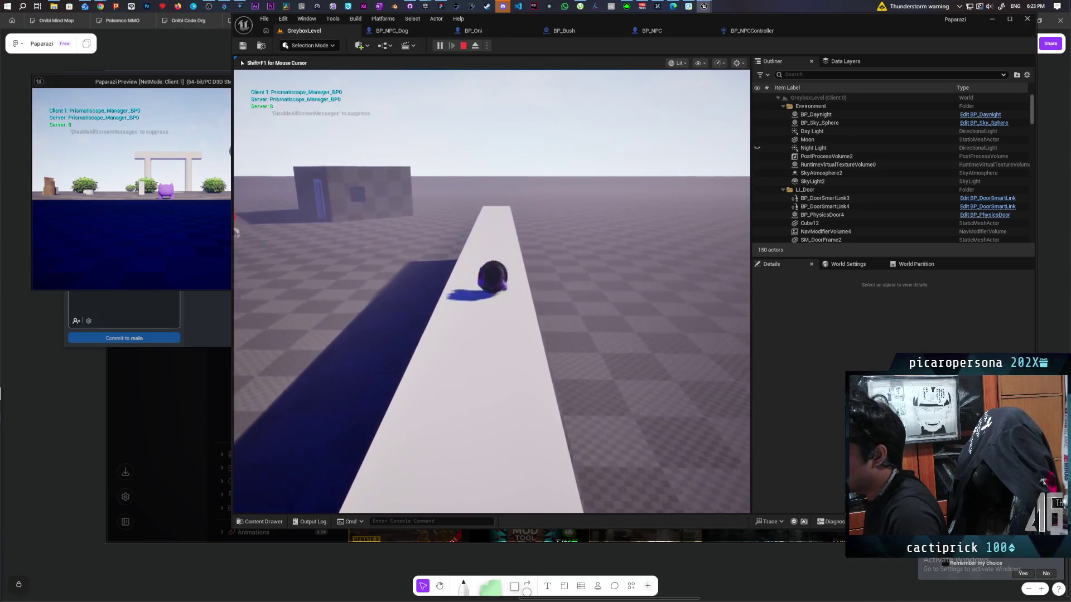